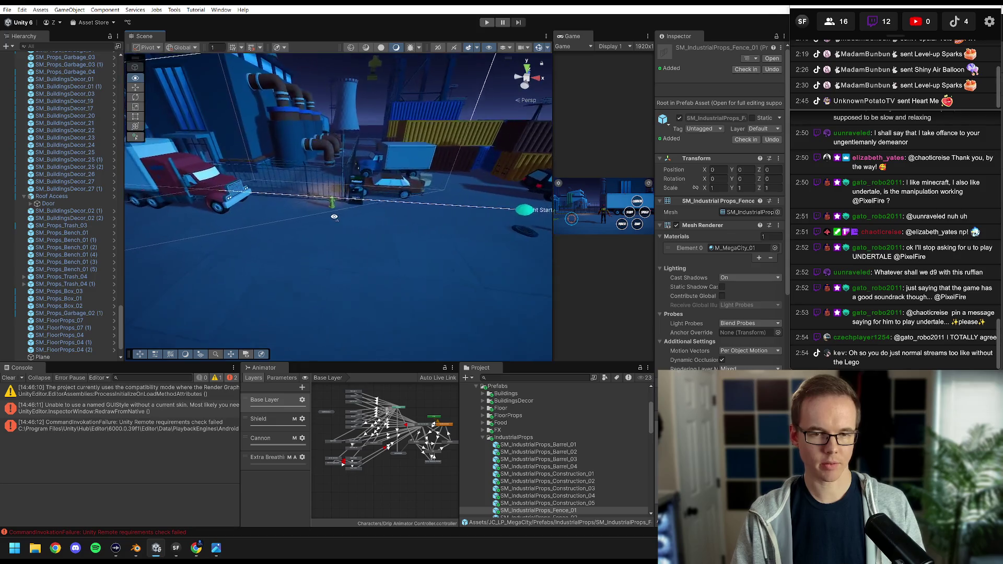
# Select all the dock fence pieces, from a scene fence to the last Fences row in the Hierarchy.
pyautogui.click(302, 239)
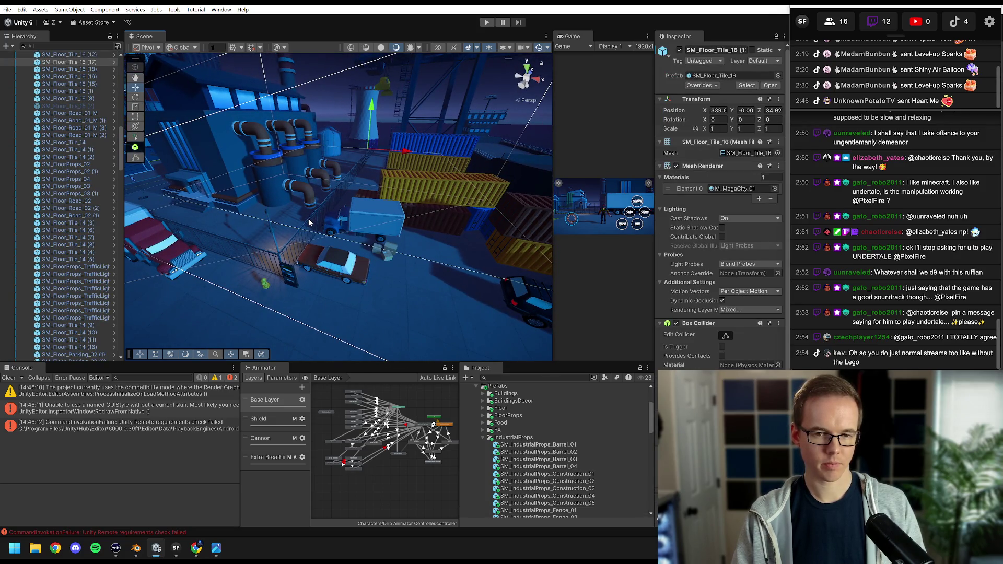
pyautogui.click(309, 222)
pyautogui.scroll(-3)
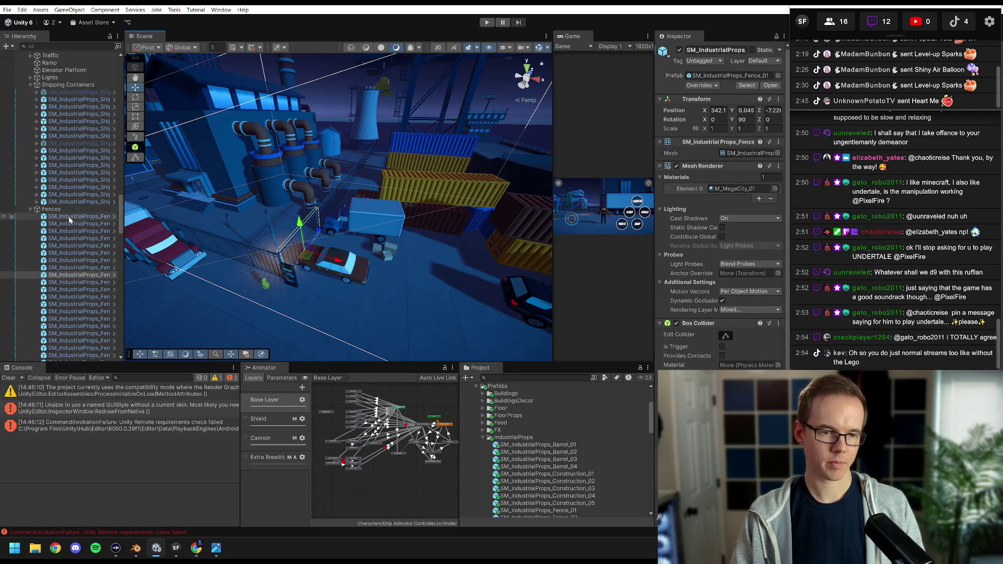
pyautogui.click(72, 297)
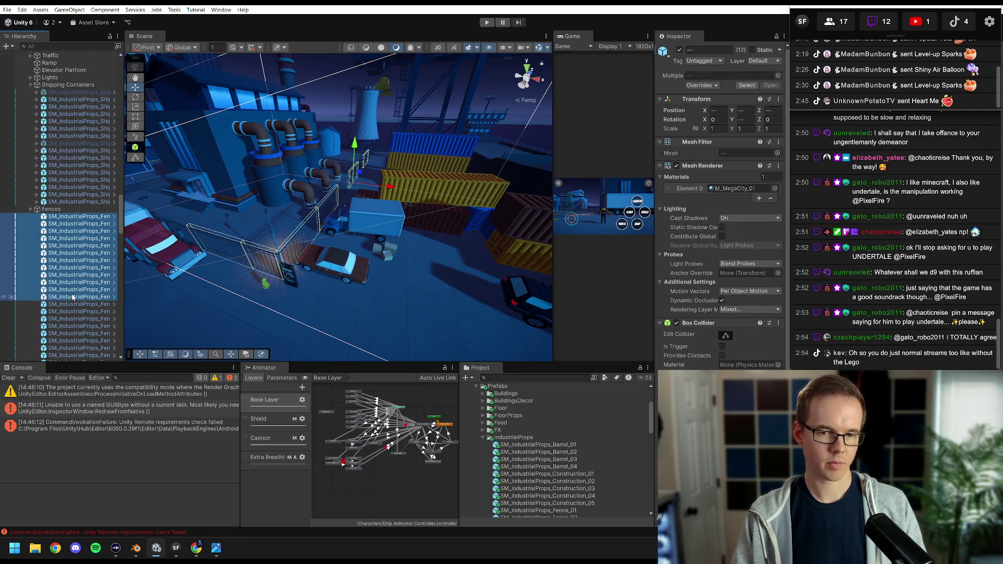
# Orbit and zoom the Scene view in close to the fences and truck, then pick one fence.
pyautogui.moveTo(149, 246); pyautogui.dragTo(308, 203)
pyautogui.moveTo(291, 211); pyautogui.dragTo(382, 221)
pyautogui.moveTo(382, 221); pyautogui.dragTo(337, 250)
pyautogui.click(304, 234)
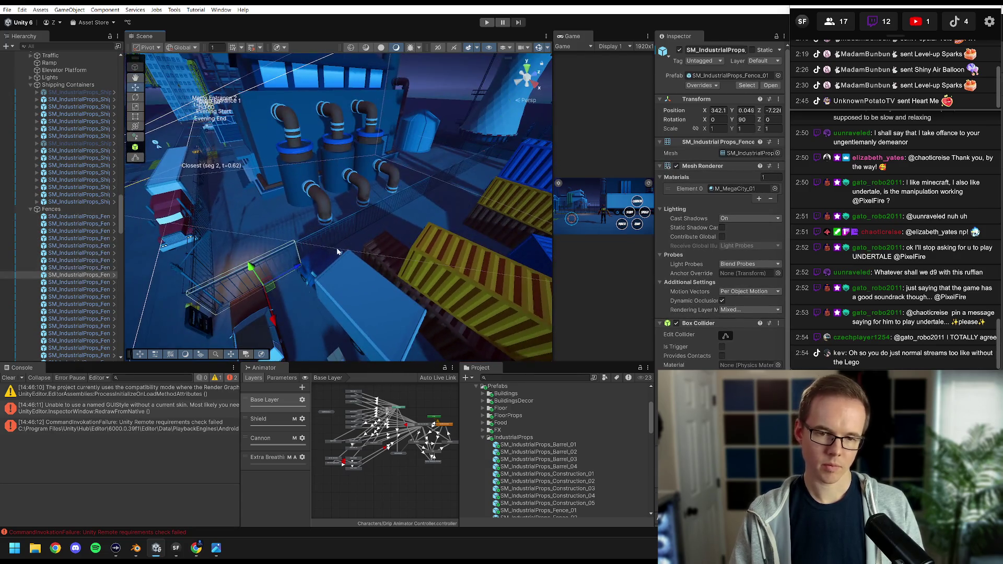
# Select the near lower-left fence, SM_IndustrialProps_Fence_01, and lower the view to look across the dock.
pyautogui.click(331, 228)
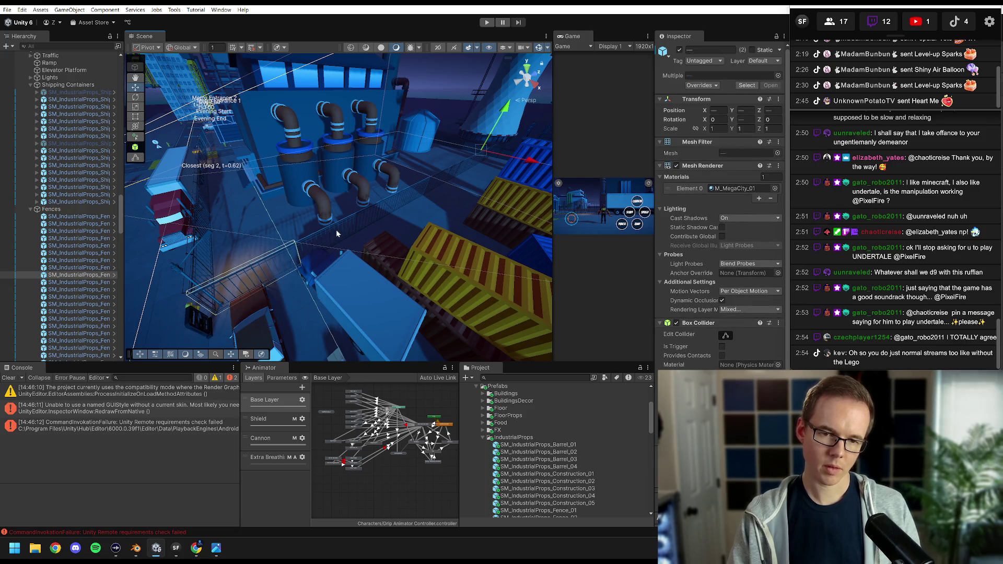
pyautogui.click(292, 247)
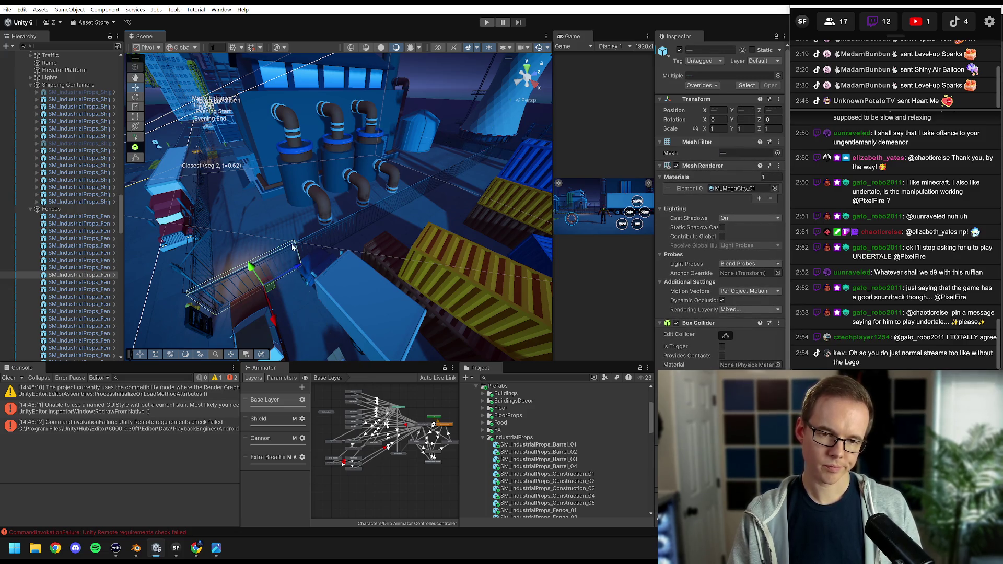
pyautogui.moveTo(275, 260); pyautogui.dragTo(343, 234)
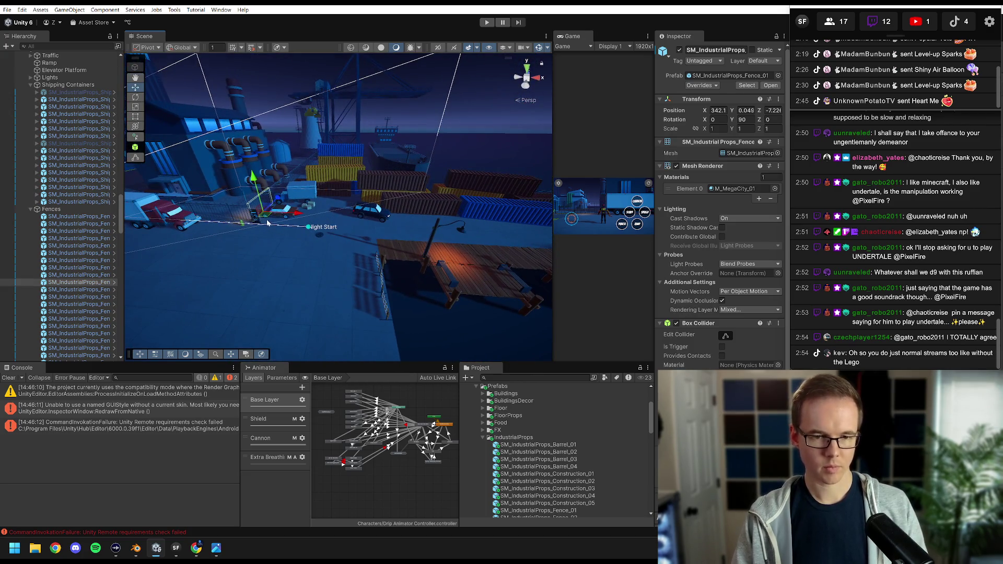
# Set the fence's Y rotation to -90° so it runs along the dock edge.
pyautogui.moveTo(373, 297); pyautogui.dragTo(398, 233)
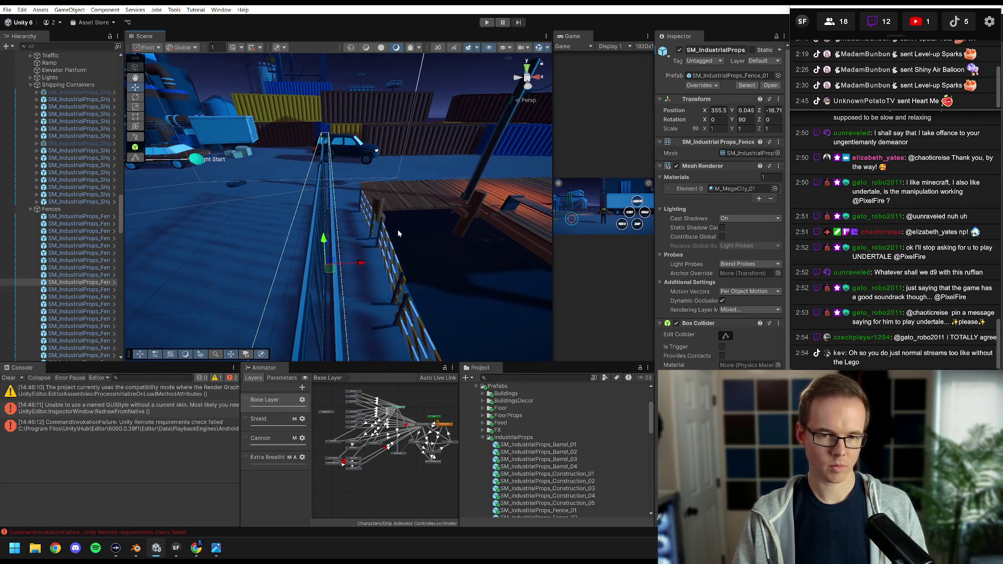
pyautogui.write('-90')
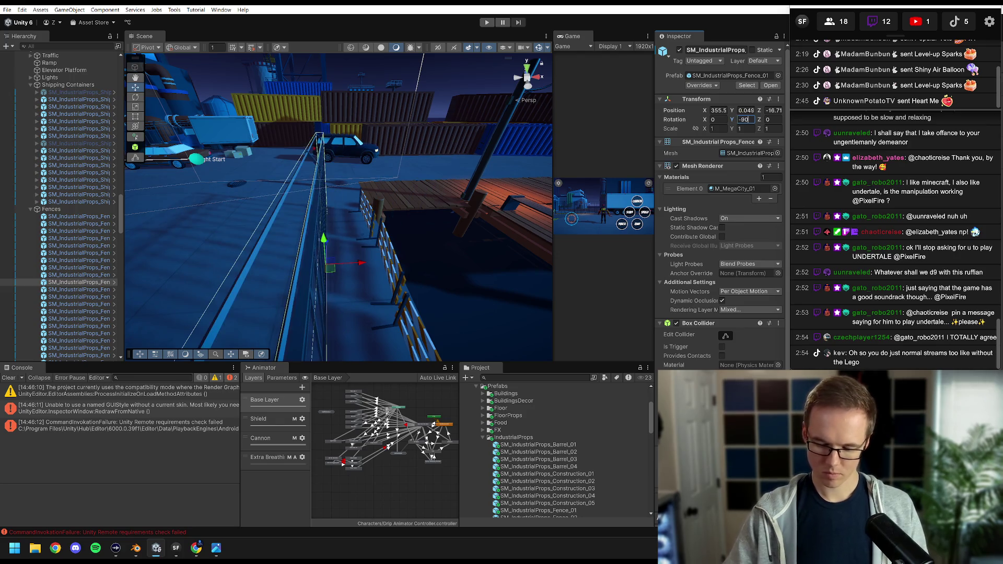
pyautogui.moveTo(342, 205); pyautogui.dragTo(334, 189)
# Delete both yellow-striped barriers on the dock.
pyautogui.click(326, 184)
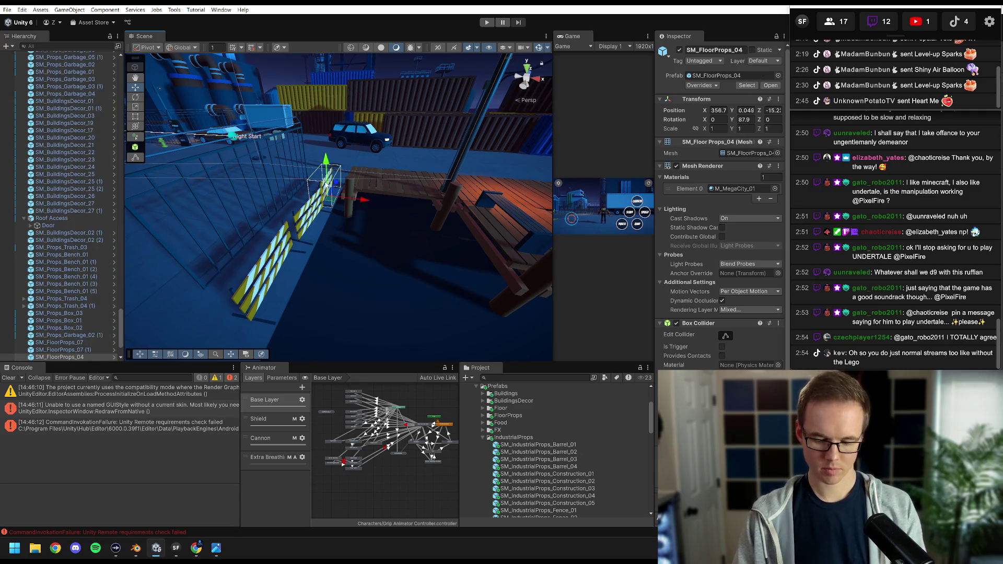
pyautogui.press('Delete')
pyautogui.click(299, 234)
pyautogui.press('Delete')
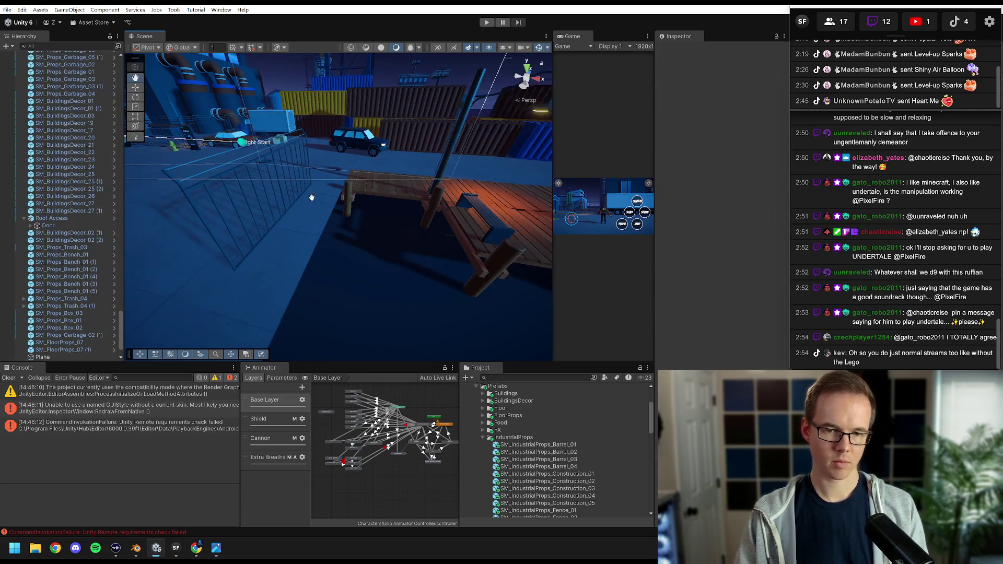
# Select the fence on the dock edge and frame it in the Scene view.
pyautogui.moveTo(311, 198); pyautogui.dragTo(293, 184)
pyautogui.click(306, 202)
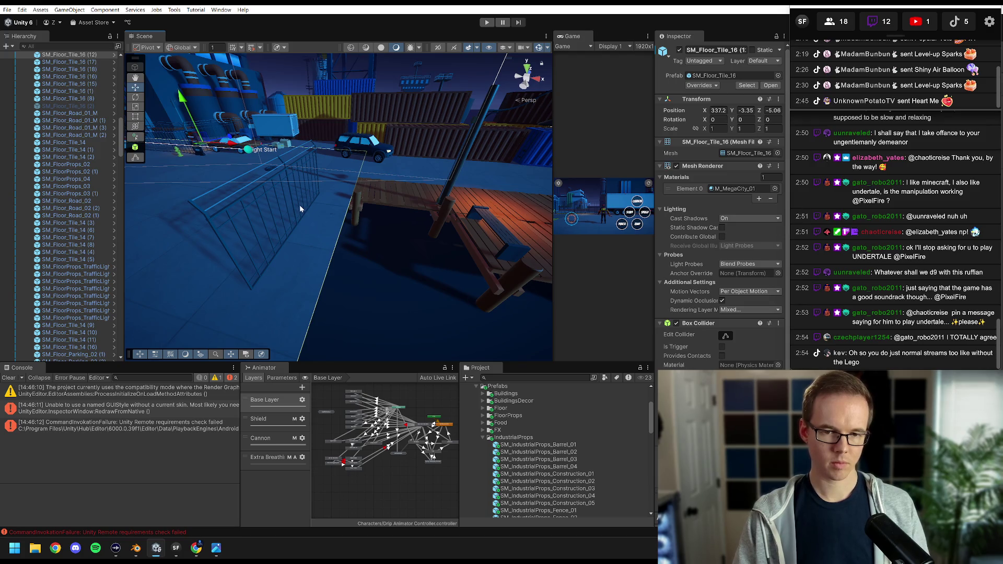
pyautogui.click(300, 206)
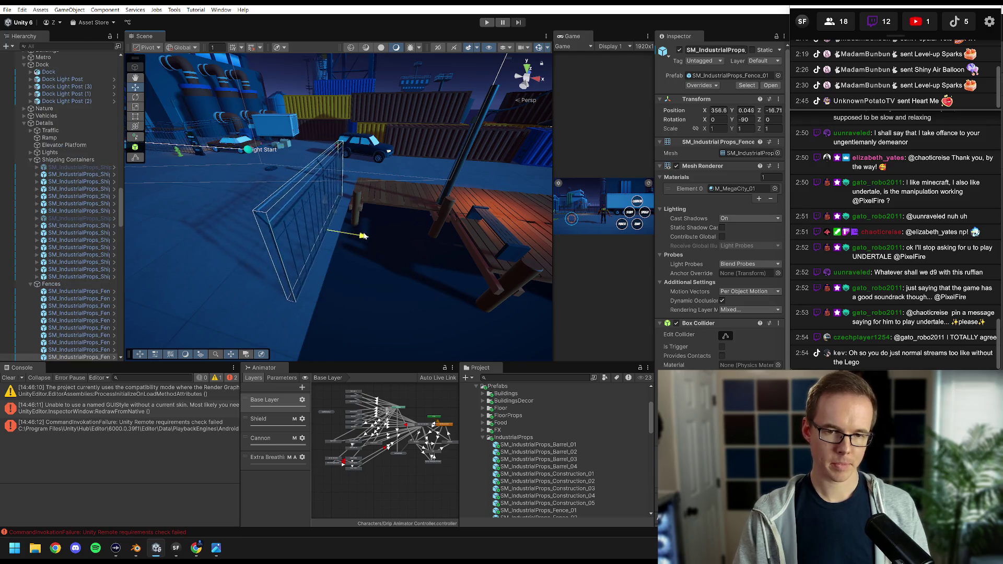
pyautogui.moveTo(388, 209); pyautogui.dragTo(344, 229)
pyautogui.press('f')
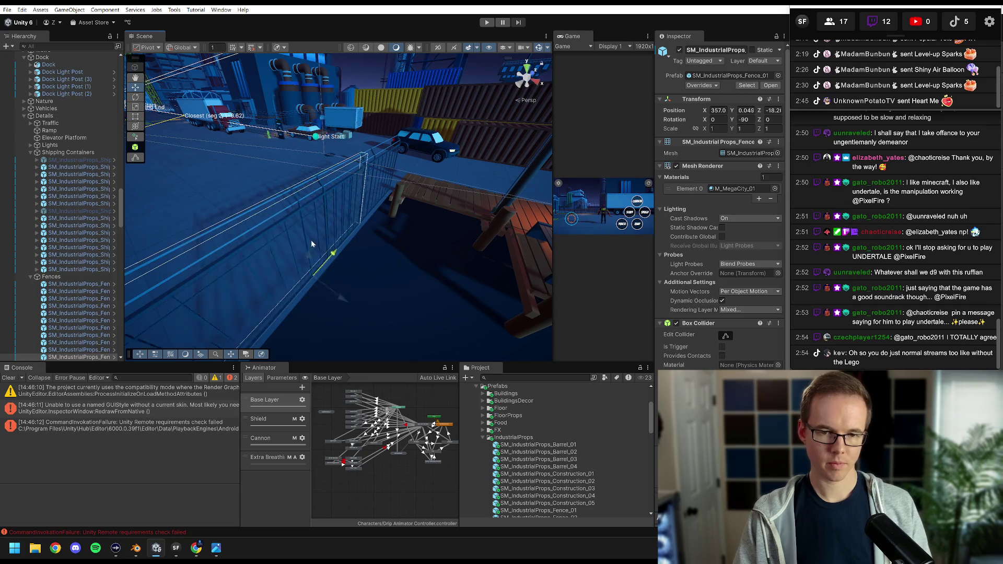
# Slide the fence into line with the dock edge at X 357.0, Z -21.8, and enlarge the Game view.
pyautogui.moveTo(219, 288); pyautogui.dragTo(233, 260)
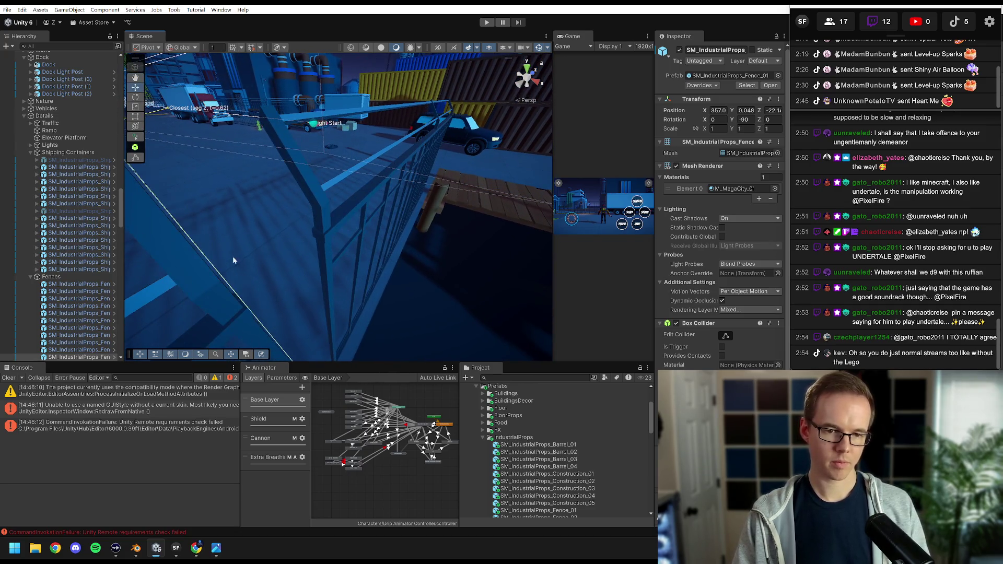
pyautogui.moveTo(219, 288); pyautogui.dragTo(324, 214)
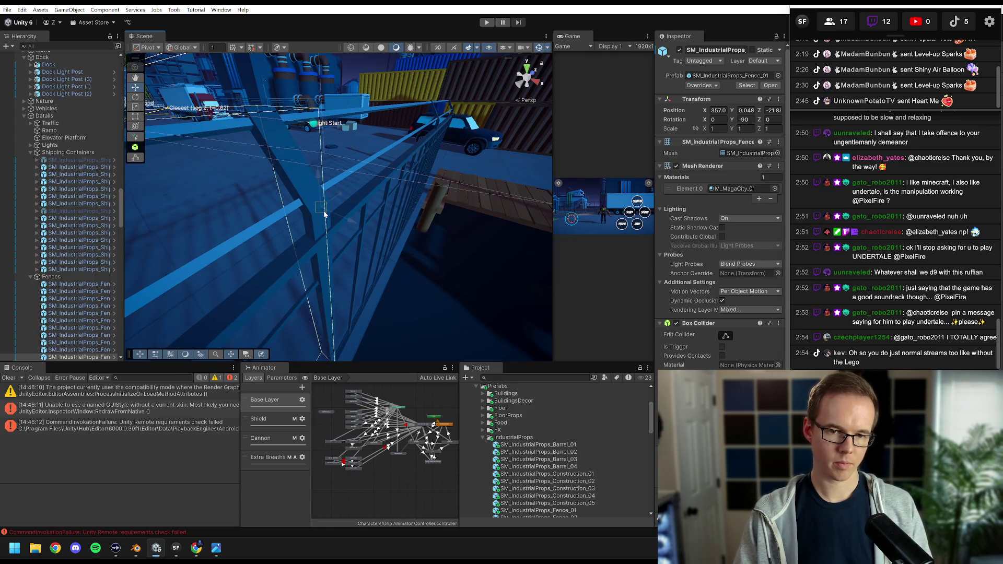
pyautogui.scroll(-3)
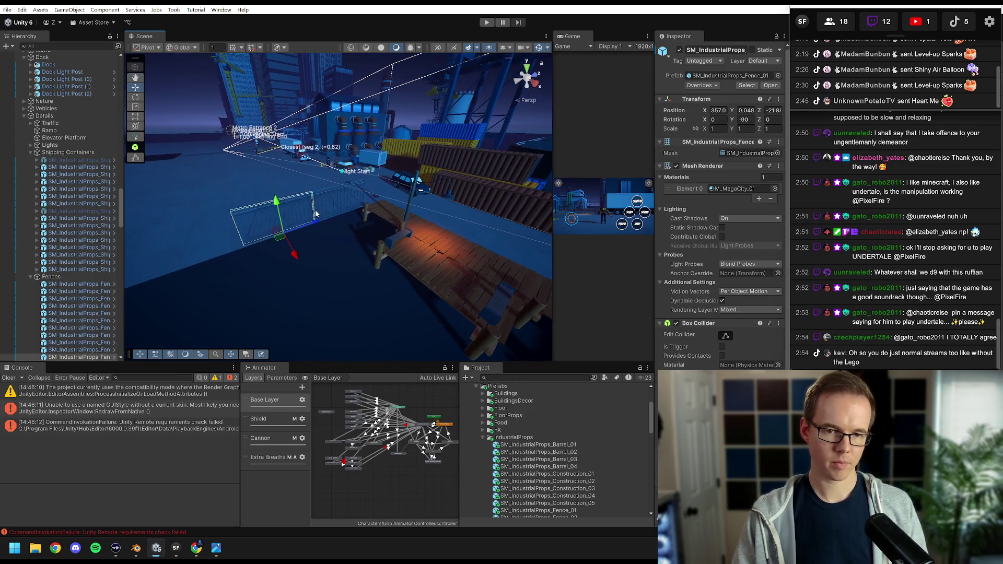
pyautogui.moveTo(551, 124); pyautogui.dragTo(211, 126)
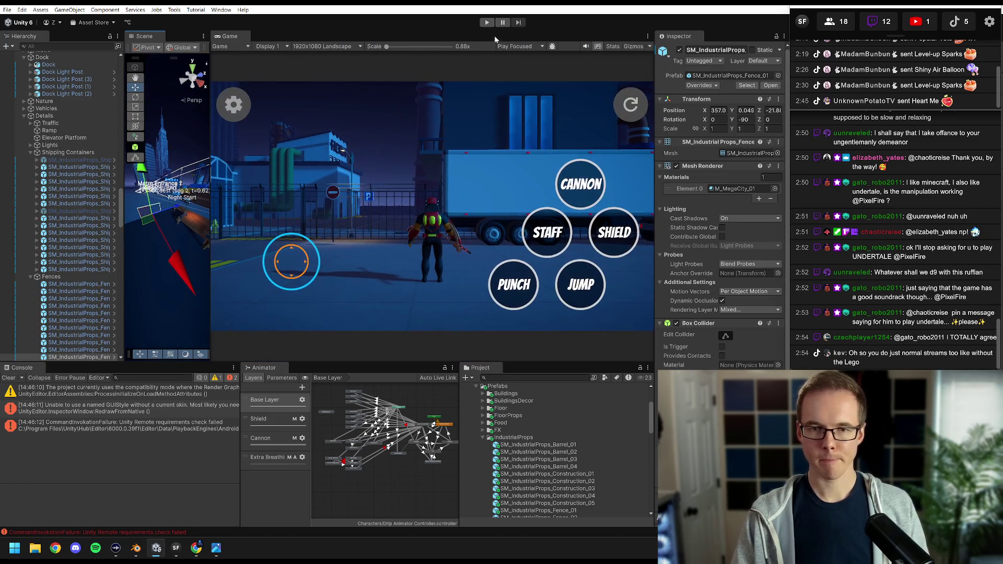
# Enter Play mode and run the character left past the truck, then back toward the fence.
pyautogui.click(486, 22)
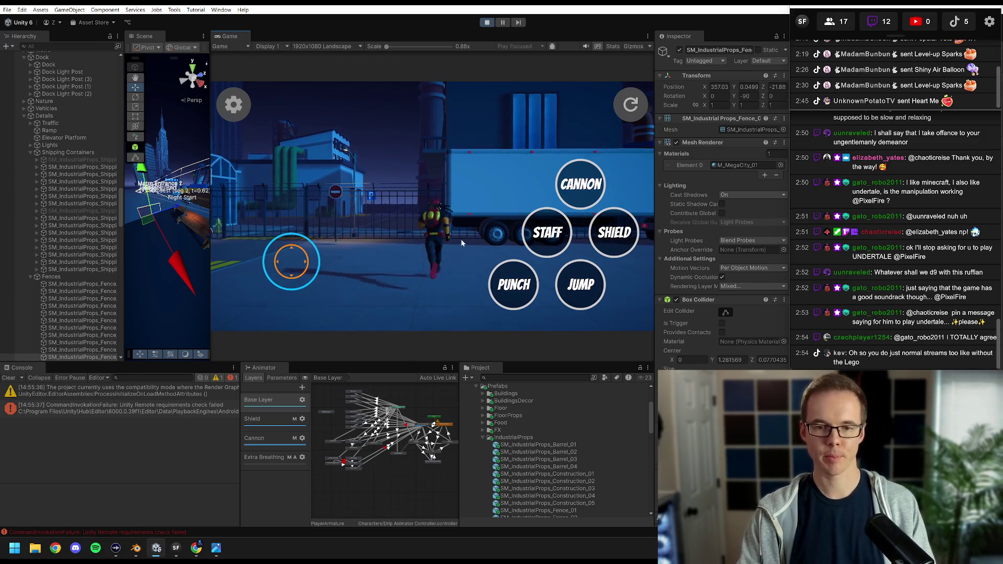
pyautogui.press('a')
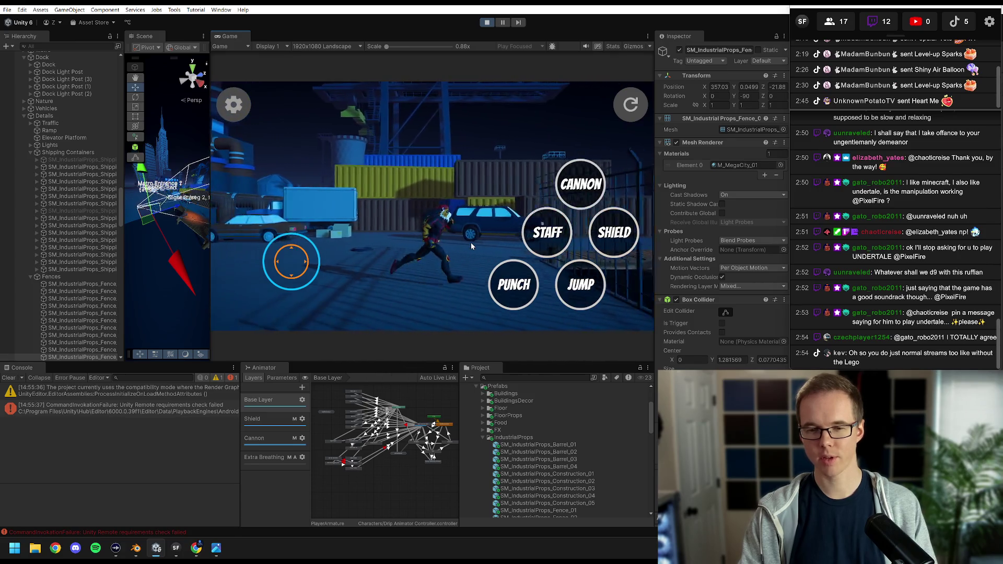
pyautogui.press('d')
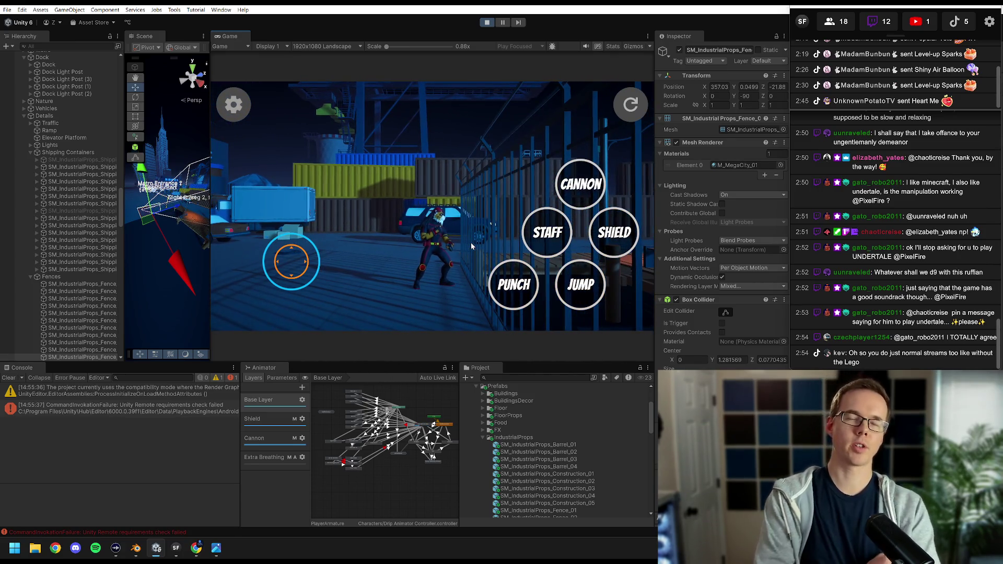
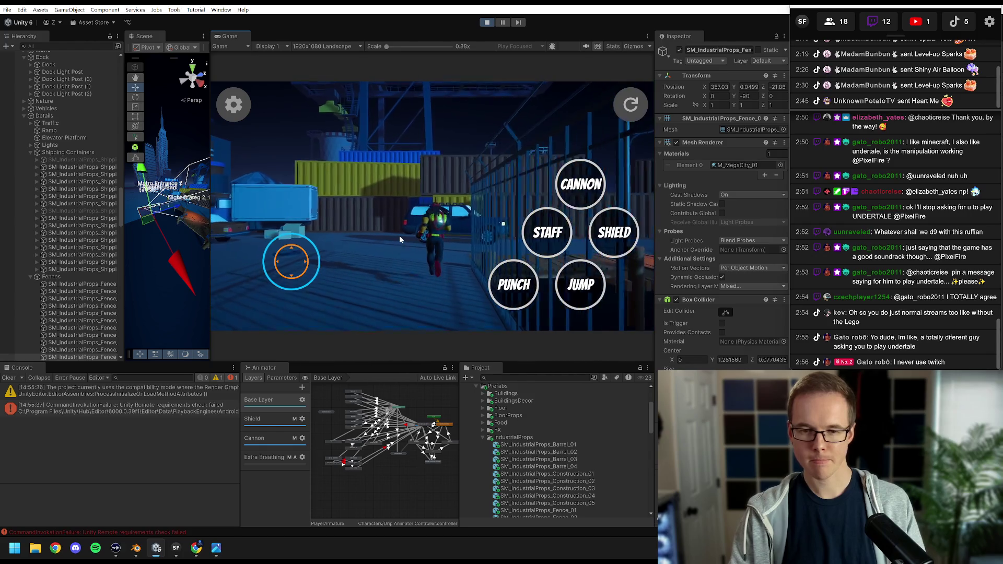
# Run the character along the dock with A, then stop the play test.
pyautogui.press('a')
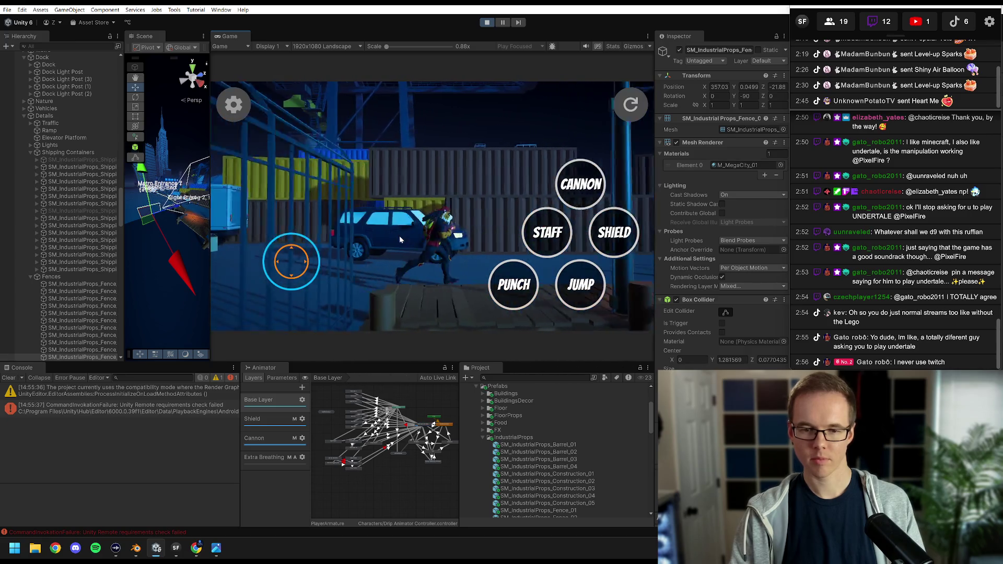
pyautogui.click(487, 23)
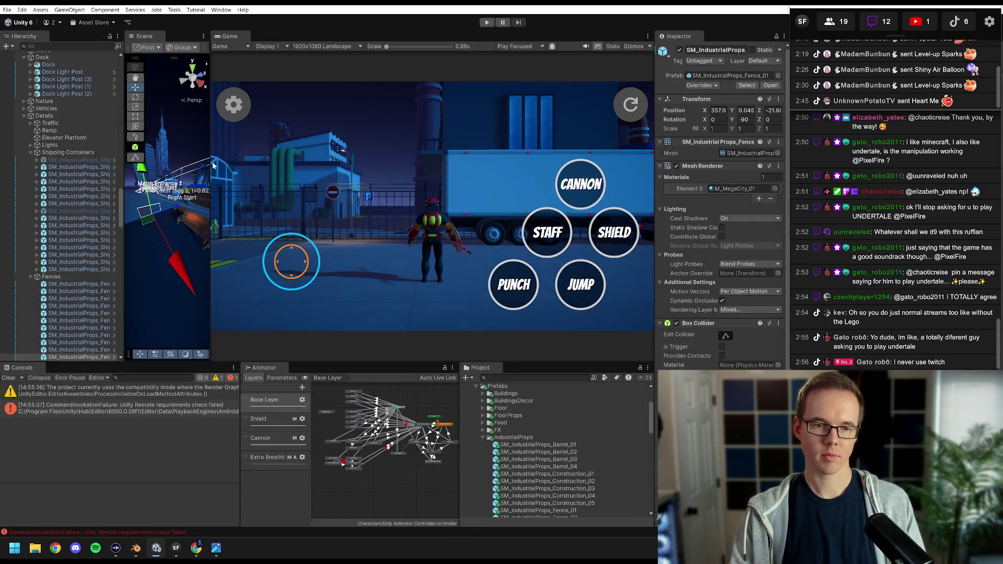
# Widen the Scene view, orbit over the dock fence, and frame the Zoning group.
pyautogui.moveTo(219, 162); pyautogui.dragTo(431, 161)
pyautogui.moveTo(230, 219); pyautogui.dragTo(242, 256)
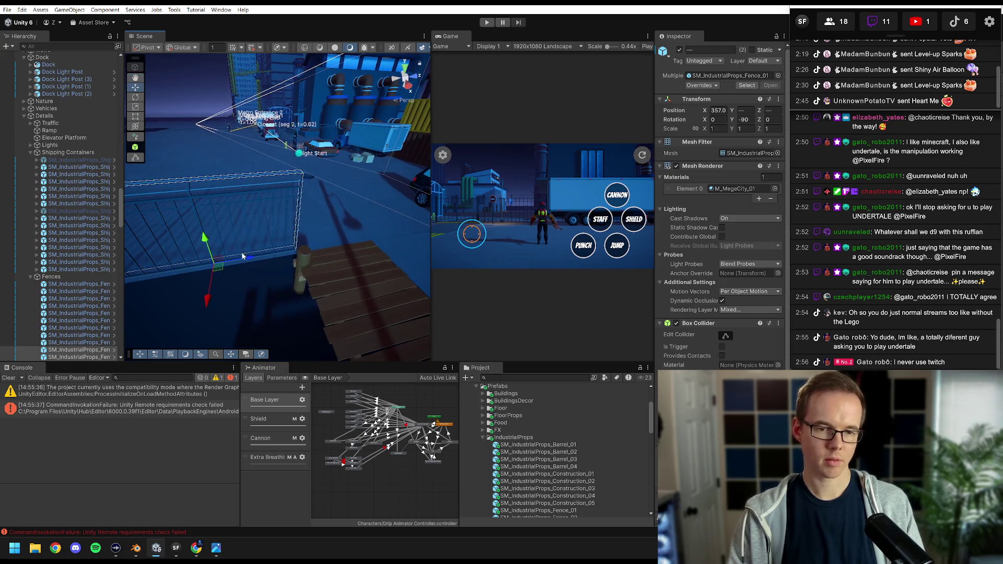
pyautogui.moveTo(239, 260); pyautogui.dragTo(327, 224)
pyautogui.scroll(3)
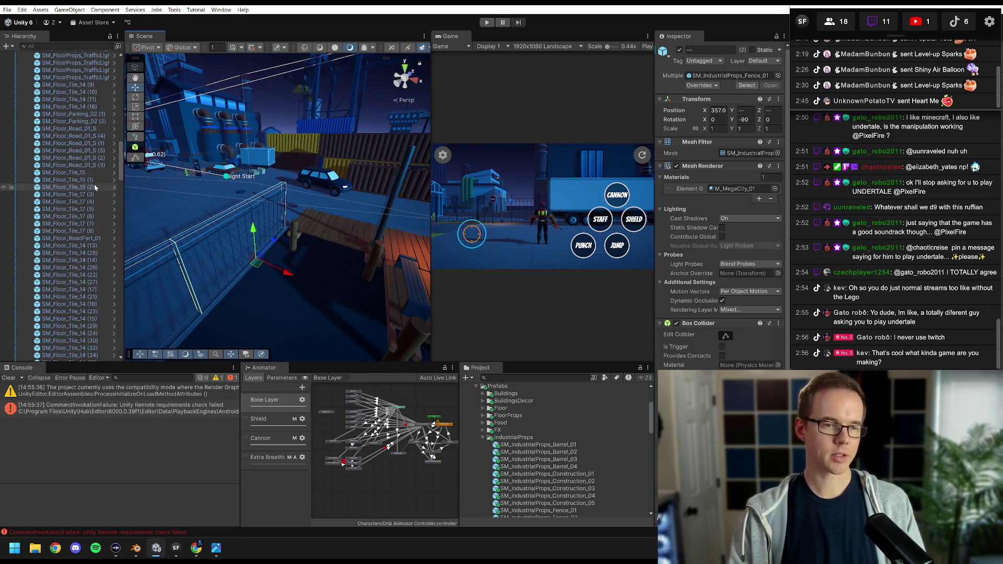
pyautogui.doubleClick(44, 189)
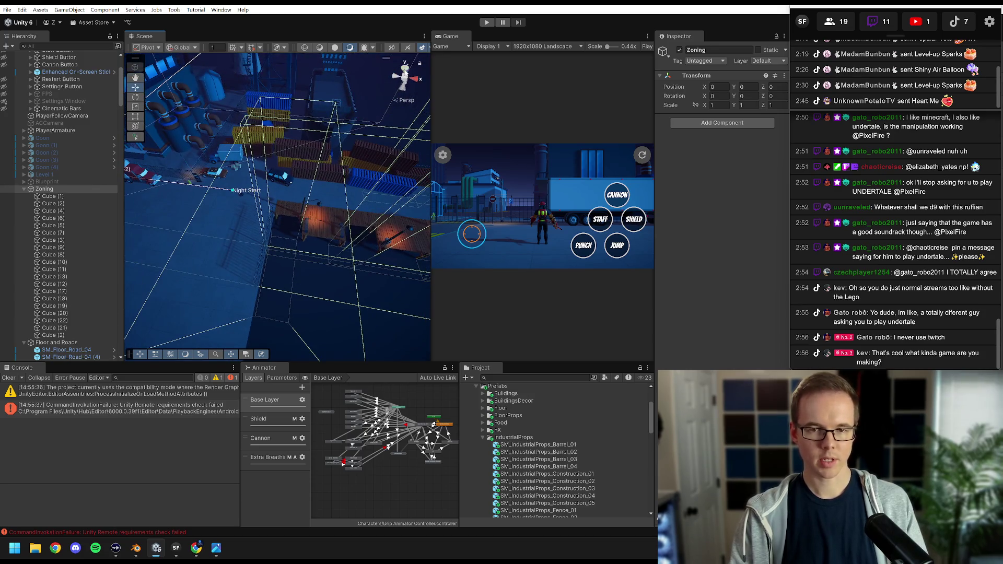
# Switch to the top view and frame the Cube (17) zoning box.
pyautogui.click(405, 66)
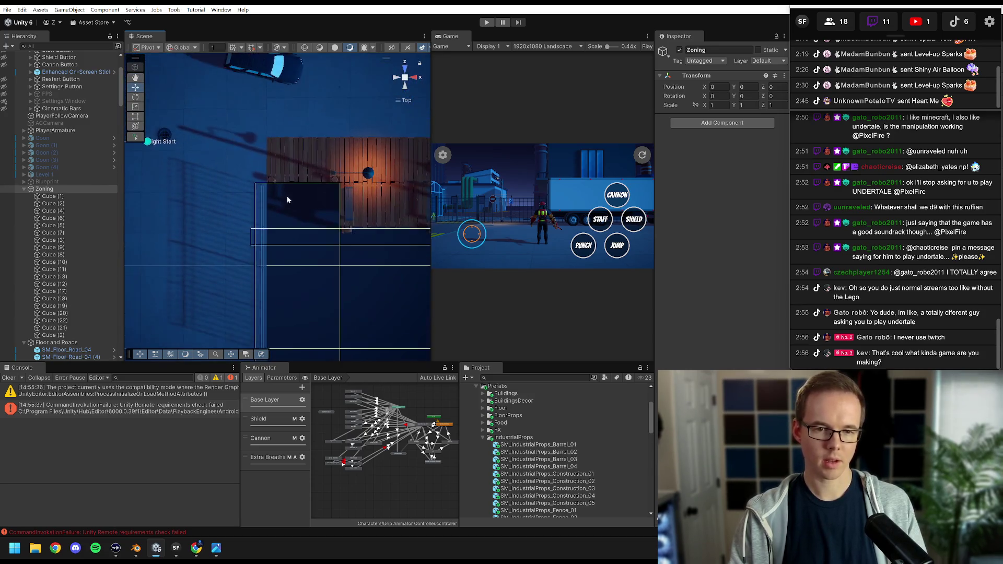
pyautogui.click(52, 197)
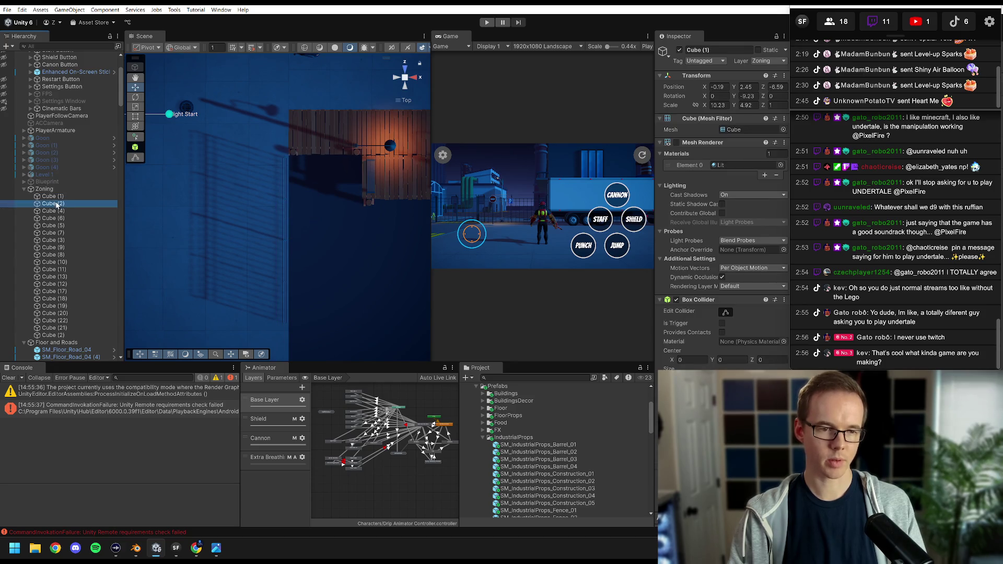
pyautogui.press('Down')
pyautogui.press('Down')
pyautogui.press('Down')
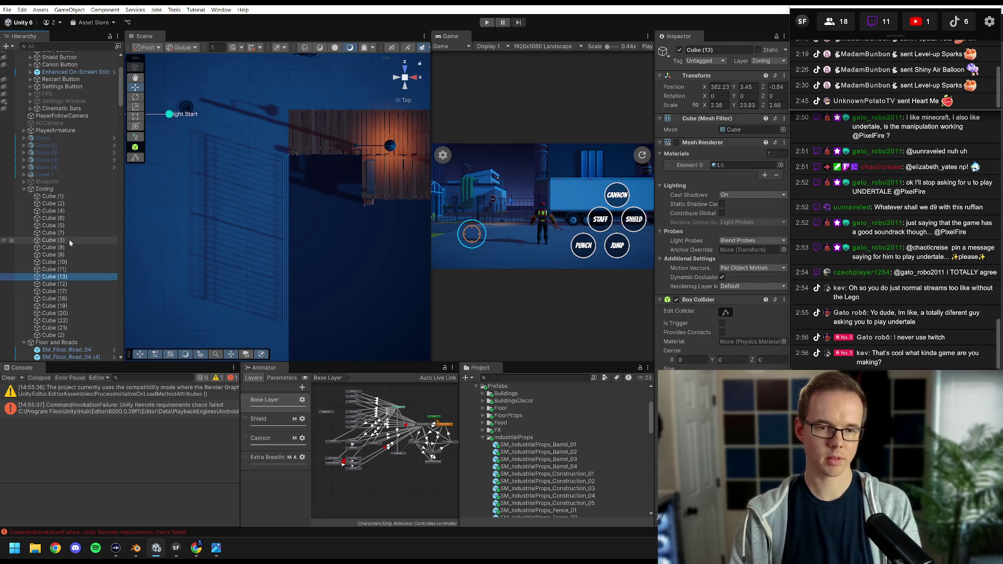
pyautogui.click(320, 157)
pyautogui.press('f')
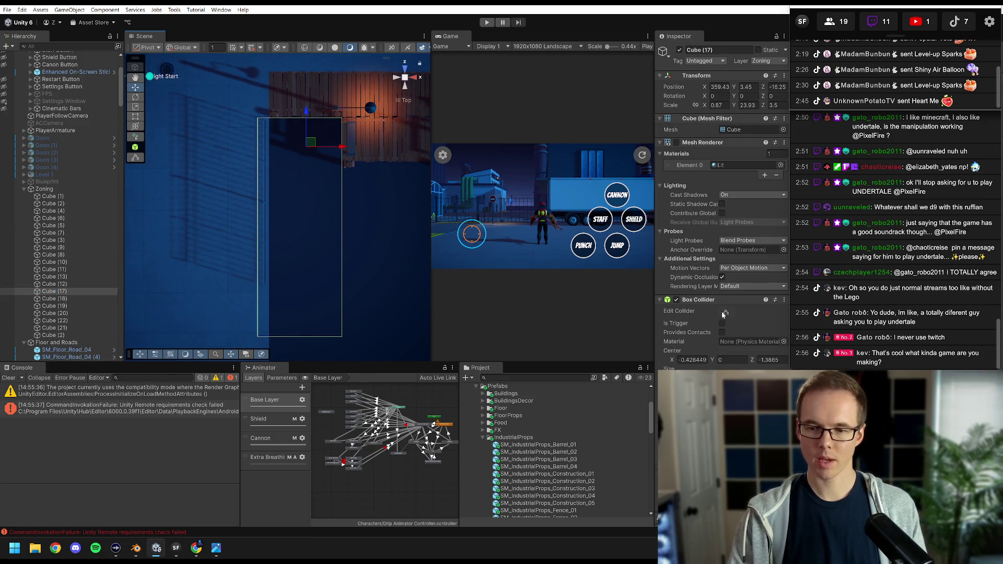
# Enlarge the Game view and start a new play test.
pyautogui.scroll(3)
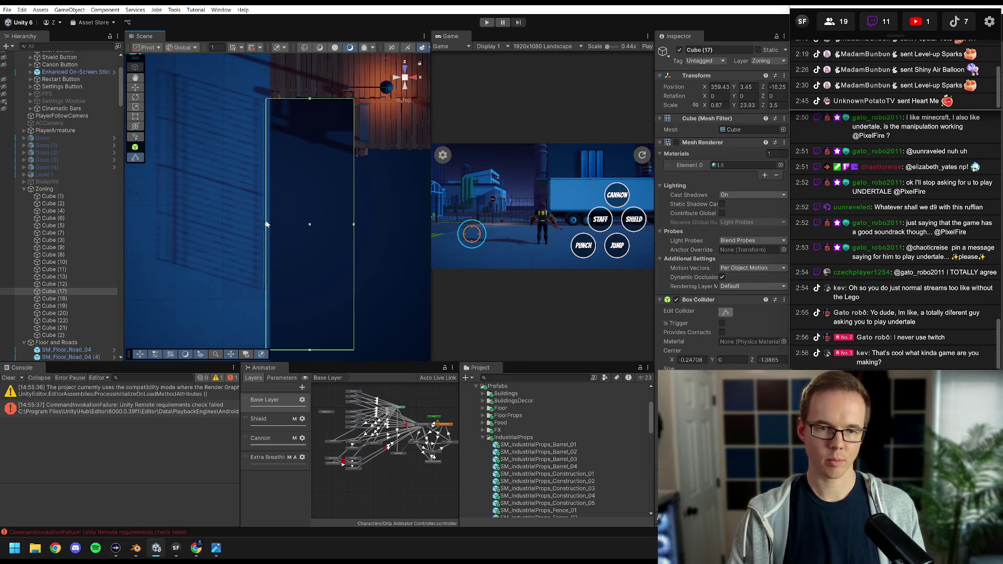
pyautogui.scroll(-3)
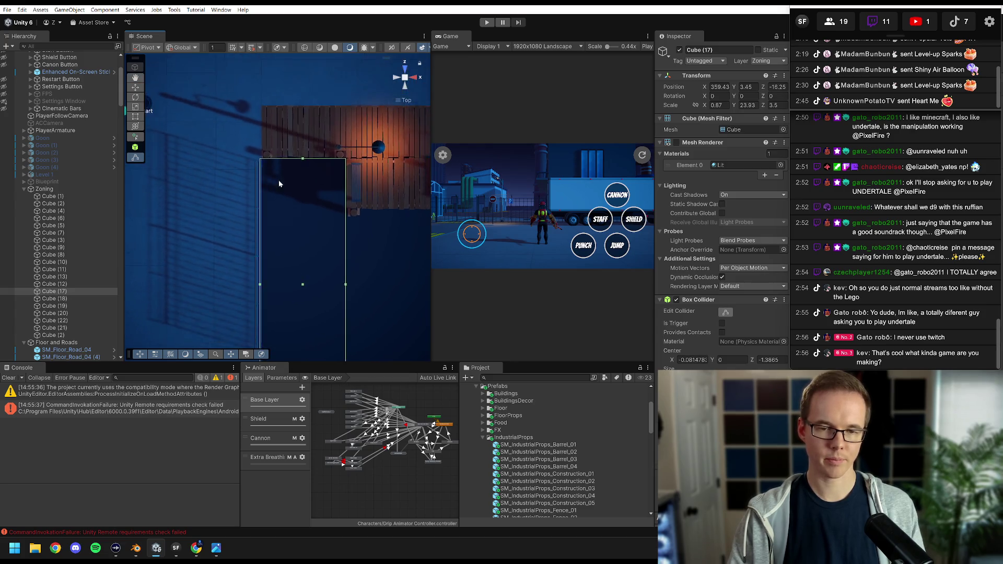
pyautogui.moveTo(429, 75); pyautogui.dragTo(187, 75)
pyautogui.click(486, 23)
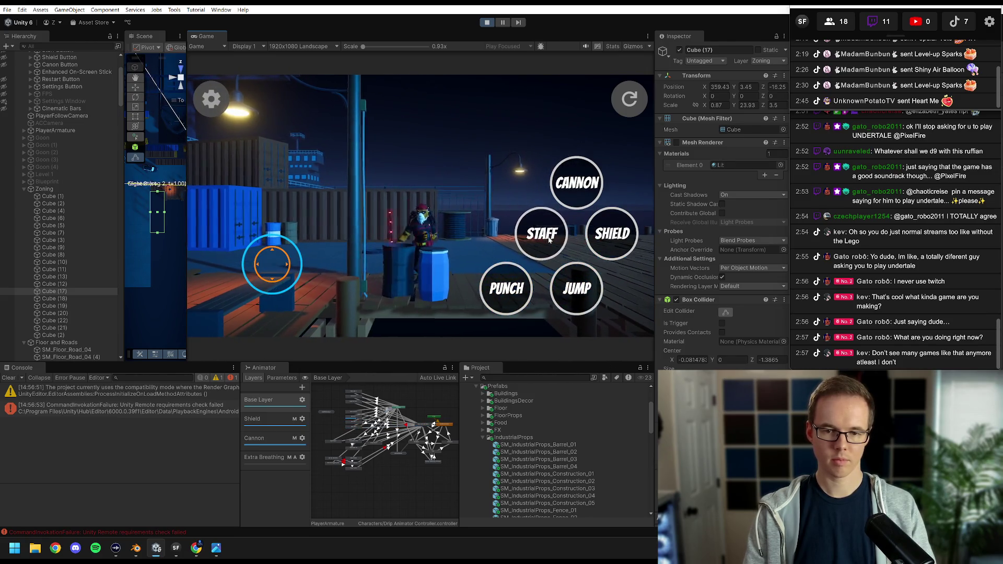
# Trigger the STAFF attack, stop the play test, and widen the Scene view again.
pyautogui.click(548, 239)
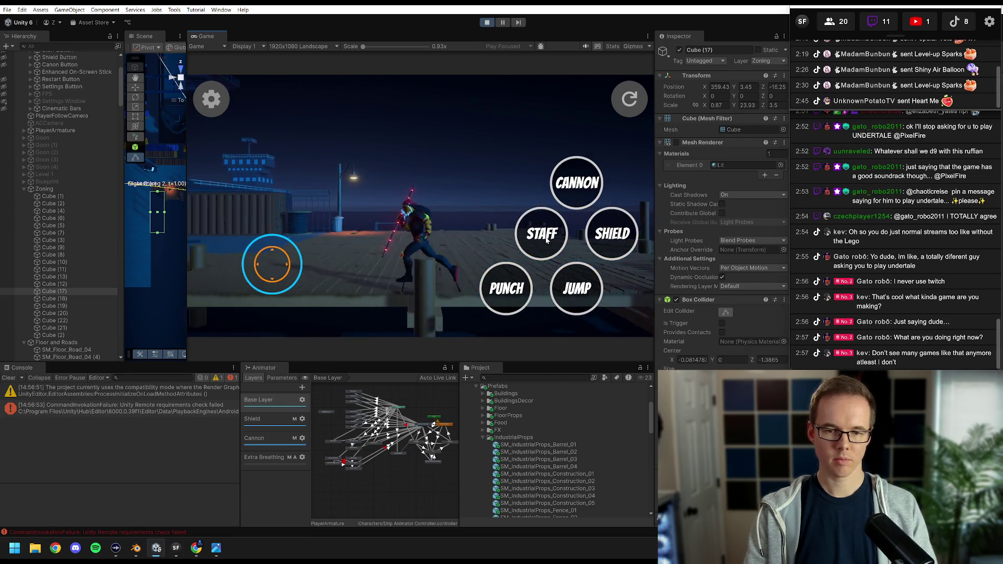
pyautogui.click(485, 23)
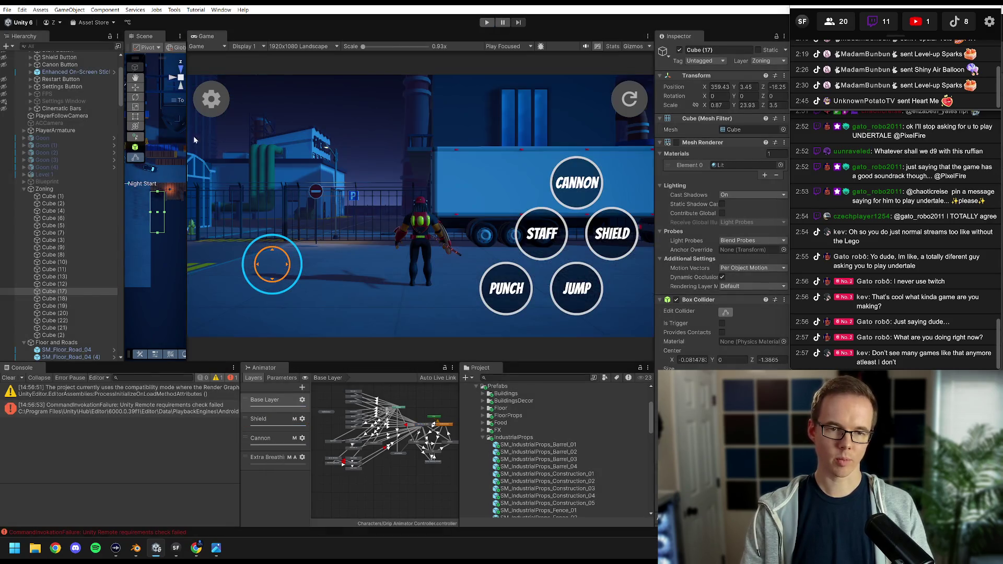
pyautogui.moveTo(186, 131); pyautogui.dragTo(511, 131)
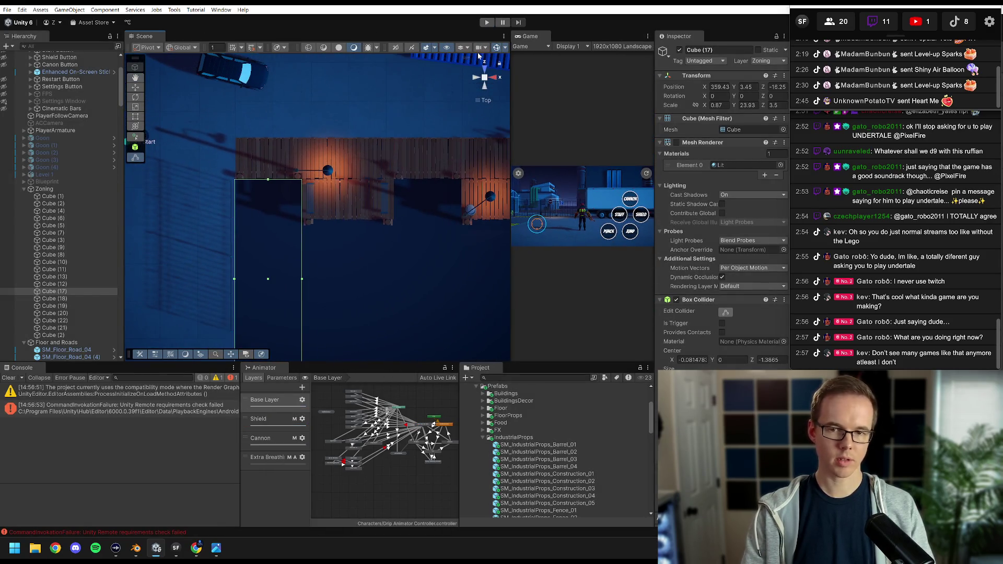
# In perspective view, move the first barrel to a new spot along the dock.
pyautogui.click(485, 82)
pyautogui.moveTo(392, 274); pyautogui.dragTo(302, 233)
pyautogui.press('w')
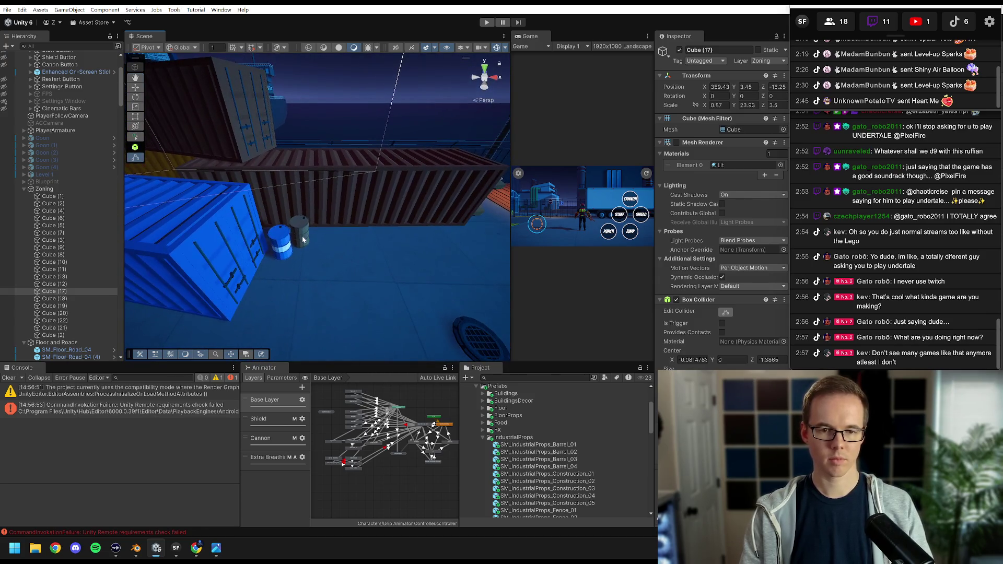
pyautogui.click(301, 232)
pyautogui.scroll(-3)
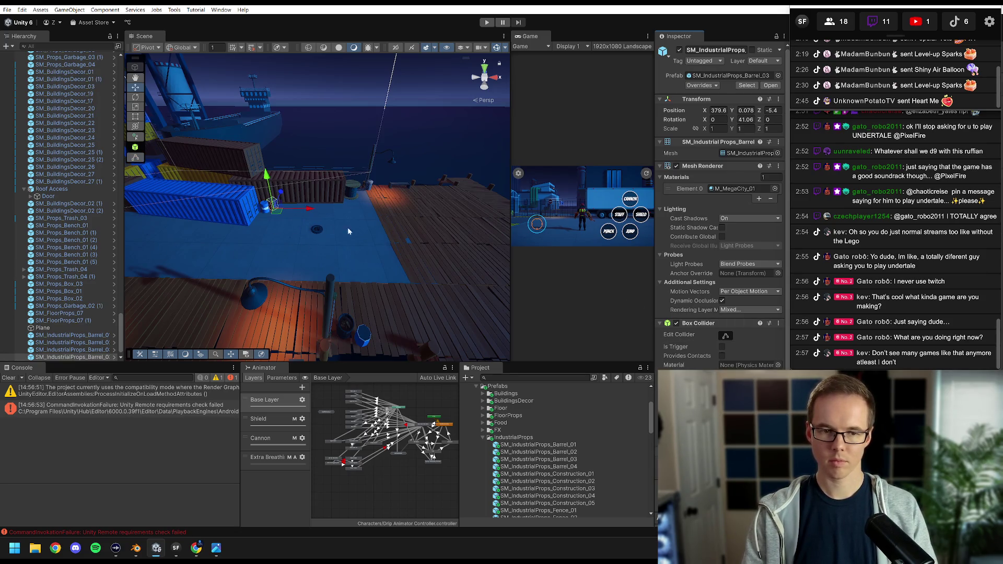
pyautogui.moveTo(492, 290); pyautogui.dragTo(478, 295)
pyautogui.press('f')
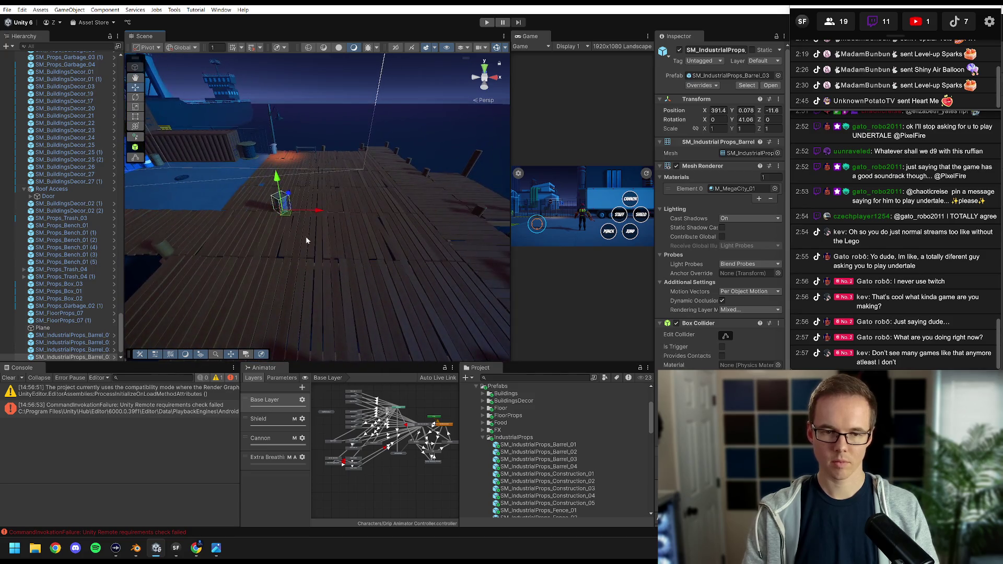
pyautogui.moveTo(445, 311); pyautogui.dragTo(315, 232)
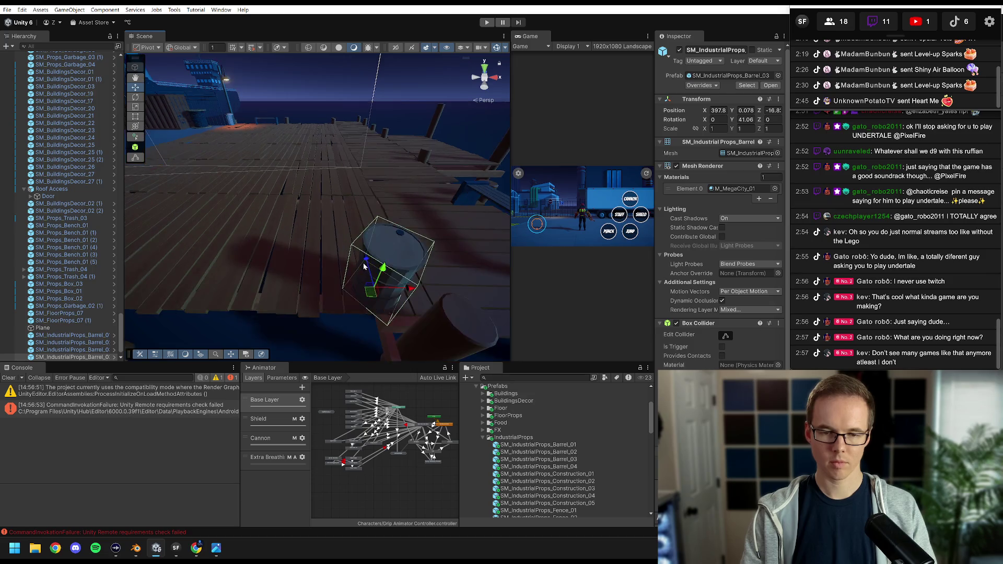
pyautogui.press('f')
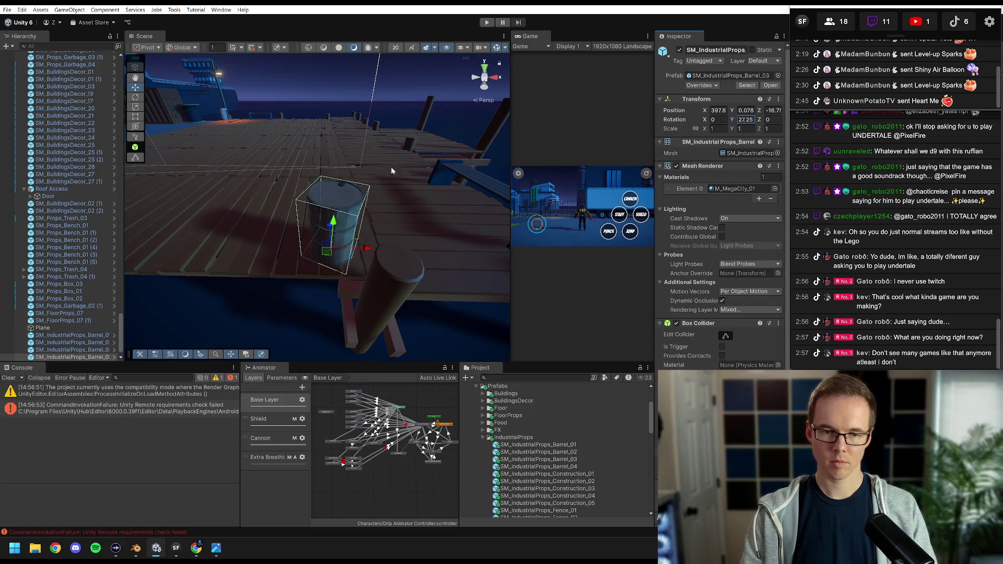
pyautogui.scroll(-3)
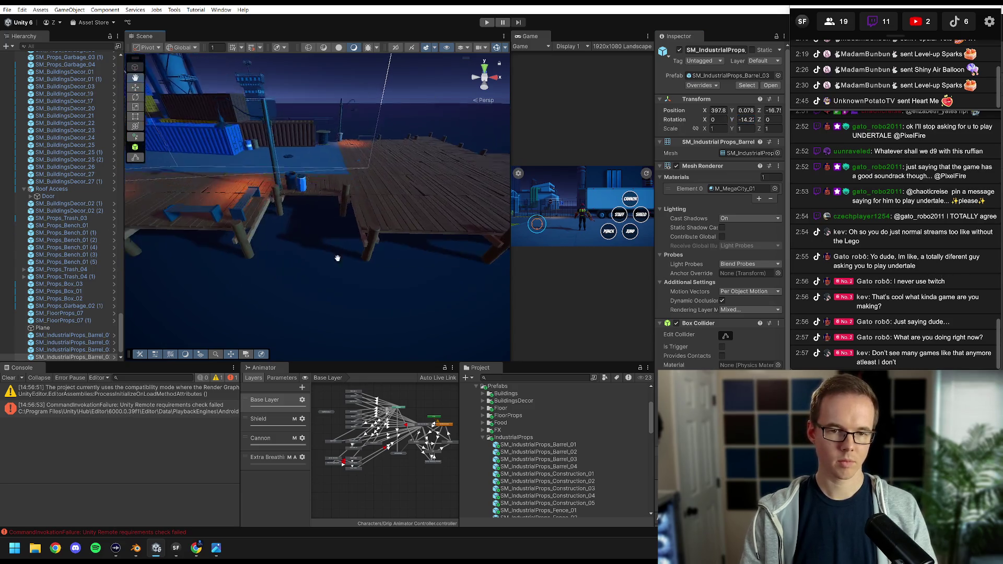
# Select Barrel_04 and reposition it on the pier, around Z -1.35.
pyautogui.click(309, 263)
pyautogui.scroll(-3)
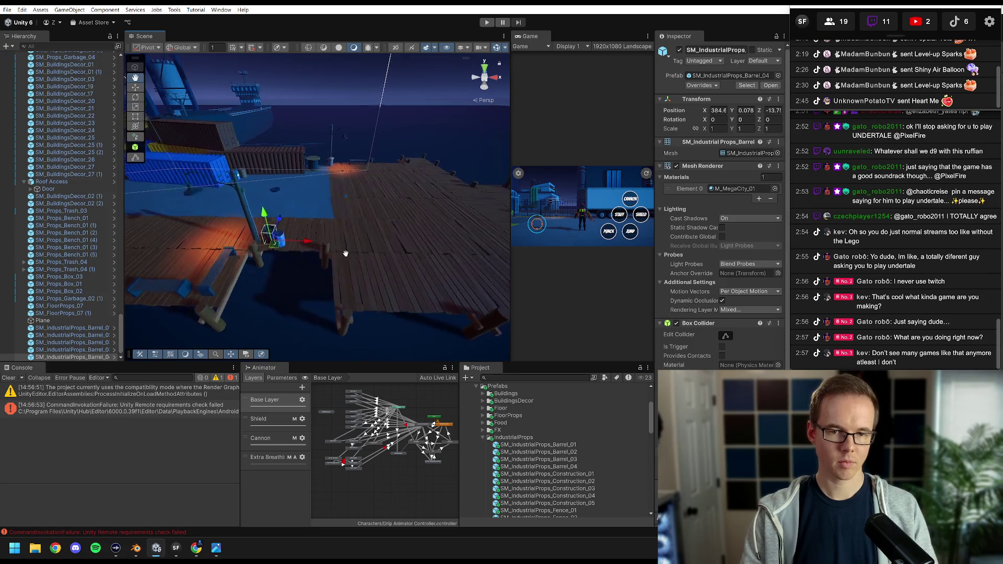
pyautogui.scroll(3)
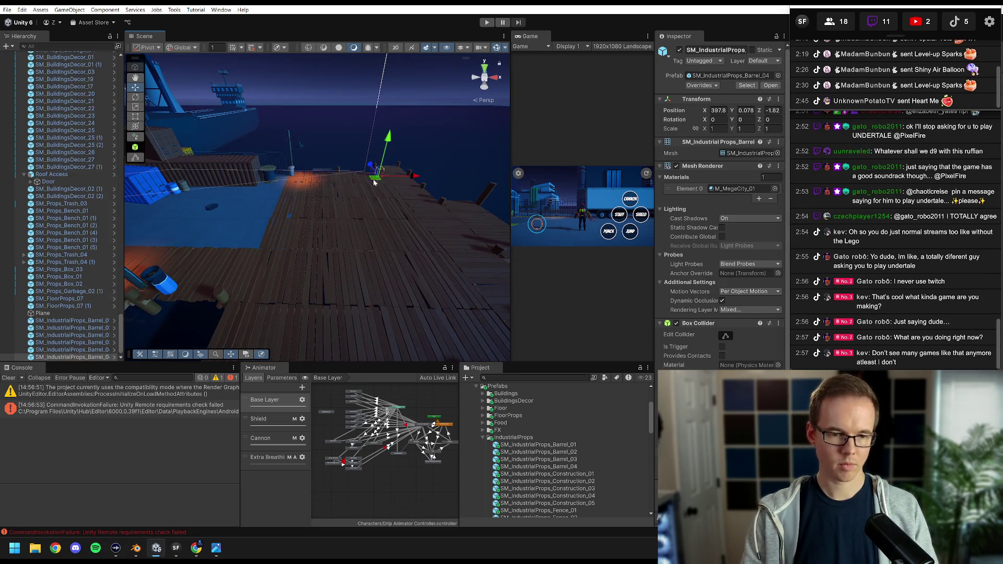
pyautogui.doubleClick(64, 348)
pyautogui.moveTo(335, 209); pyautogui.dragTo(313, 219)
pyautogui.moveTo(313, 220); pyautogui.dragTo(380, 212)
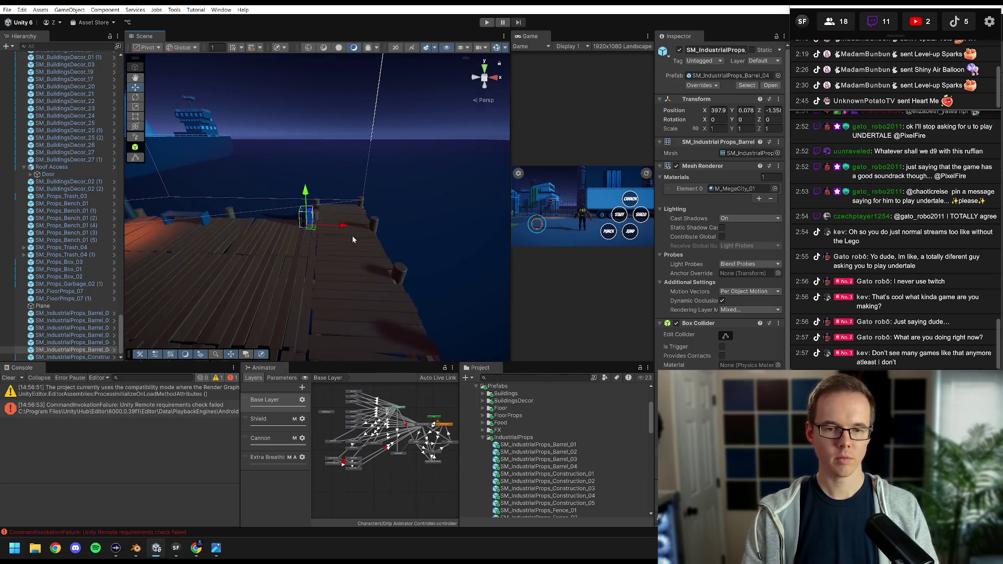
pyautogui.moveTo(367, 259); pyautogui.dragTo(320, 286)
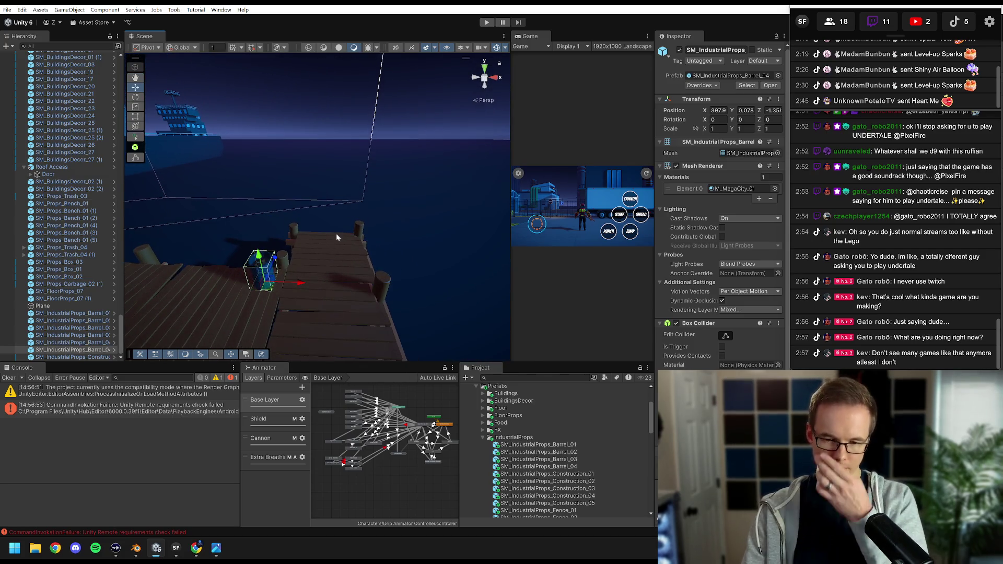
pyautogui.write('dr')
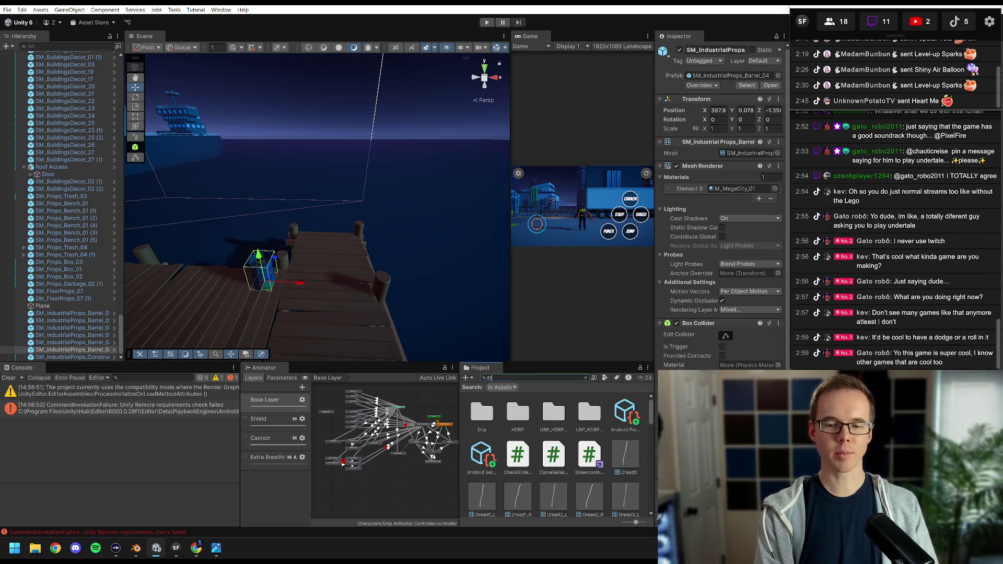
pyautogui.write('t')
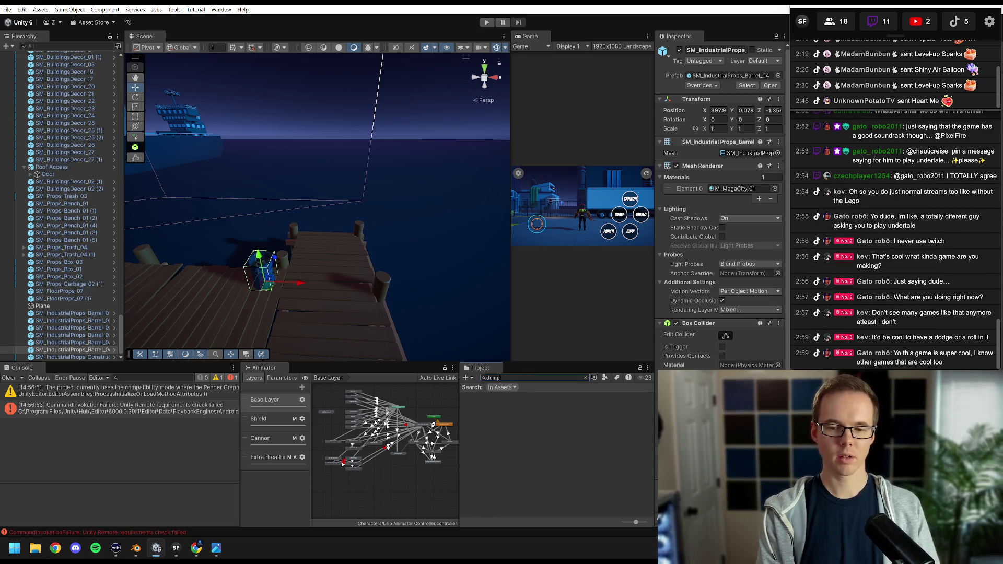
pyautogui.write('rash')
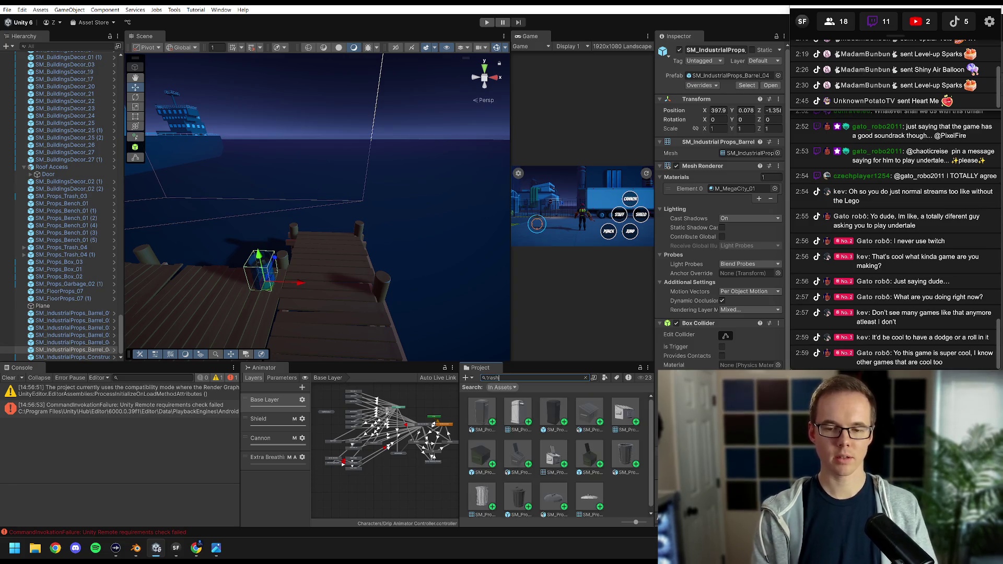
# Drop the SM_Props_Trash_02 dumpster onto the pier and nudge it to Z 0.515.
pyautogui.moveTo(483, 456); pyautogui.dragTo(376, 270)
pyautogui.moveTo(325, 246); pyautogui.dragTo(329, 244)
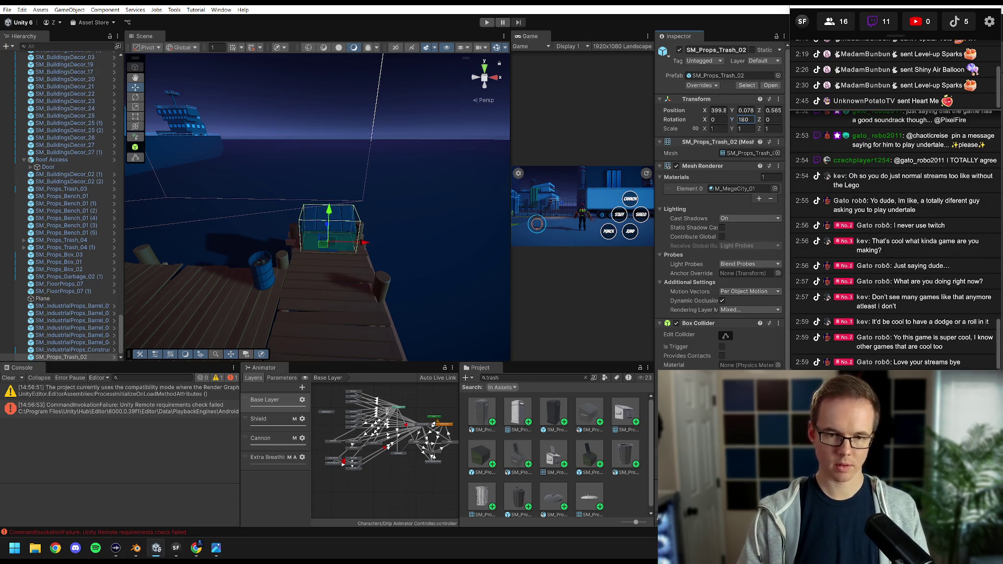
pyautogui.moveTo(439, 296); pyautogui.dragTo(394, 262)
pyautogui.moveTo(326, 245); pyautogui.dragTo(402, 260)
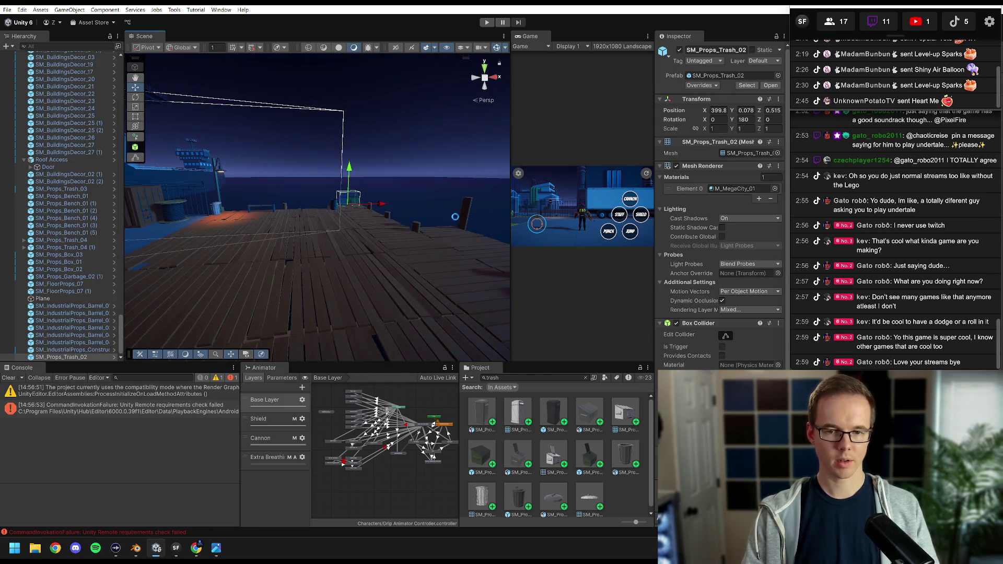
pyautogui.moveTo(510, 136); pyautogui.dragTo(173, 224)
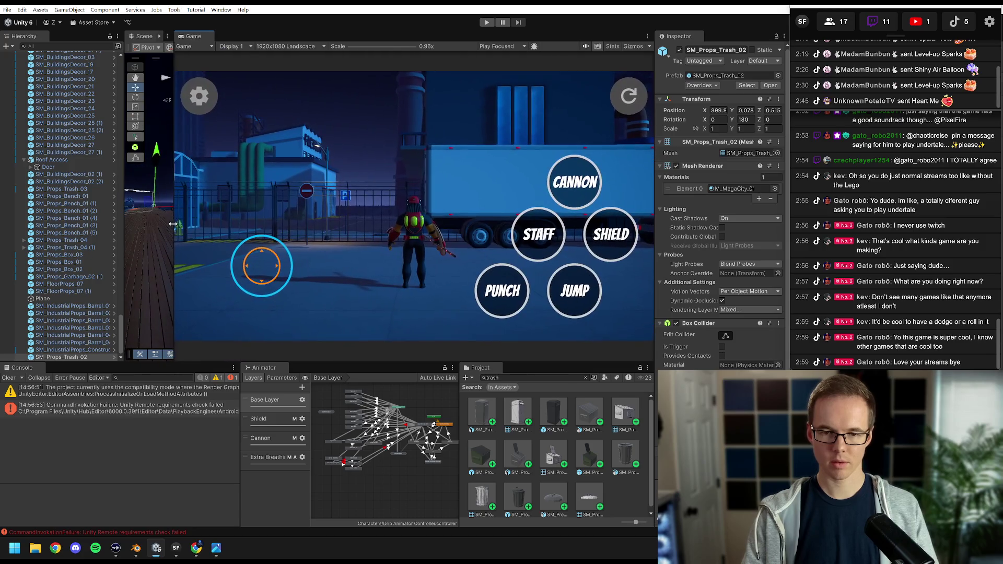
pyautogui.click(486, 23)
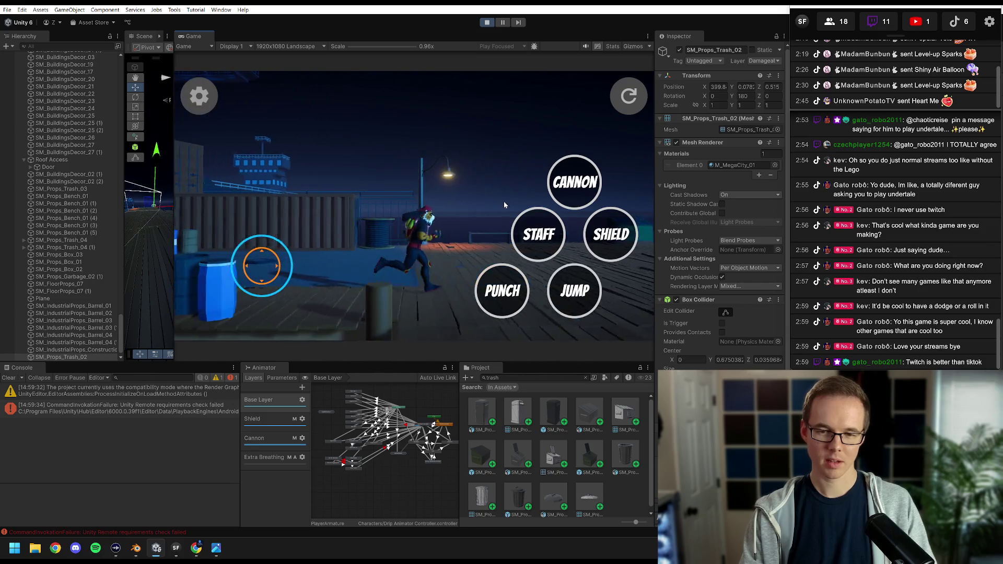
pyautogui.hotkey('ctrl', 'p')
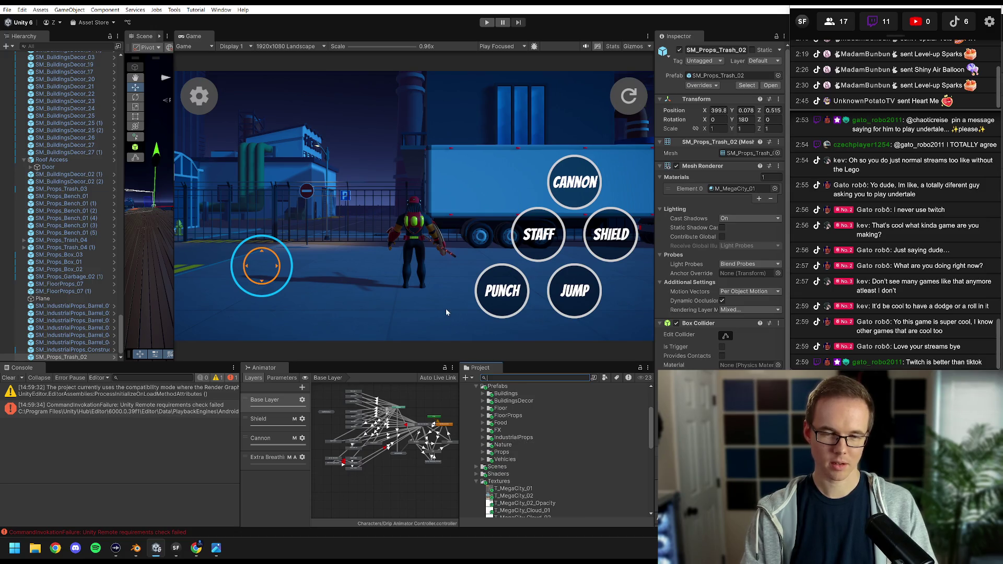
pyautogui.moveTo(173, 121); pyautogui.dragTo(582, 121)
# Fly the Scene camera past the ship and tower down to the pier's trash prop.
pyautogui.moveTo(366, 157); pyautogui.dragTo(146, 216)
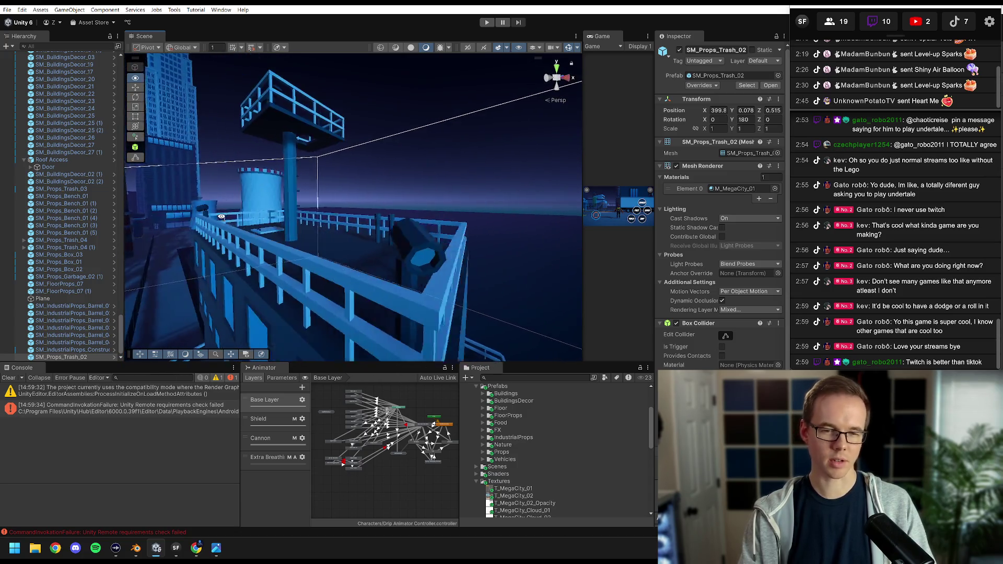
pyautogui.moveTo(246, 217); pyautogui.dragTo(1, 250)
pyautogui.moveTo(301, 185); pyautogui.dragTo(450, 389)
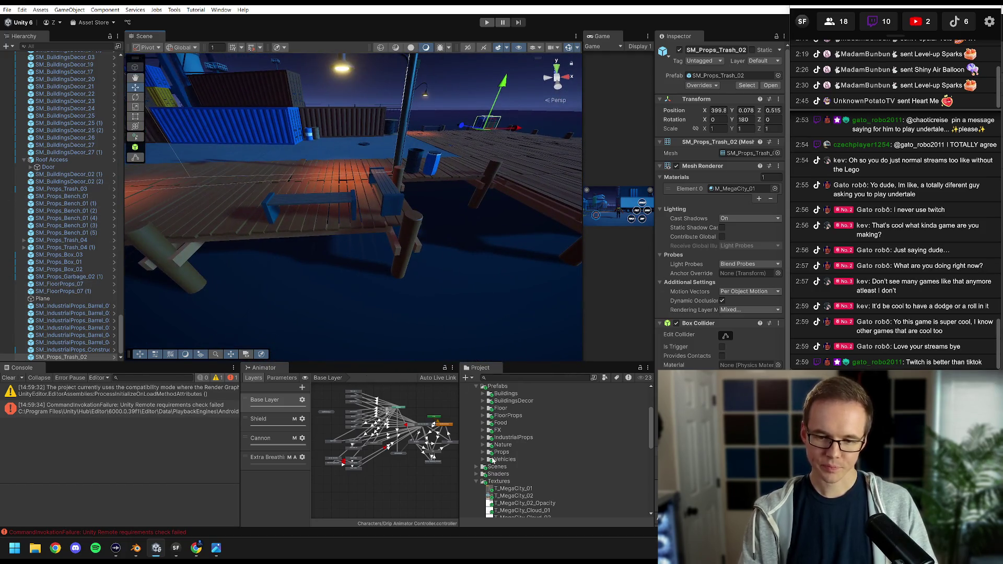
# Browse the Vehicles prefab folder in the Project panel.
pyautogui.click(483, 460)
pyautogui.scroll(-3)
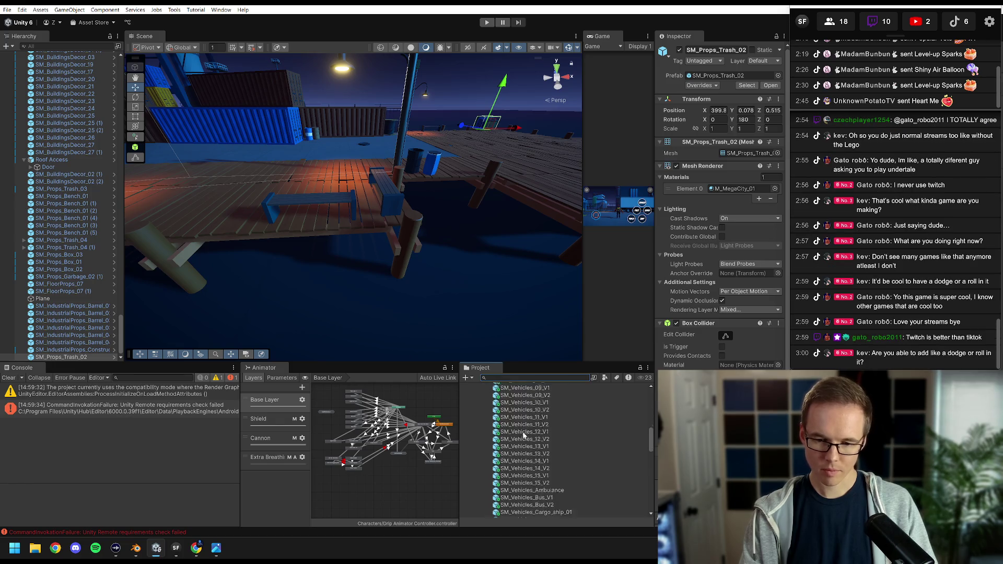
pyautogui.scroll(3)
pyautogui.scroll(3)
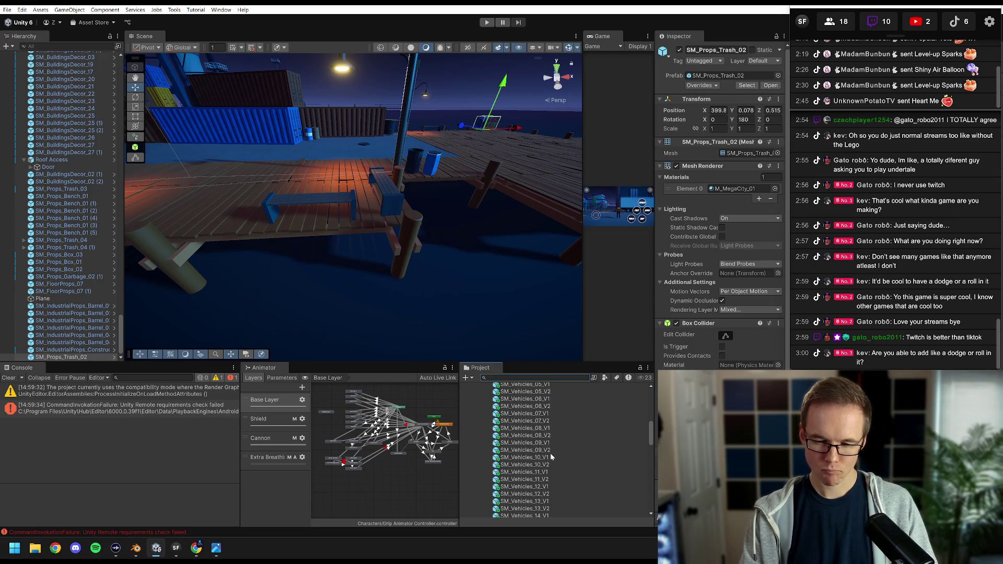
pyautogui.scroll(-3)
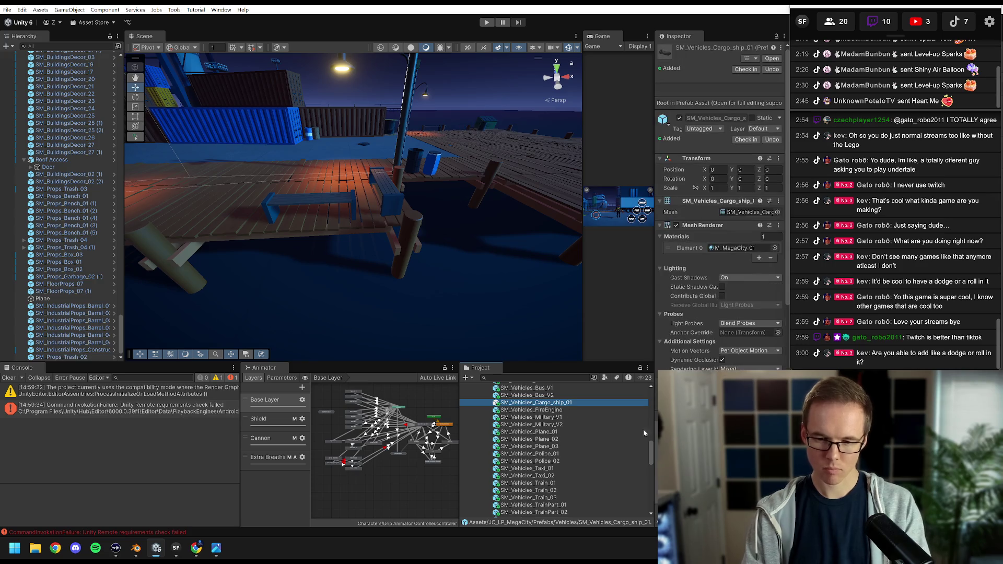
# Preview the vehicle prefabs, ending on SM_Vehicles_Yacht rotated to show its rear.
pyautogui.click(556, 440)
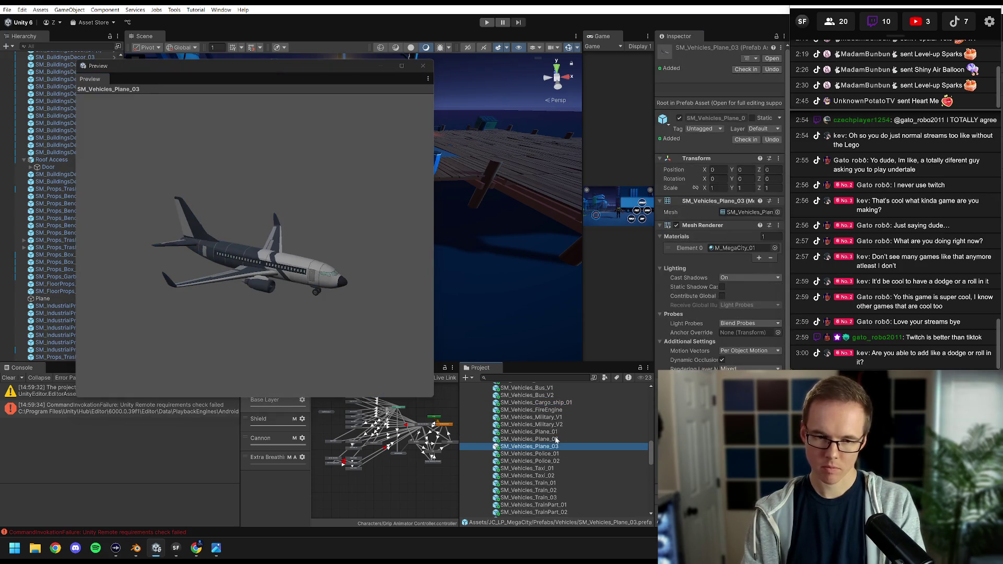
pyautogui.press('Down')
pyautogui.press('Down')
pyautogui.press('Down')
pyautogui.scroll(-3)
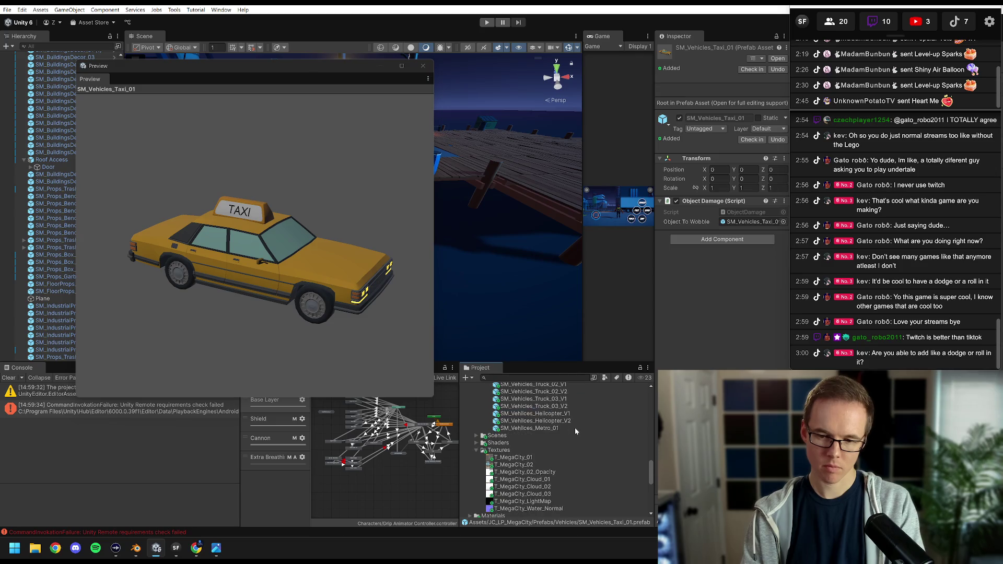
pyautogui.scroll(3)
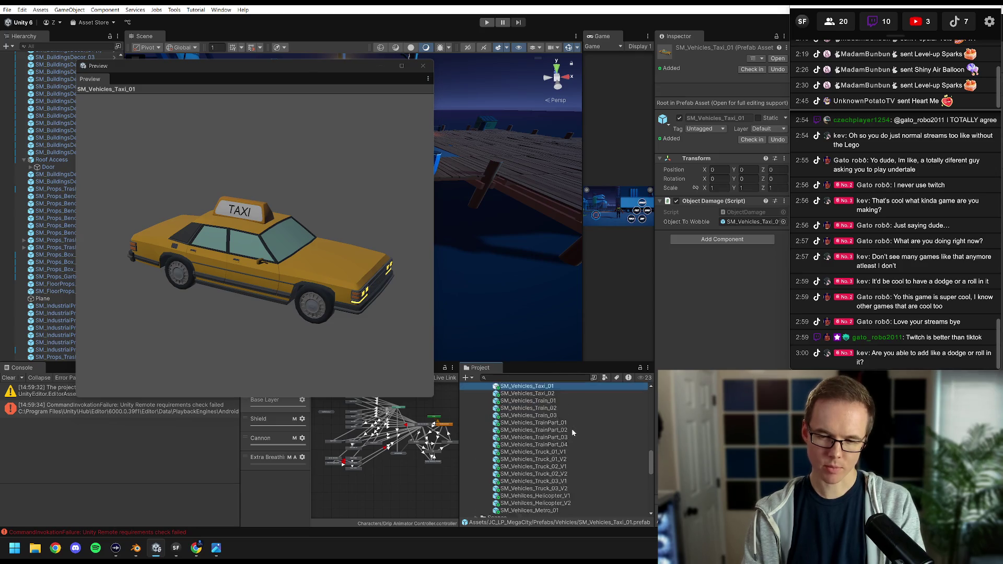
pyautogui.scroll(3)
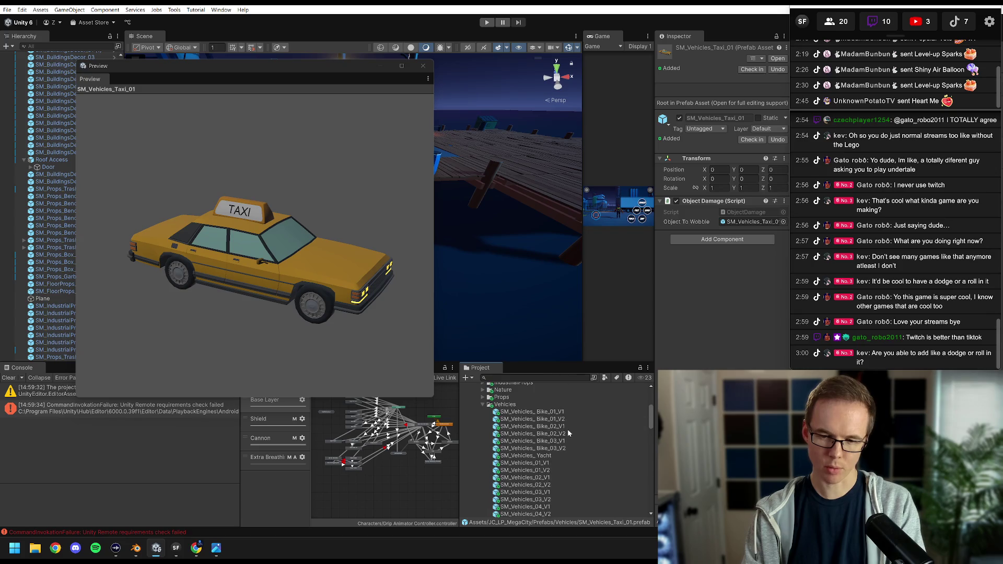
pyautogui.click(541, 456)
pyautogui.moveTo(366, 271); pyautogui.dragTo(378, 283)
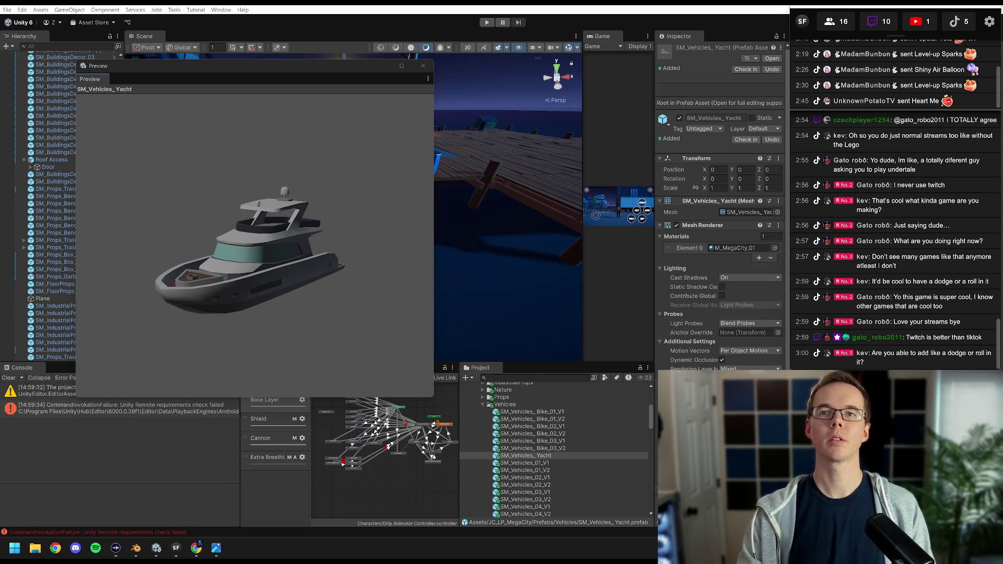
pyautogui.click(196, 548)
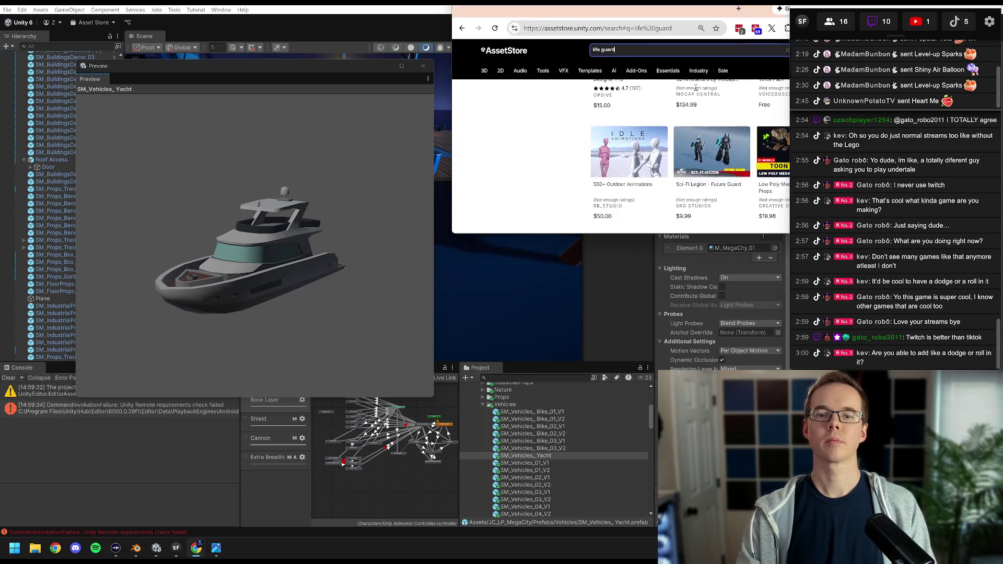
# Resize the browser's life guard search results into a larger window over Unity.
pyautogui.moveTo(741, 15); pyautogui.dragTo(683, 120)
pyautogui.click(692, 114)
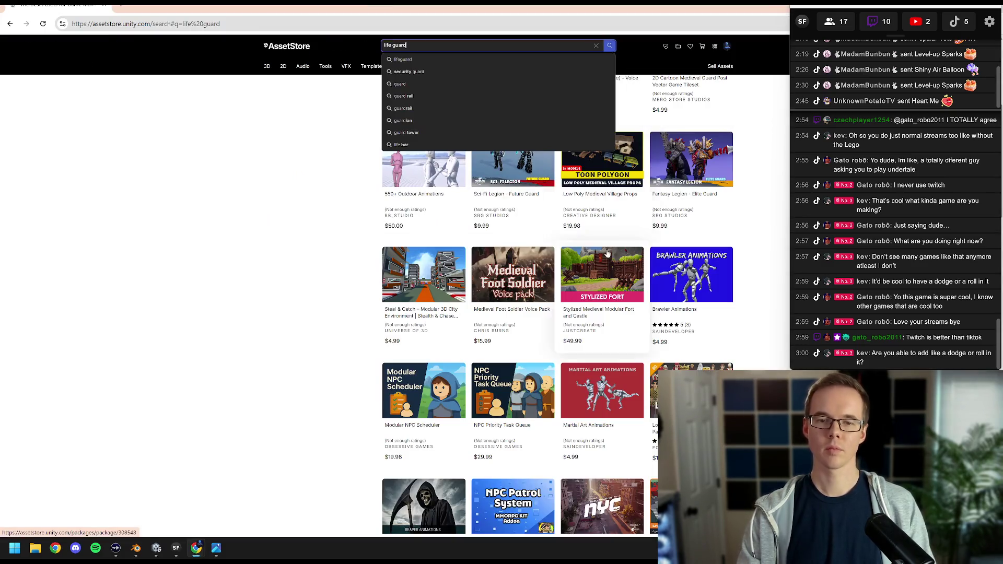
pyautogui.scroll(3)
pyautogui.scroll(-3)
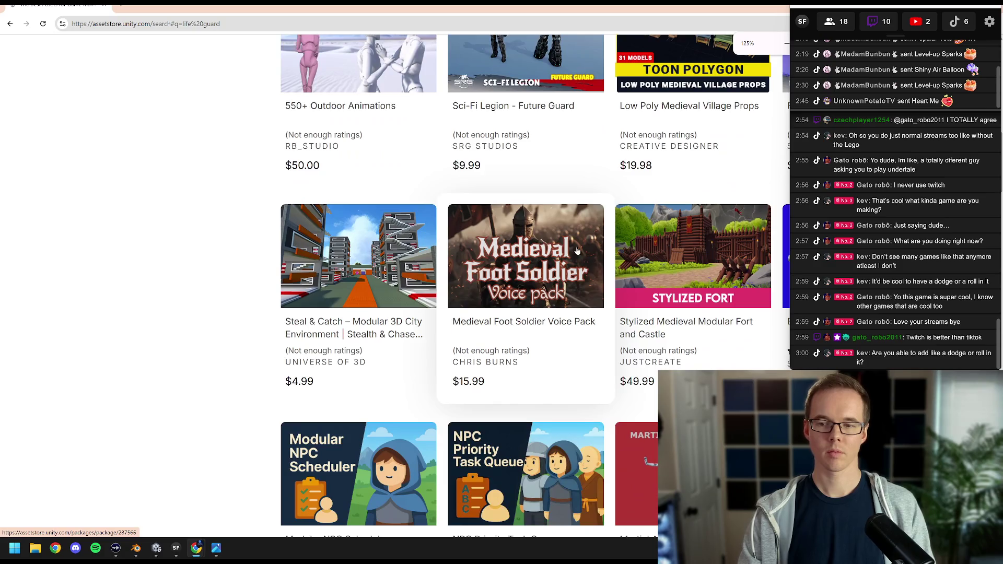
pyautogui.scroll(3)
pyautogui.click(169, 165)
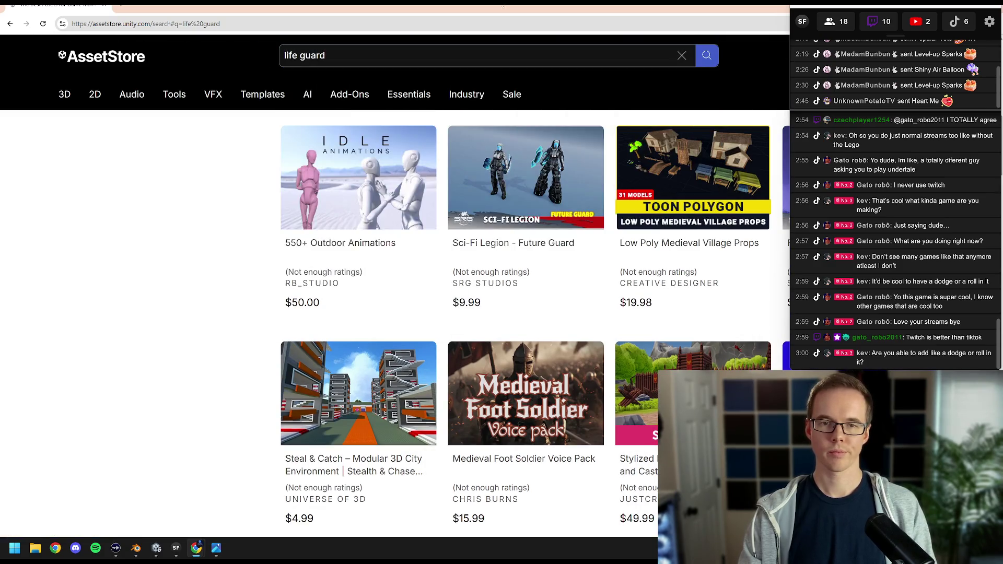
pyautogui.doubleClick(548, 9)
pyautogui.moveTo(548, 9); pyautogui.dragTo(405, 9)
pyautogui.moveTo(596, 228); pyautogui.dragTo(780, 514)
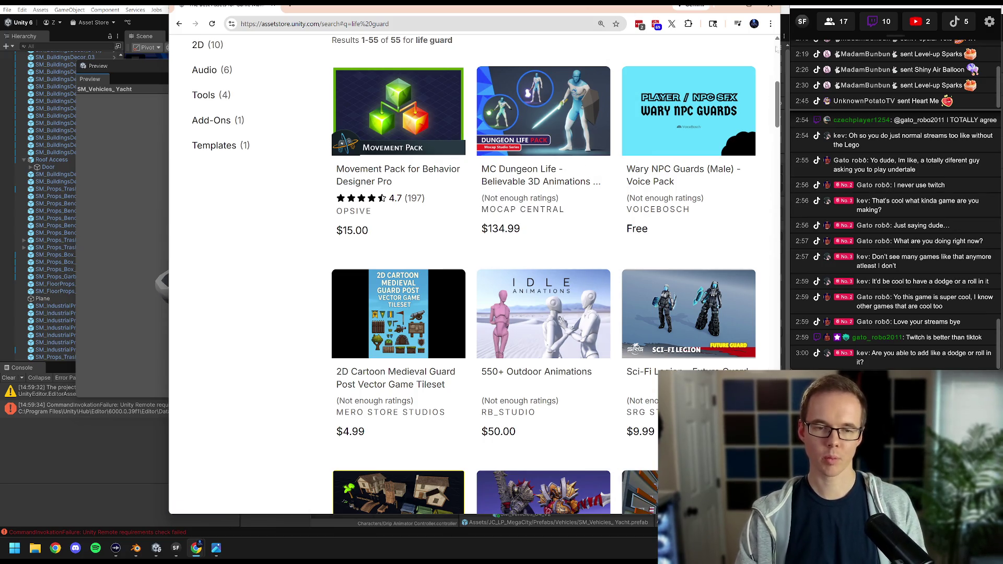
# Dismiss the page's context menu and focus the store's search box.
pyautogui.rightClick(205, 256)
pyautogui.click(207, 255)
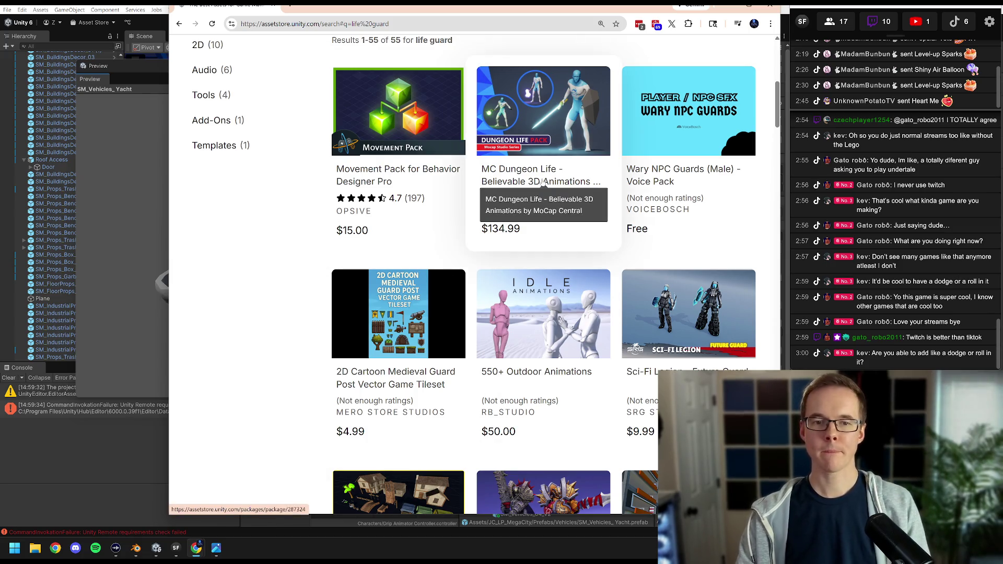
pyautogui.scroll(3)
pyautogui.click(454, 78)
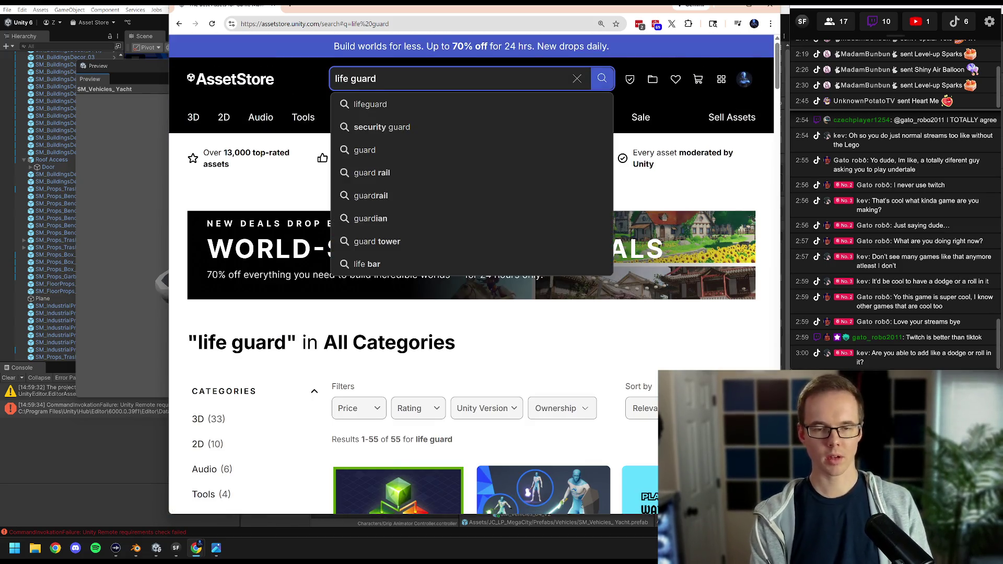
# Search the Asset Store for 'boey' and scroll through the results.
pyautogui.hotkey('ctrl', 'a')
pyautogui.write('boey')
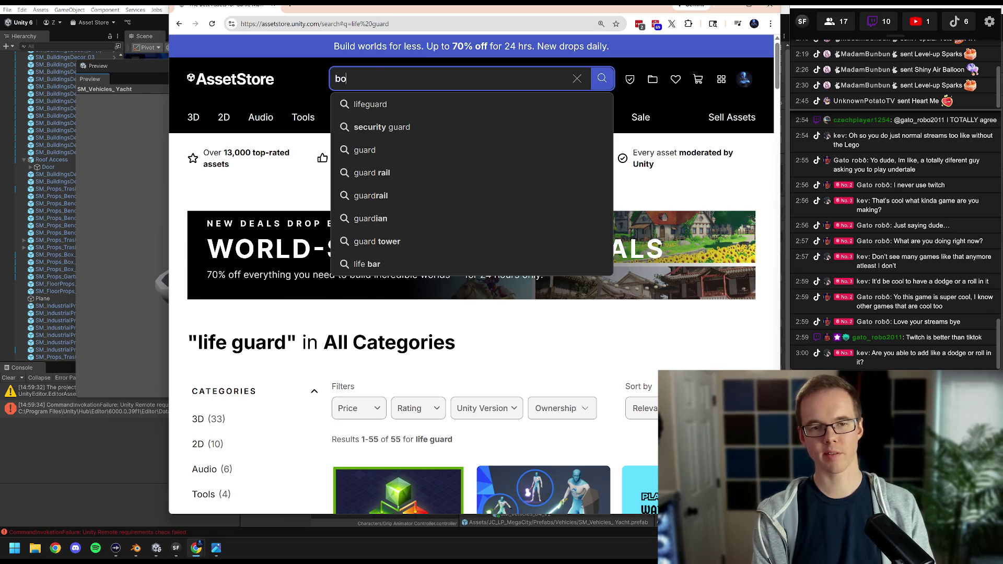
pyautogui.press('Return')
pyautogui.scroll(-3)
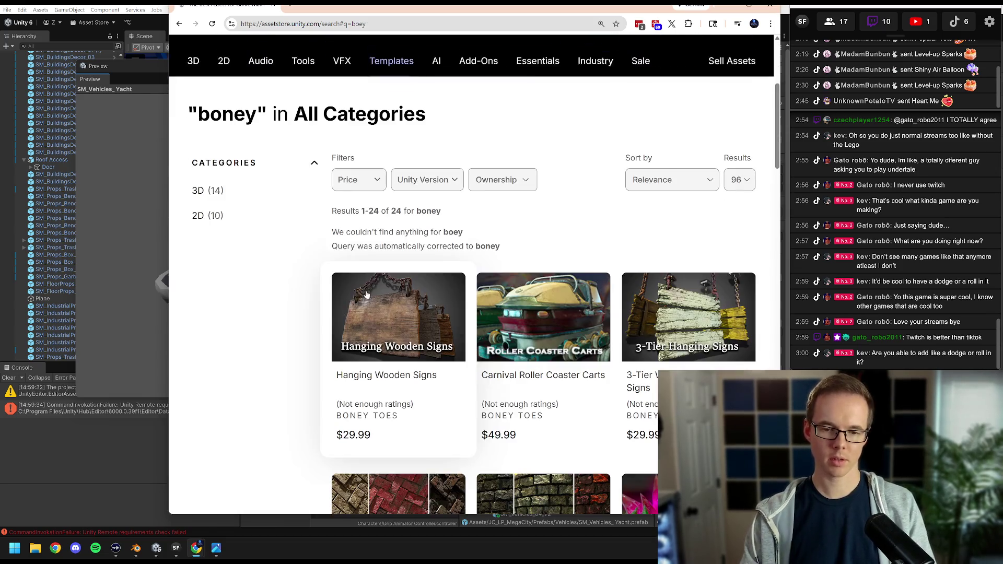
pyautogui.scroll(-3)
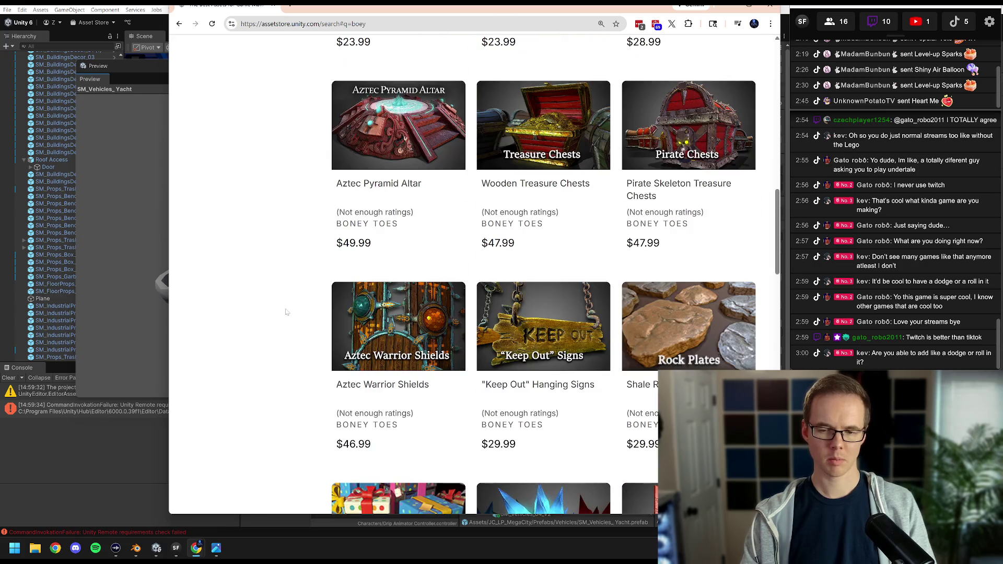
pyautogui.scroll(-3)
pyautogui.scroll(3)
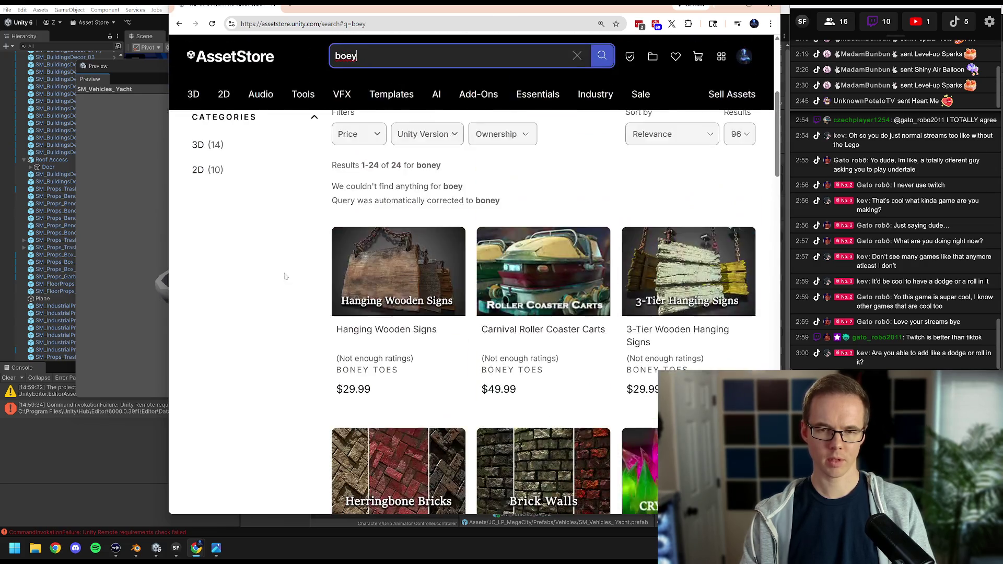
# Search for 'dock' and open the Fishing, Docks & Boat Pack in a new tab.
pyautogui.hotkey('ctrl', 'a')
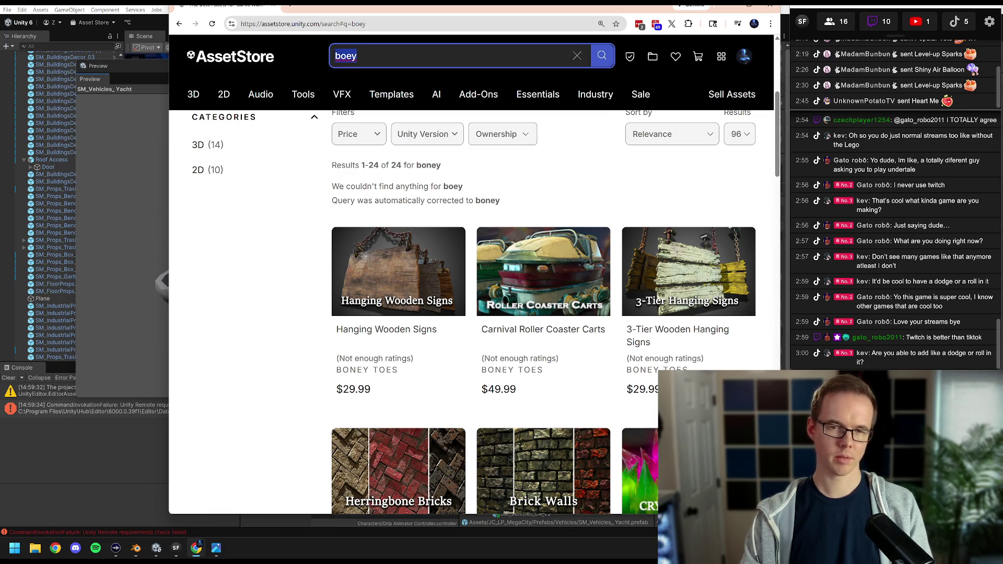
pyautogui.write('dock')
pyautogui.press('Return')
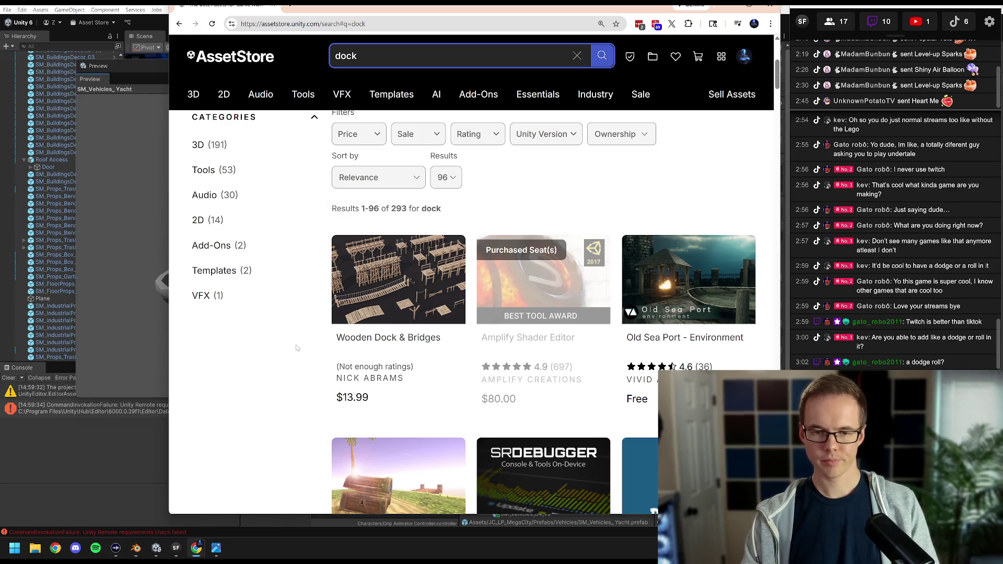
pyautogui.scroll(-3)
pyautogui.scroll(-3)
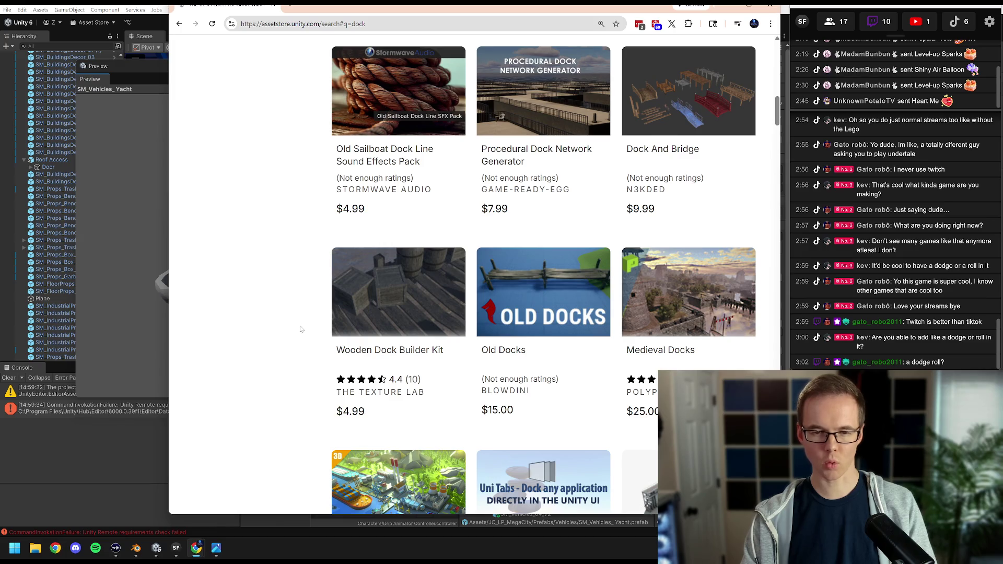
pyautogui.scroll(-3)
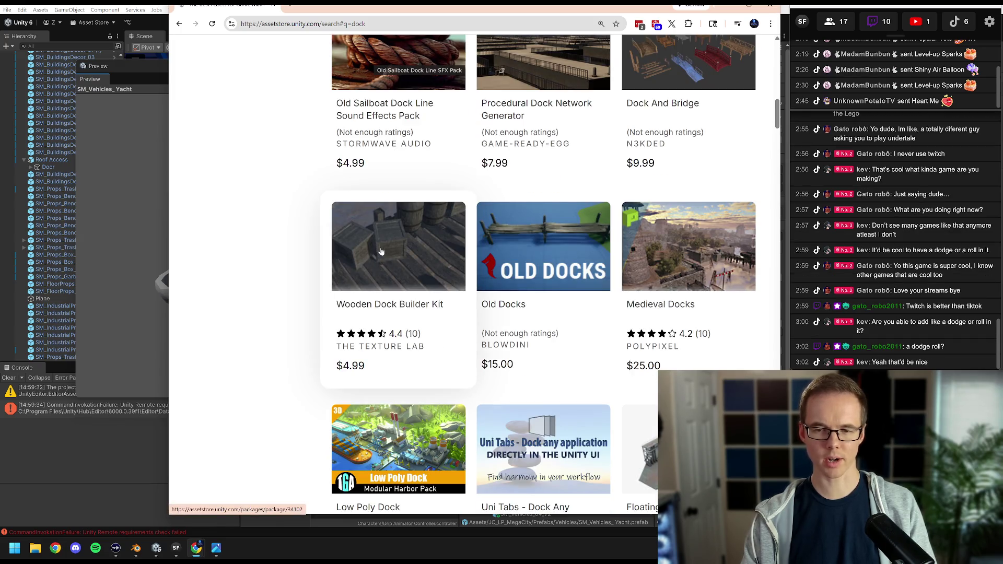
pyautogui.scroll(-3)
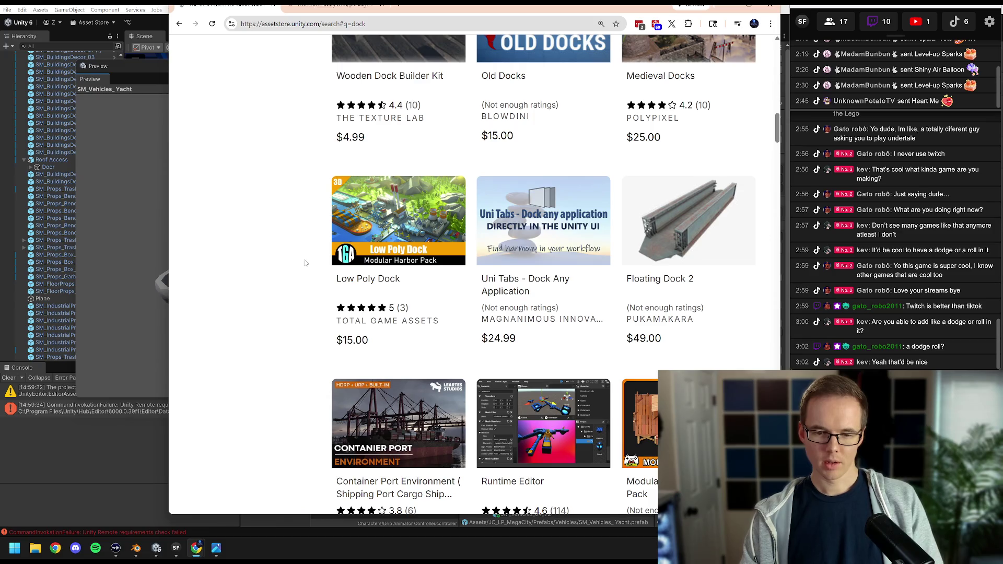
pyautogui.scroll(-3)
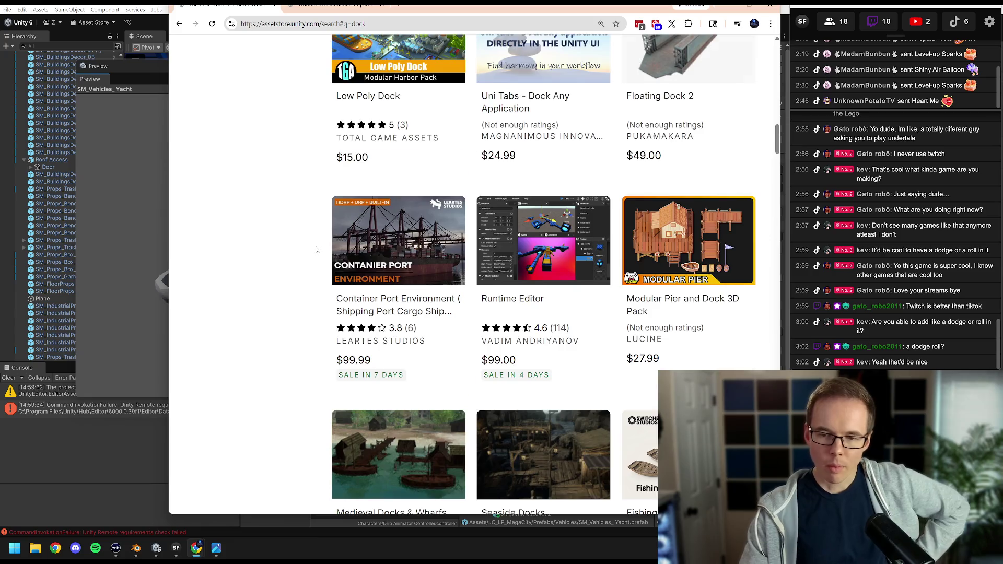
pyautogui.scroll(-3)
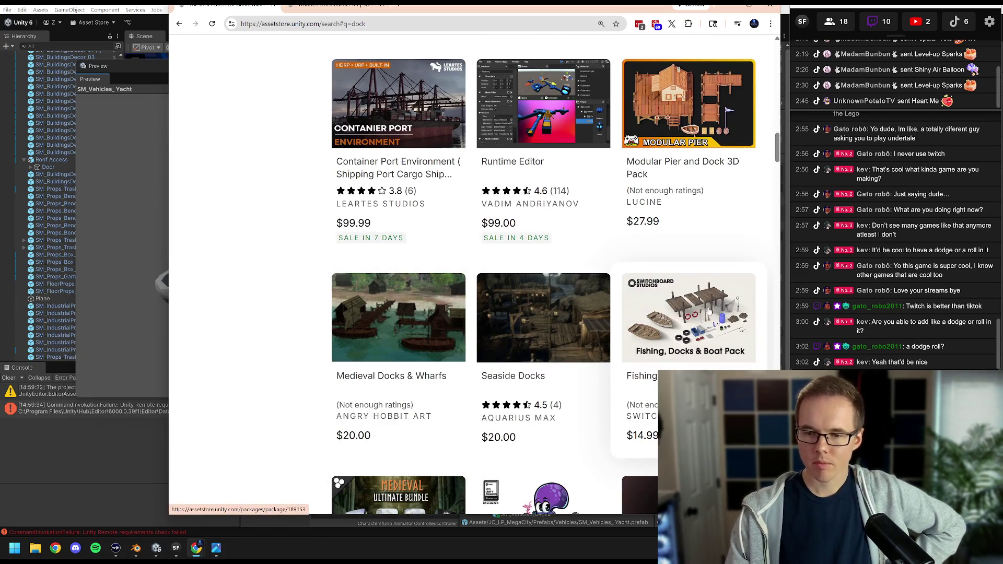
pyautogui.middleClick(711, 312)
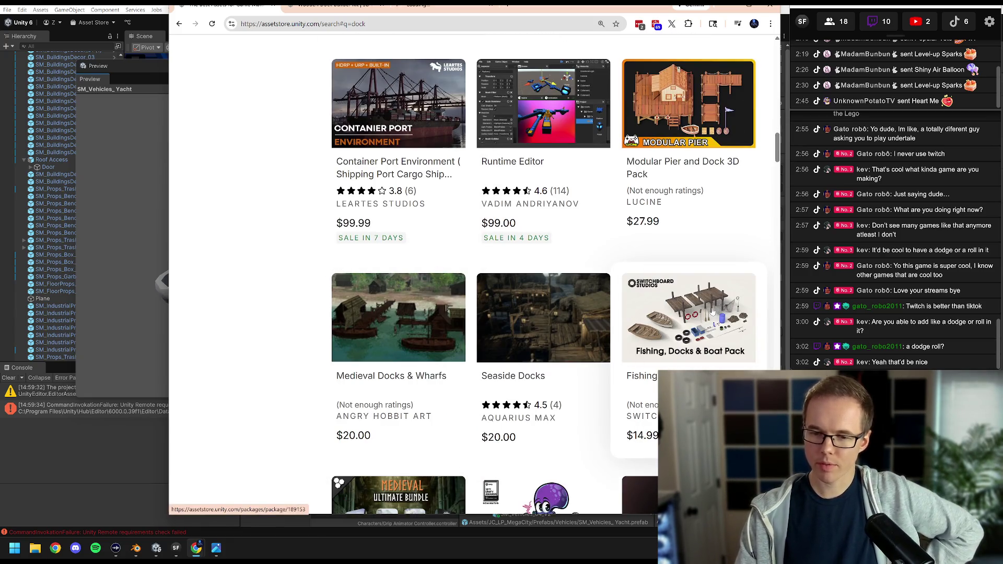
# Go from the Wooden Dock Builder Kit page to the Fishing Docks & Boat Pack page.
pyautogui.scroll(-3)
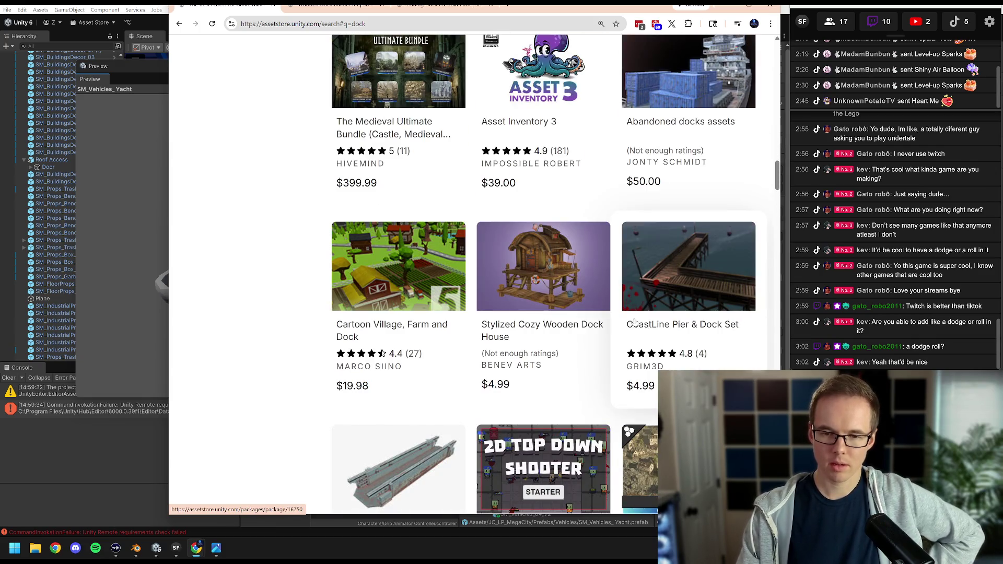
pyautogui.scroll(-3)
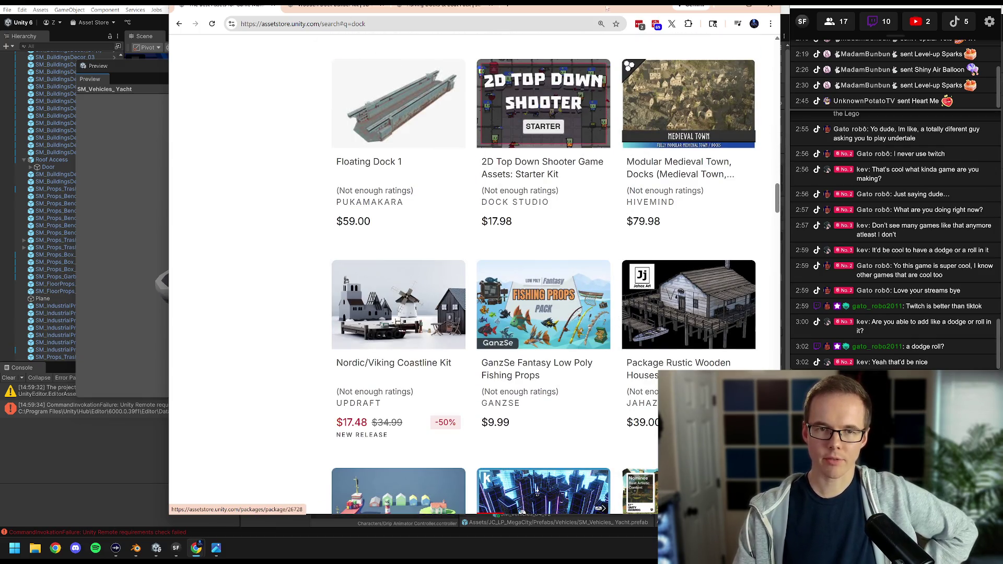
pyautogui.click(340, 5)
pyautogui.click(439, 5)
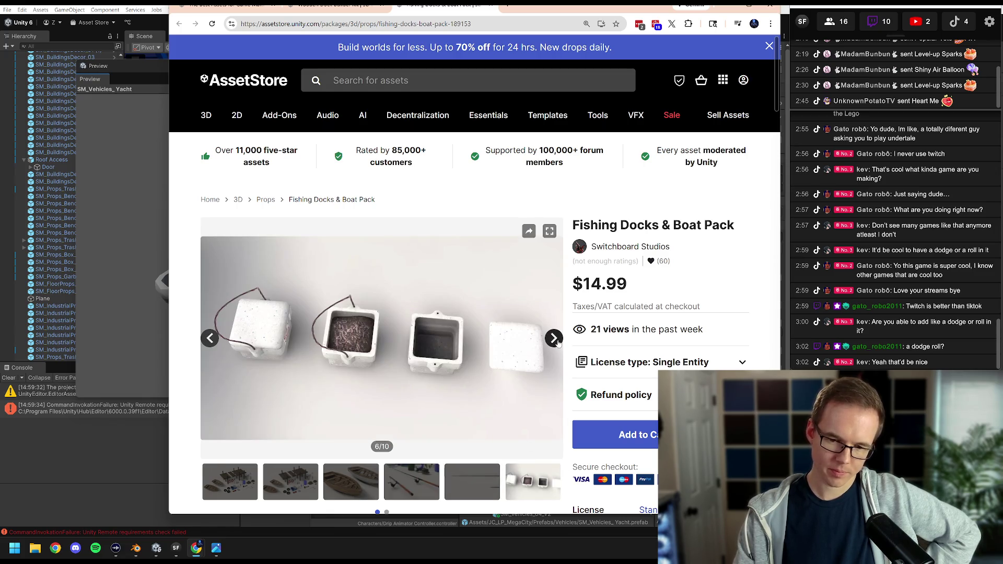
# Bring up the pack's life-ring photo (image 7/10) in the store gallery, then close the store window.
pyautogui.click(555, 339)
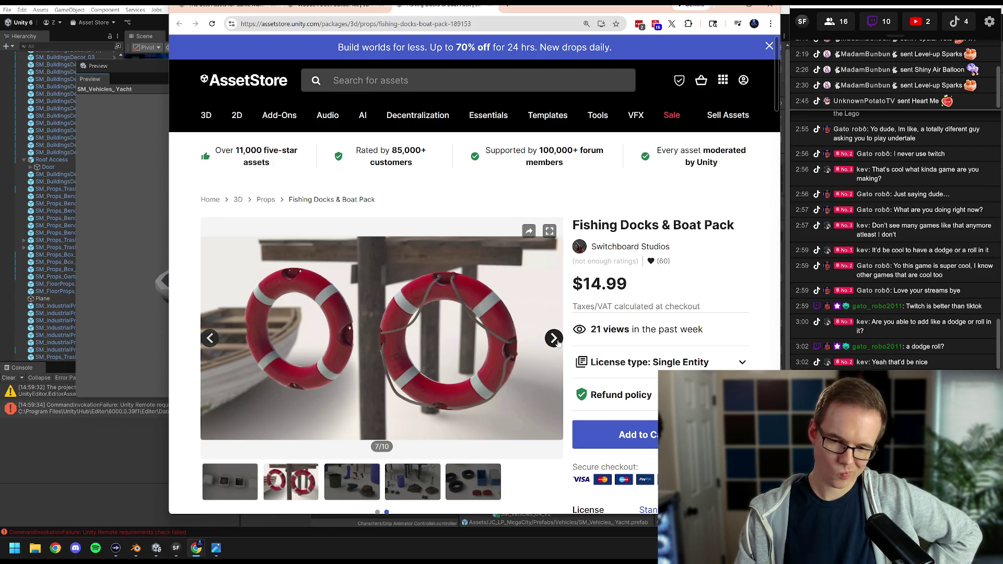
pyautogui.click(556, 340)
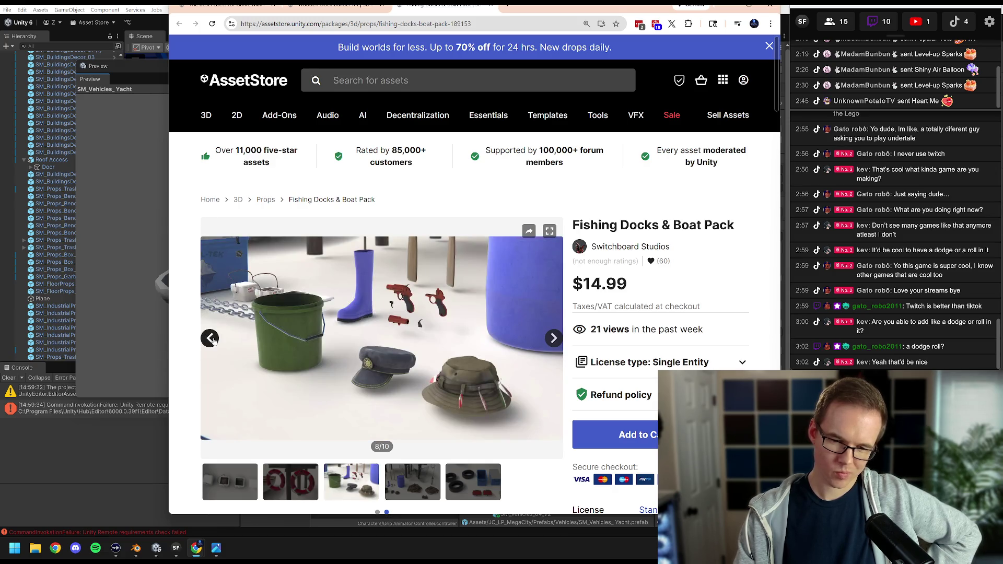
pyautogui.click(211, 339)
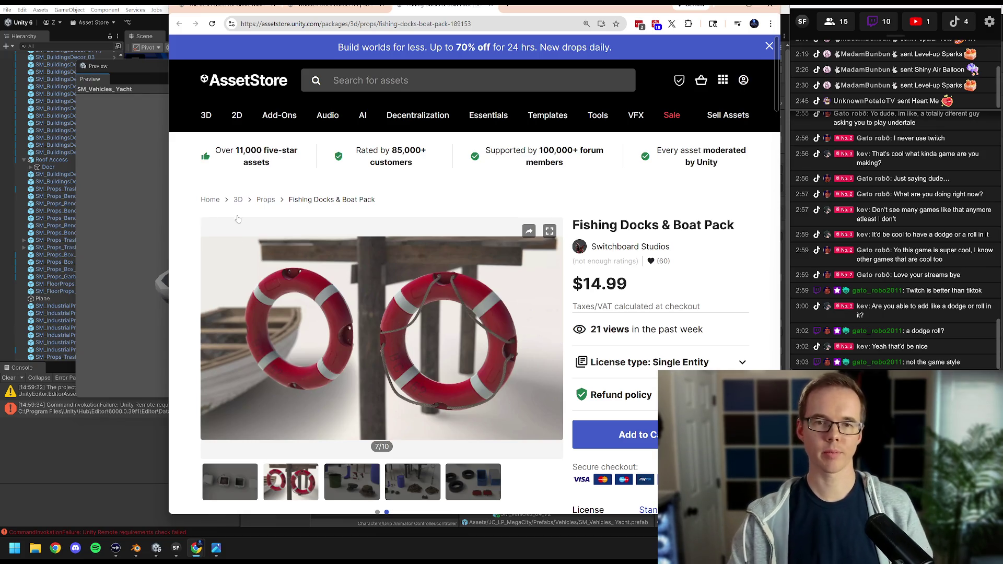
pyautogui.click(770, 6)
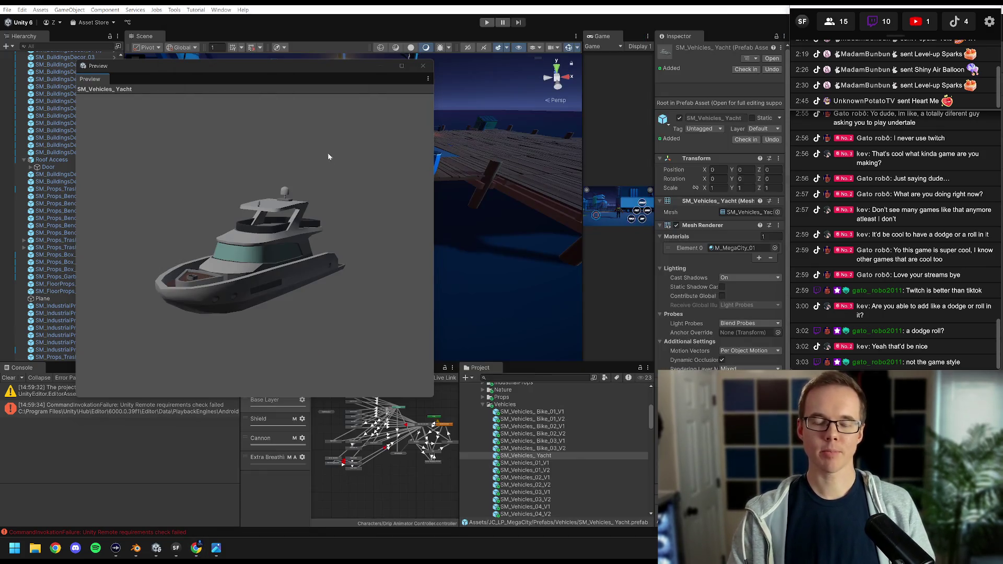
# Close the yacht preview window and move the Scene view over the dock containers and lamp.
pyautogui.click(423, 66)
pyautogui.moveTo(422, 67); pyautogui.dragTo(369, 168)
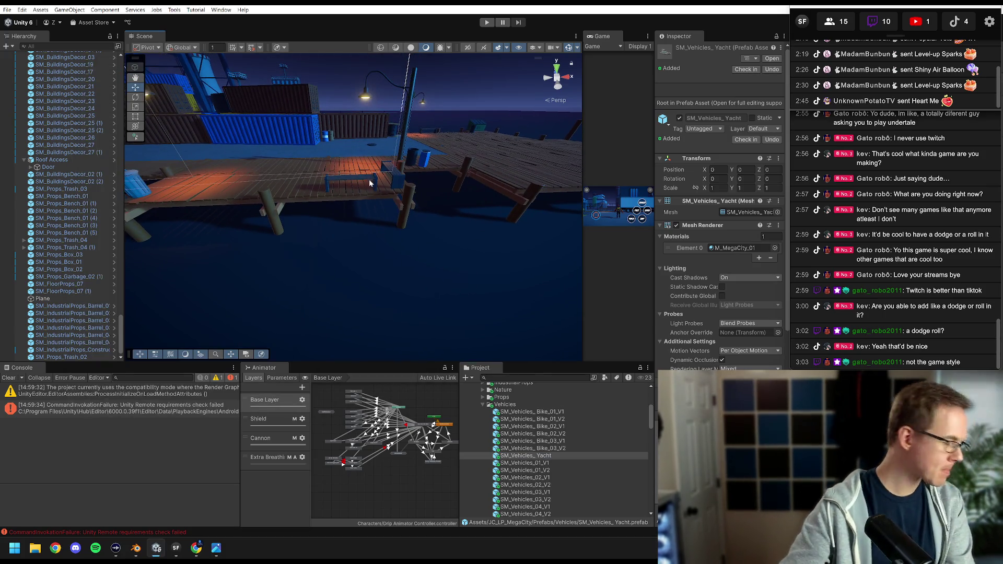
pyautogui.moveTo(344, 173); pyautogui.dragTo(412, 215)
pyautogui.scroll(3)
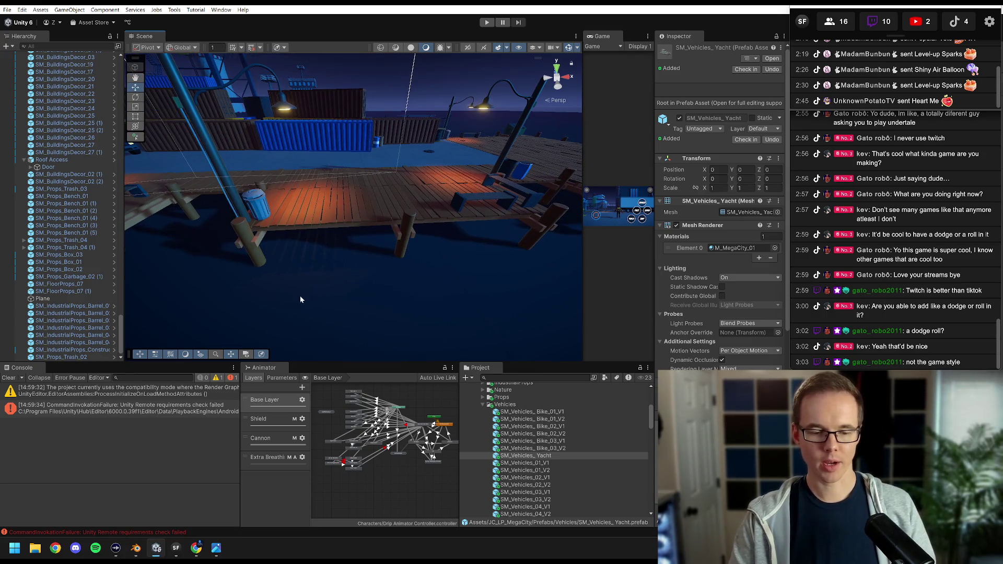
# Switch to Blender, deselect everything, and show the recently opened files.
pyautogui.click(136, 547)
pyautogui.hotkey('alt', 'a')
pyautogui.click(29, 14)
# Open the recent Dock.blend file, discarding the current scene.
pyautogui.moveTo(56, 56)
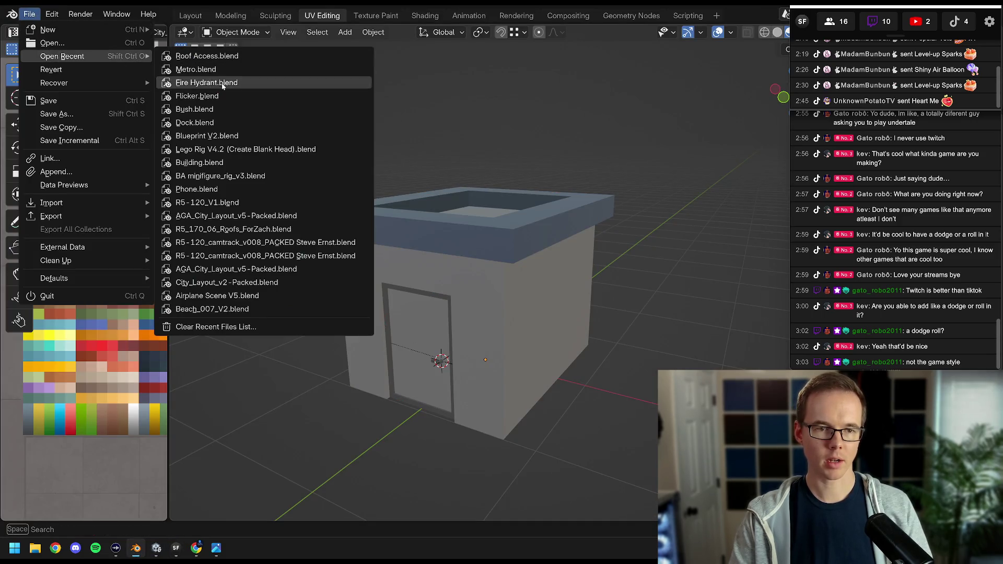
pyautogui.click(199, 125)
pyautogui.click(462, 296)
pyautogui.moveTo(450, 279); pyautogui.dragTo(503, 260)
pyautogui.scroll(-3)
pyautogui.scroll(3)
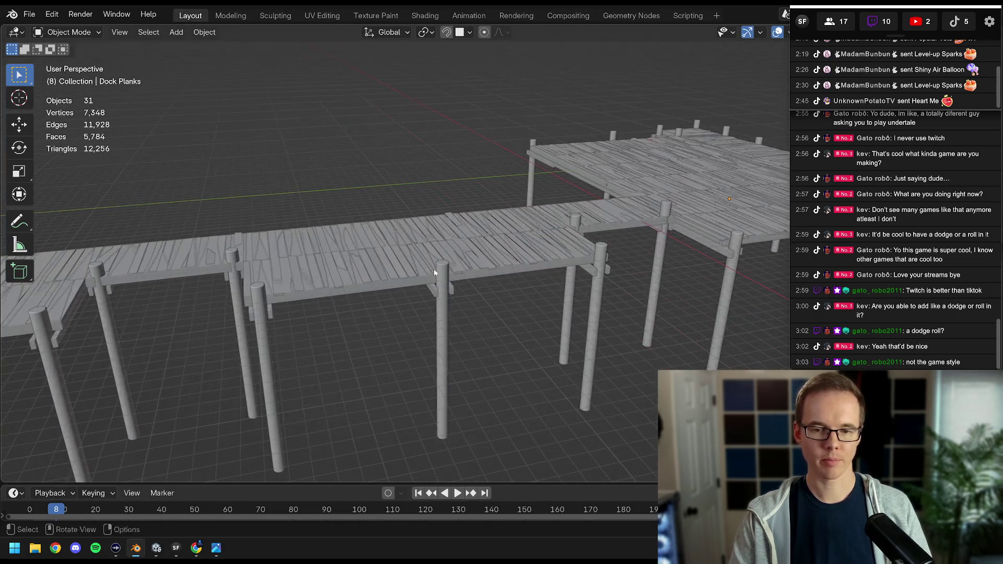
# Select one dock post and, in Edit Mode, select its top face.
pyautogui.click(439, 274)
pyautogui.press('KP_Decimal')
pyautogui.moveTo(421, 265); pyautogui.dragTo(458, 262)
pyautogui.press('Tab')
pyautogui.click(350, 212)
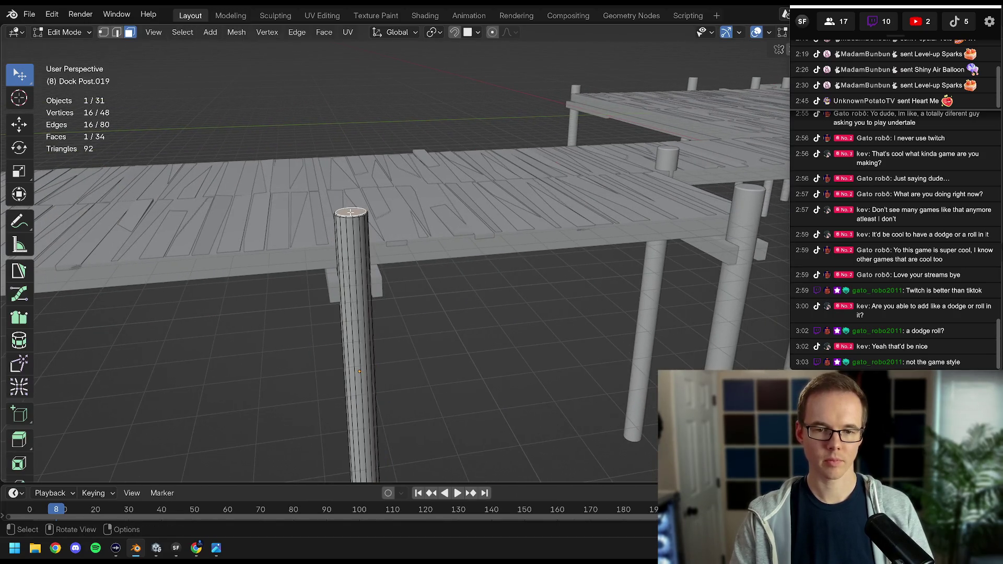
pyautogui.press('KP_Decimal')
pyautogui.scroll(-3)
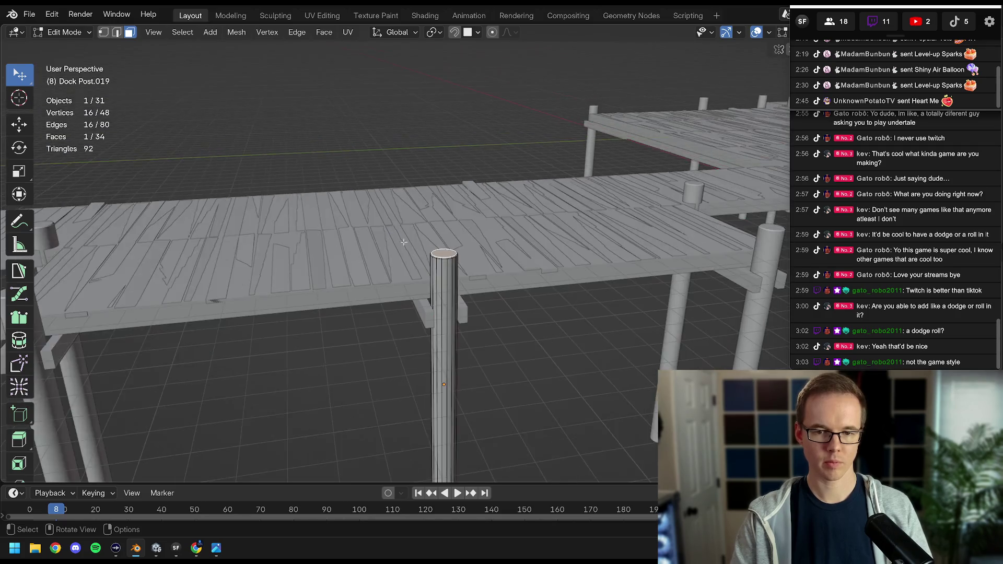
# Snap the 3D cursor to the post's top face, then return to Object Mode with nothing selected.
pyautogui.hotkey('shift', 's')
pyautogui.click(454, 329)
pyautogui.moveTo(455, 329); pyautogui.dragTo(465, 270)
pyautogui.press('a')
pyautogui.press('Tab')
pyautogui.hotkey('alt', 'a')
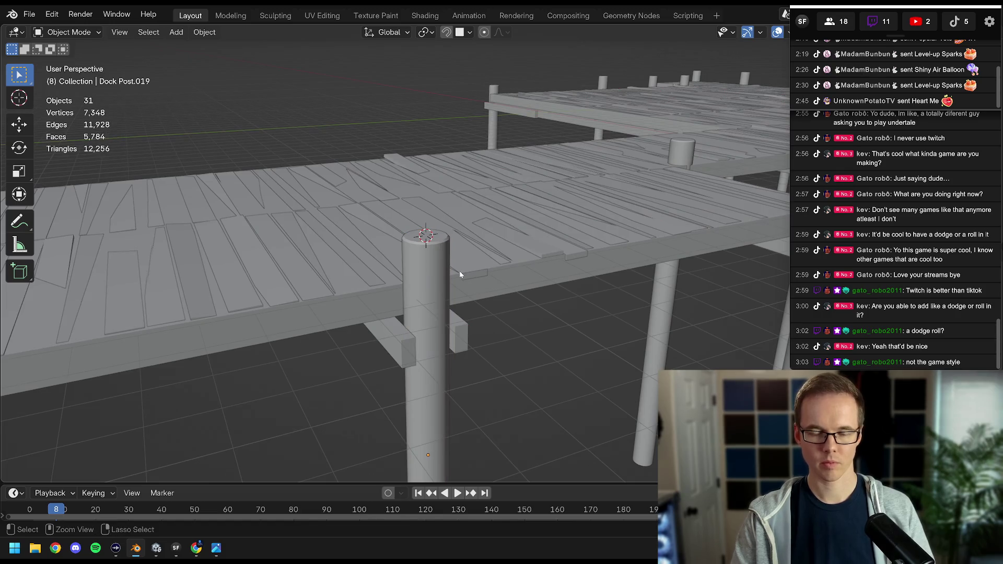
pyautogui.hotkey('shift', 'a')
# Add a torus at the post top with 24 major segments.
pyautogui.moveTo(434, 284)
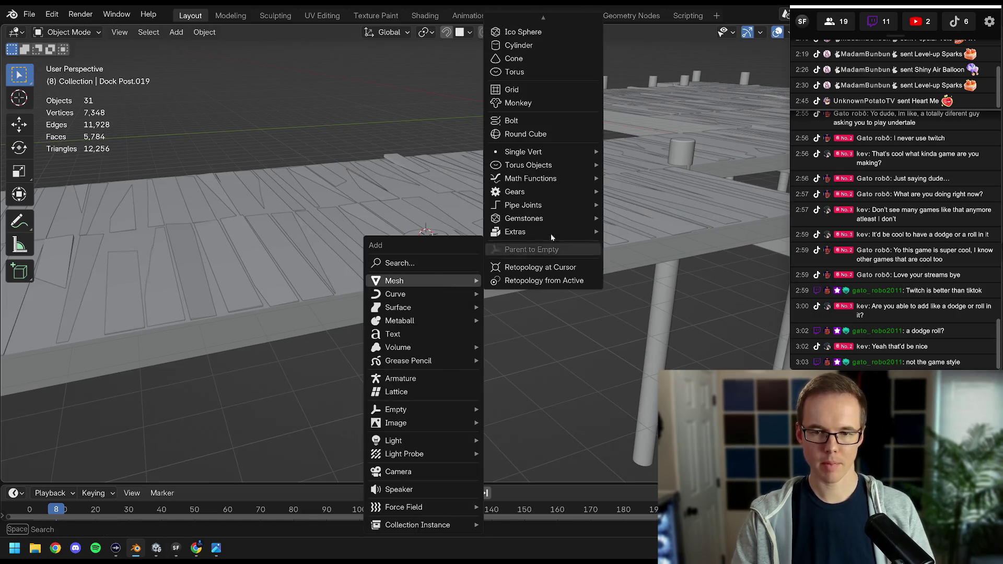
pyautogui.click(524, 72)
pyautogui.moveTo(526, 194); pyautogui.dragTo(442, 241)
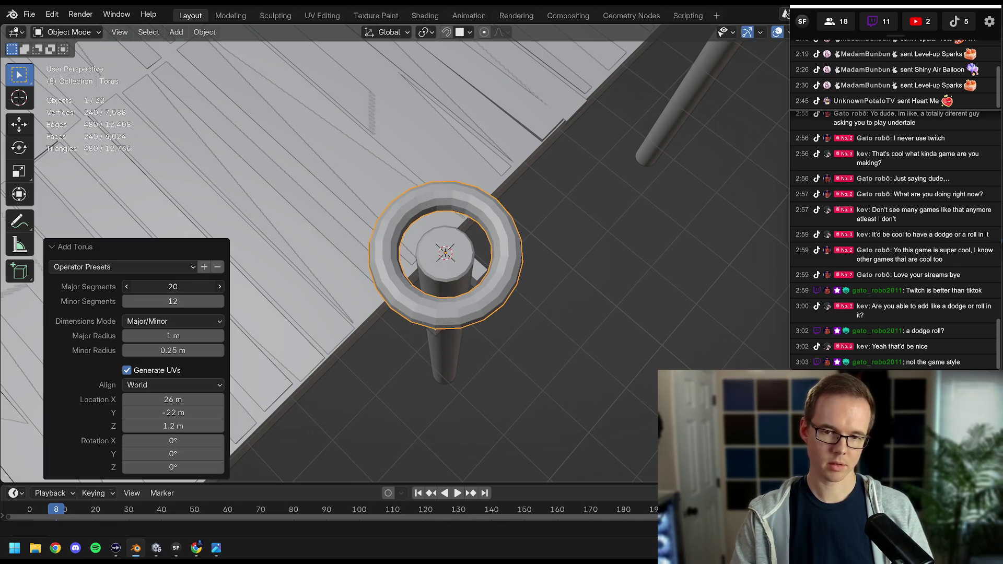
pyautogui.click(172, 286)
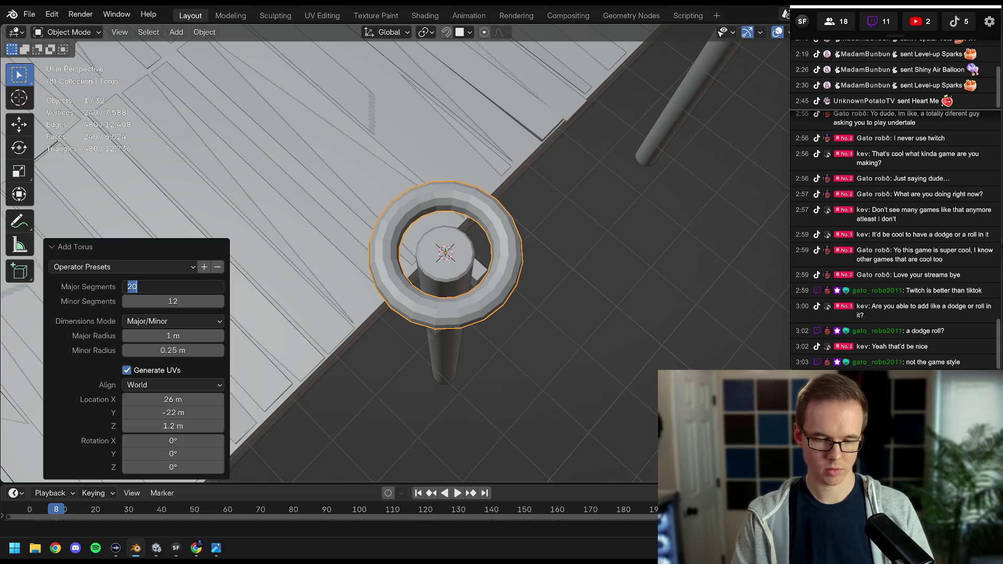
pyautogui.write('24')
pyautogui.press('Return')
pyautogui.moveTo(403, 210); pyautogui.dragTo(417, 218)
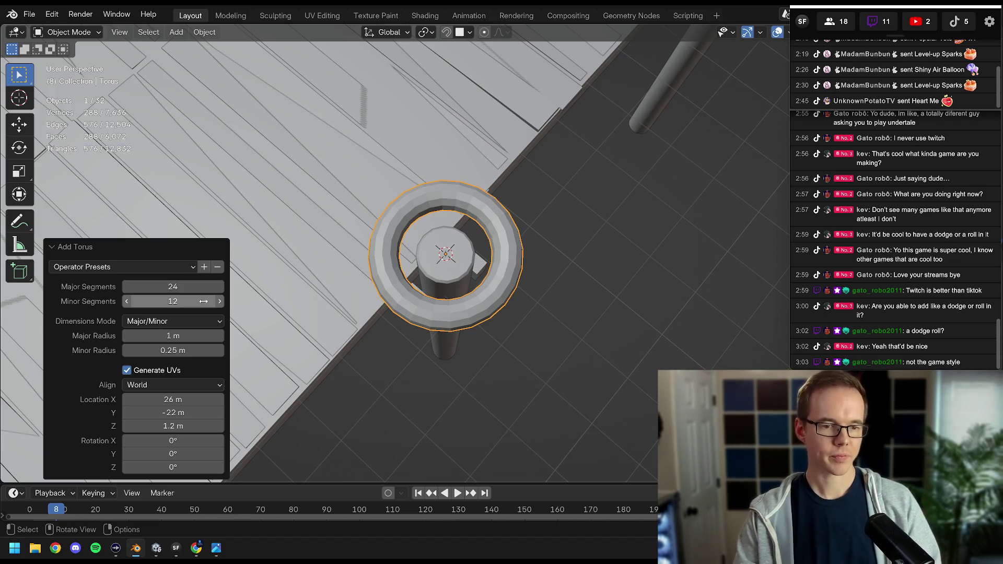
# Try different tube segment counts and major radii, then delete and restore the torus.
pyautogui.moveTo(173, 302); pyautogui.dragTo(172, 301)
pyautogui.moveTo(485, 243); pyautogui.dragTo(465, 253)
pyautogui.moveTo(177, 336); pyautogui.dragTo(198, 350)
pyautogui.moveTo(470, 292); pyautogui.dragTo(513, 214)
pyautogui.press('Delete')
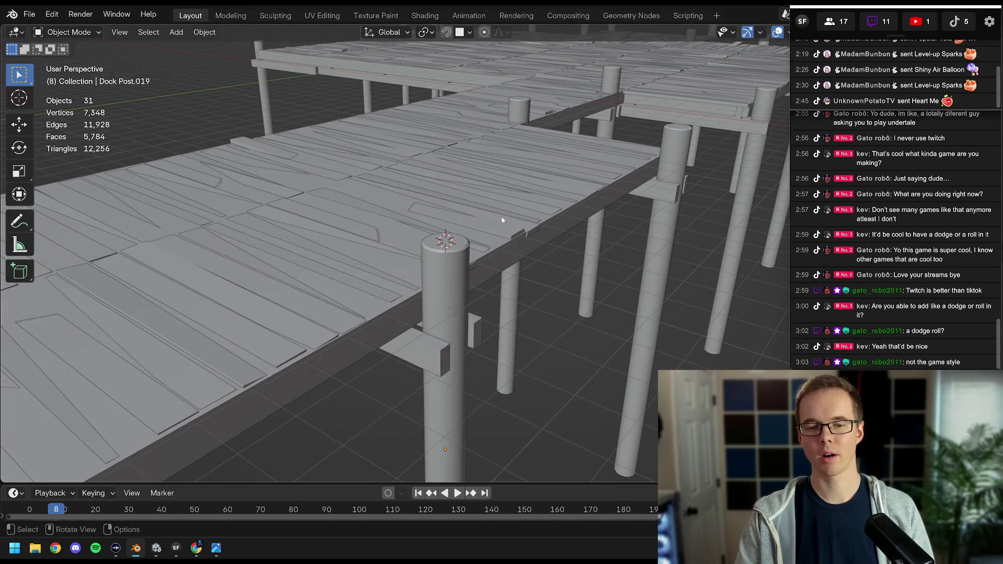
pyautogui.hotkey('ctrl', 'z')
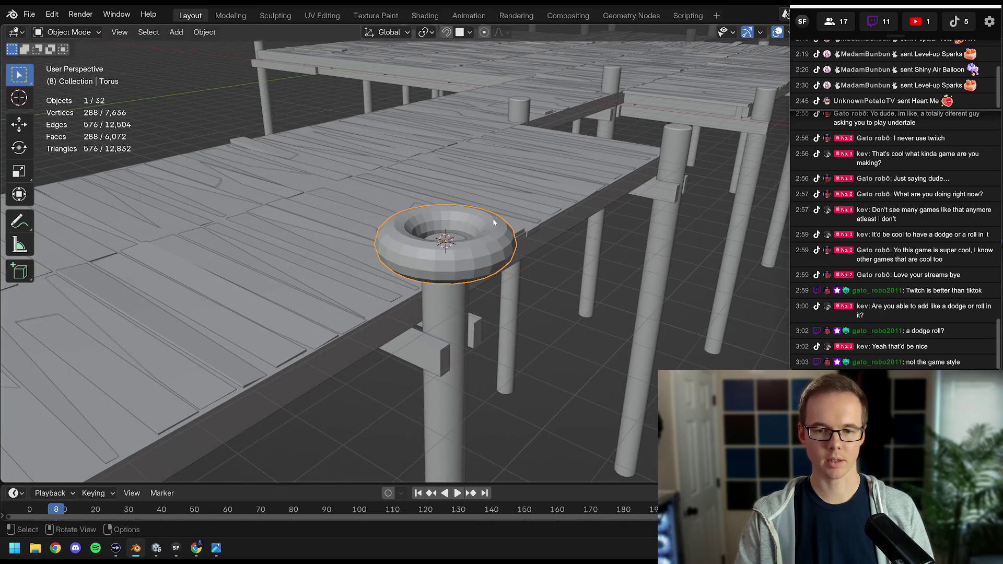
# Stand the torus upright by rotating it 90° about the Y axis.
pyautogui.scroll(3)
pyautogui.moveTo(484, 238); pyautogui.dragTo(494, 232)
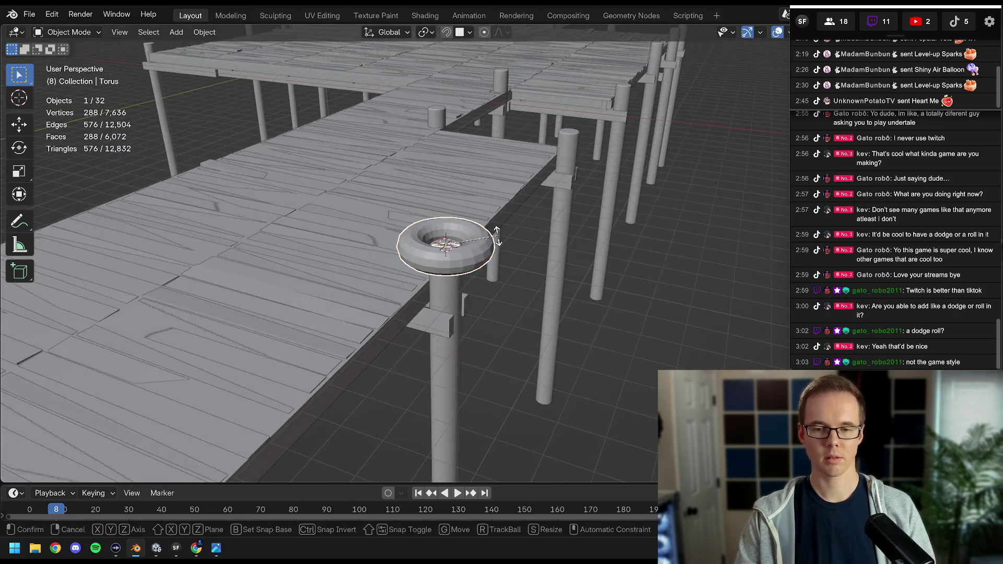
pyautogui.press('r')
pyautogui.press('y')
pyautogui.write('90')
pyautogui.press('Return')
# Move the torus 0.88 m along X and lower it beside the post.
pyautogui.moveTo(463, 293); pyautogui.dragTo(529, 215)
pyautogui.press('g')
pyautogui.press('x')
pyautogui.click(504, 249)
pyautogui.press('g')
pyautogui.press('z')
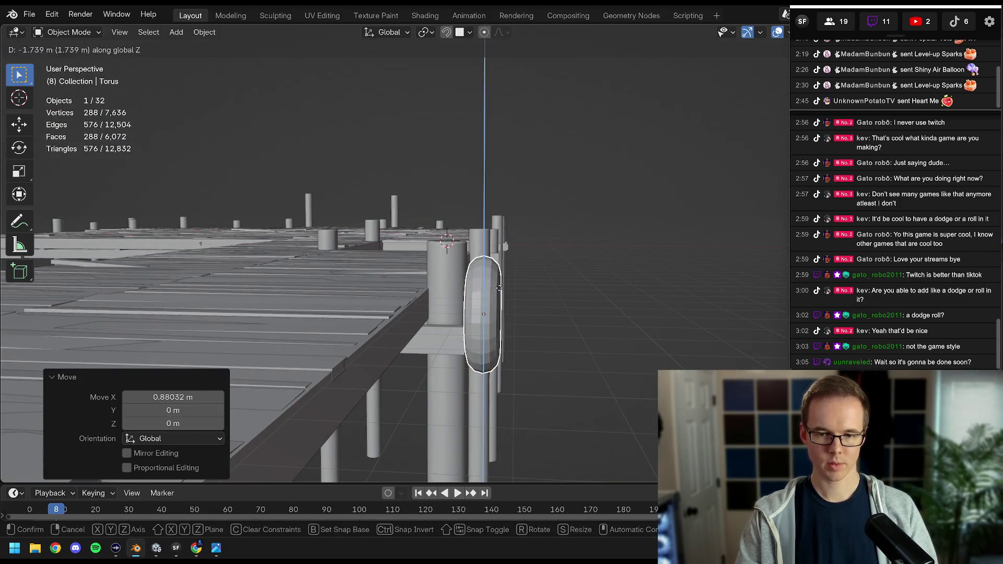
pyautogui.click(491, 272)
pyautogui.moveTo(491, 271); pyautogui.dragTo(421, 250)
pyautogui.scroll(-3)
# Apply Shade Smooth to the torus.
pyautogui.rightClick(421, 271)
pyautogui.click(409, 208)
pyautogui.scroll(3)
pyautogui.scroll(-3)
pyautogui.click(454, 265)
pyautogui.scroll(3)
pyautogui.click(460, 277)
pyautogui.scroll(3)
# Lower the torus slightly, then delete the test torus.
pyautogui.press('g')
pyautogui.press('z')
pyautogui.click(496, 253)
pyautogui.scroll(-3)
pyautogui.scroll(3)
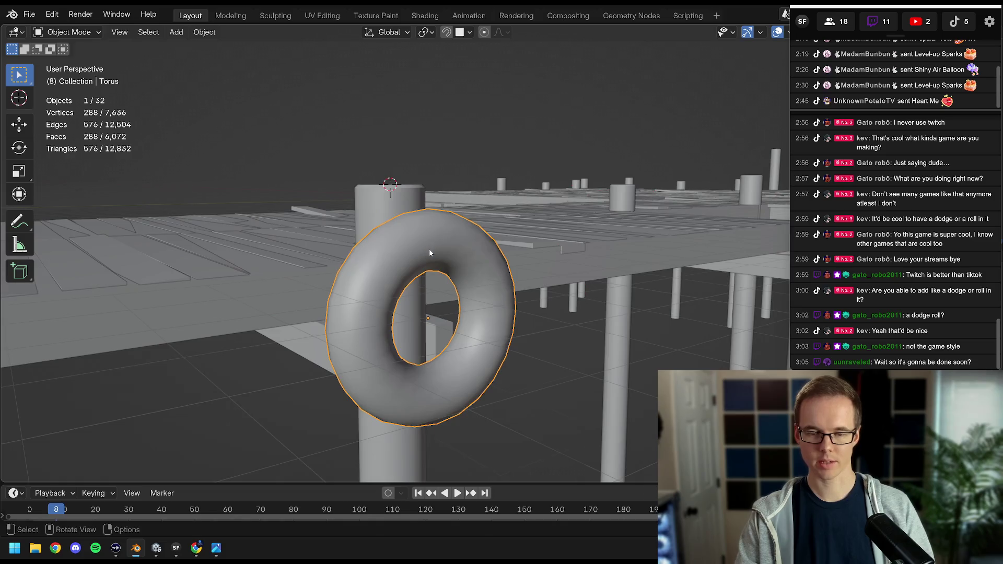
pyautogui.scroll(-3)
pyautogui.press('Delete')
pyautogui.hotkey('shift', 's')
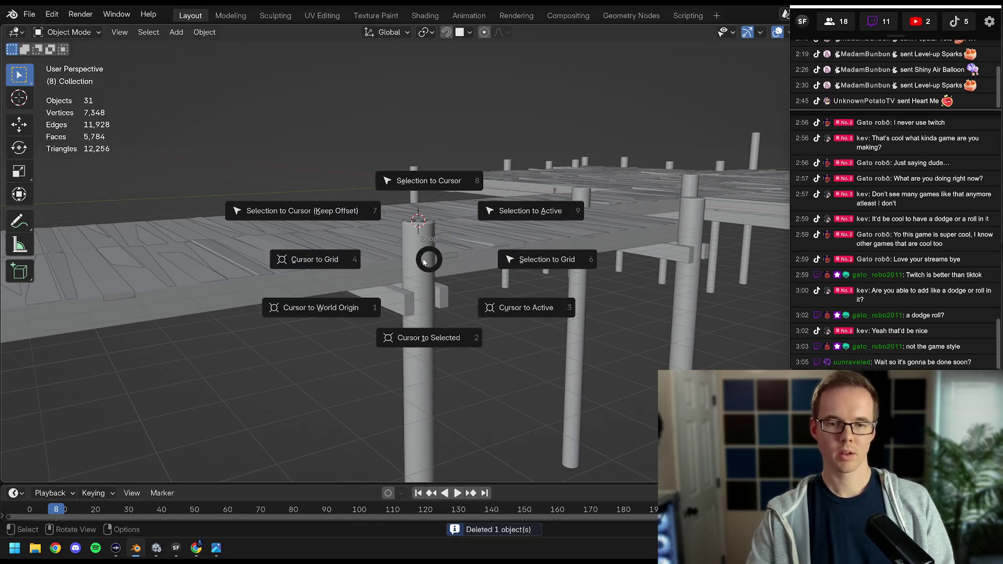
# Add a new torus on the post top with a 0.3 m minor radius.
pyautogui.press('Escape')
pyautogui.hotkey('shift', 'a')
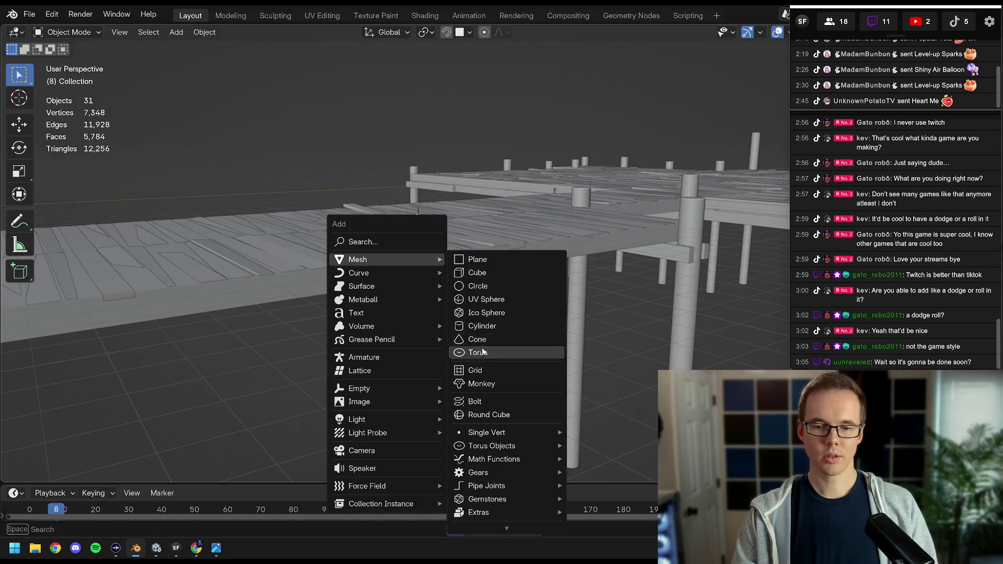
pyautogui.click(484, 352)
pyautogui.moveTo(320, 256); pyautogui.dragTo(298, 325)
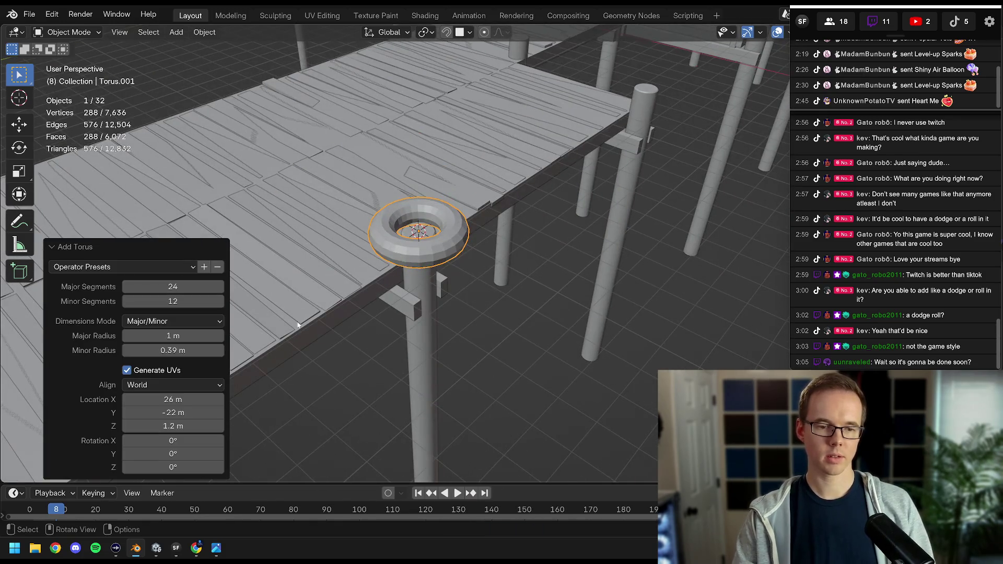
pyautogui.press('KP_Decimal')
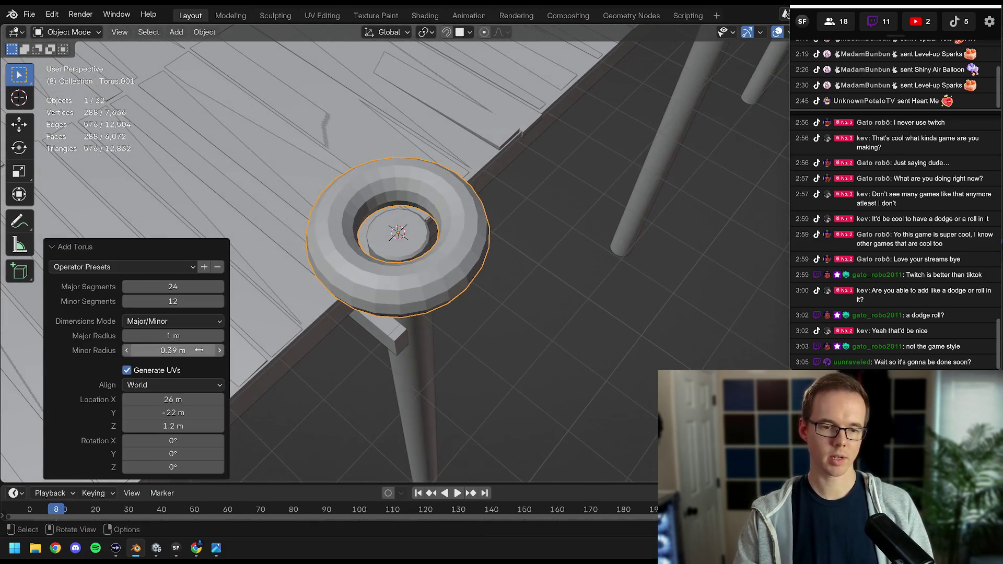
pyautogui.moveTo(172, 350); pyautogui.dragTo(158, 350)
pyautogui.click(173, 350)
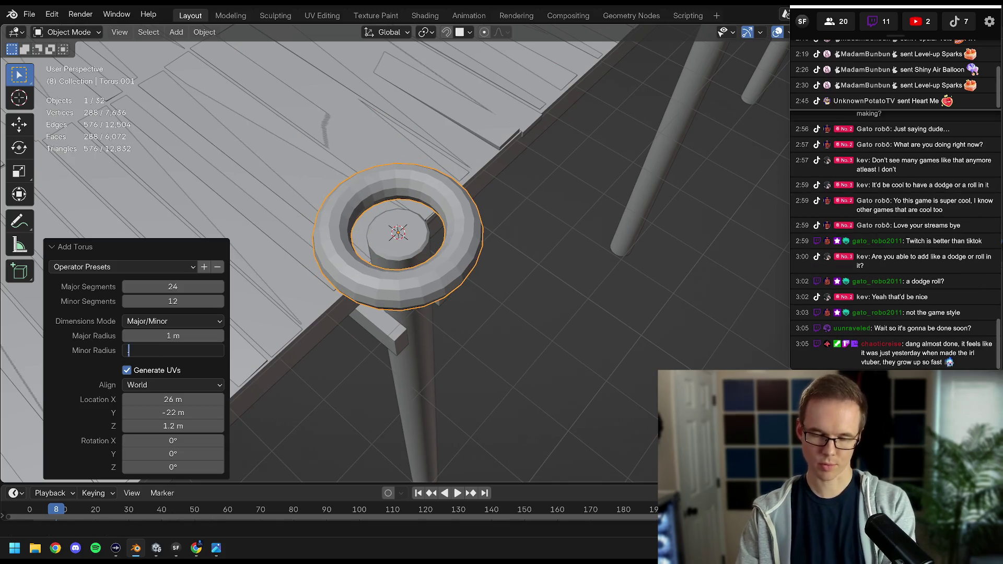
pyautogui.write('0.3')
pyautogui.press('Return')
pyautogui.moveTo(334, 235); pyautogui.dragTo(397, 230)
# Rotate the torus 90° about Y and place it 0.83 m beside the post, about 1 m lower.
pyautogui.write('ry')
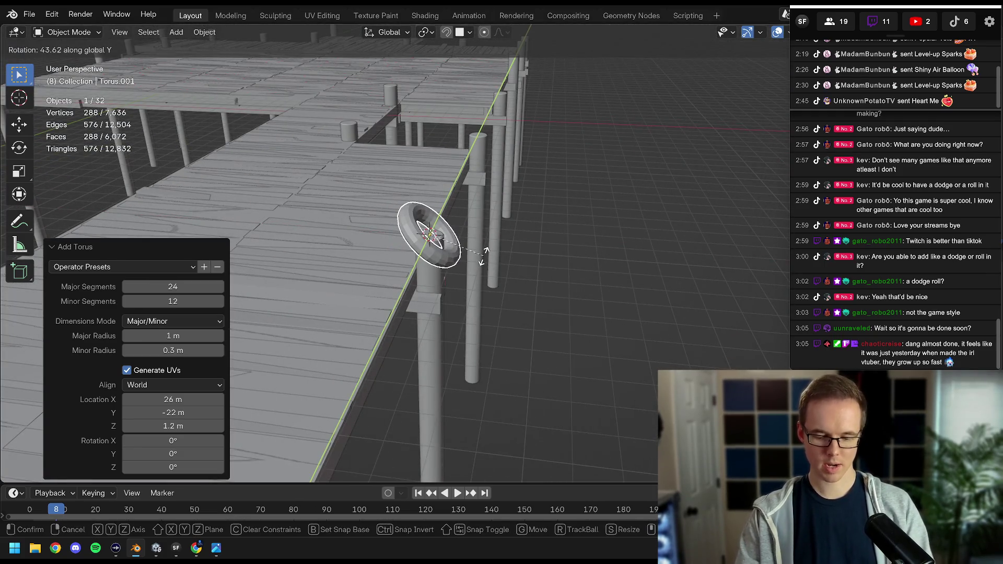
pyautogui.write('90')
pyautogui.press('Return')
pyautogui.press('KP_1')
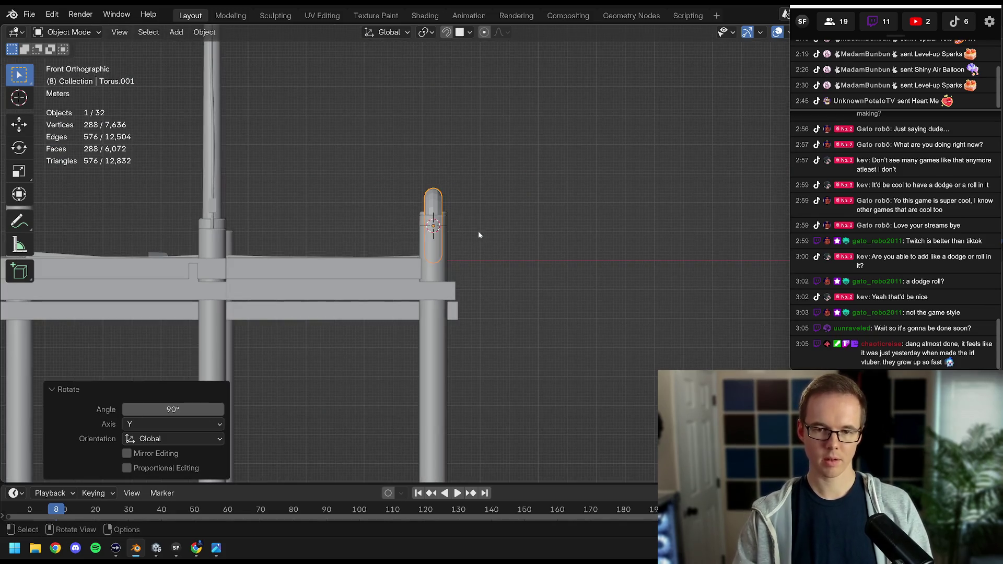
pyautogui.press('g')
pyautogui.press('x')
pyautogui.click(515, 186)
pyautogui.press('g')
pyautogui.press('z')
pyautogui.click(514, 225)
# Lower the torus further down the post and smooth-shade it.
pyautogui.moveTo(514, 225); pyautogui.dragTo(452, 236)
pyautogui.scroll(3)
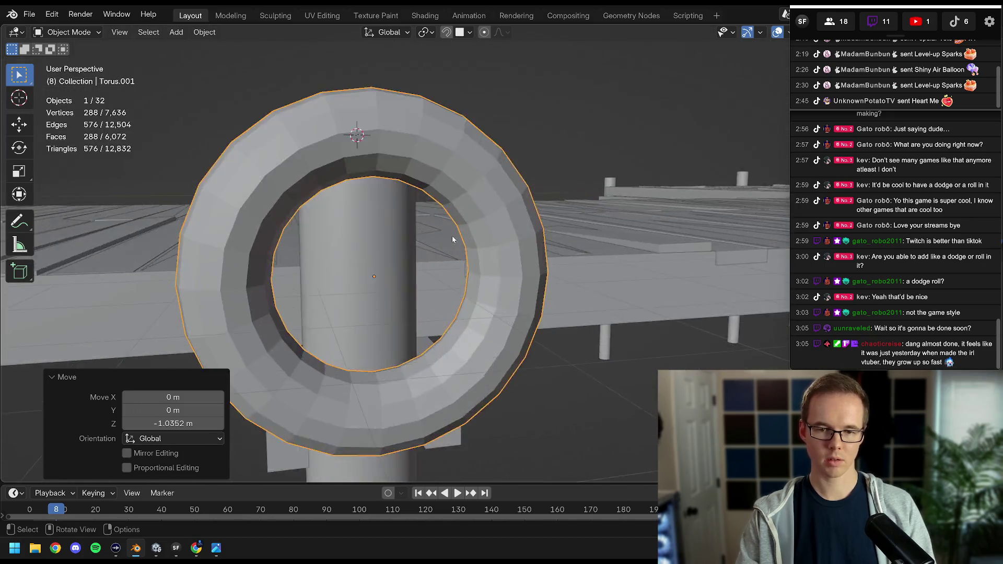
pyautogui.scroll(-3)
pyautogui.press('g')
pyautogui.press('z')
pyautogui.click(506, 325)
pyautogui.moveTo(507, 325); pyautogui.dragTo(385, 218)
pyautogui.rightClick(437, 240)
pyautogui.click(438, 239)
# Widen the properties area and create a new material for the torus.
pyautogui.click(870, 50)
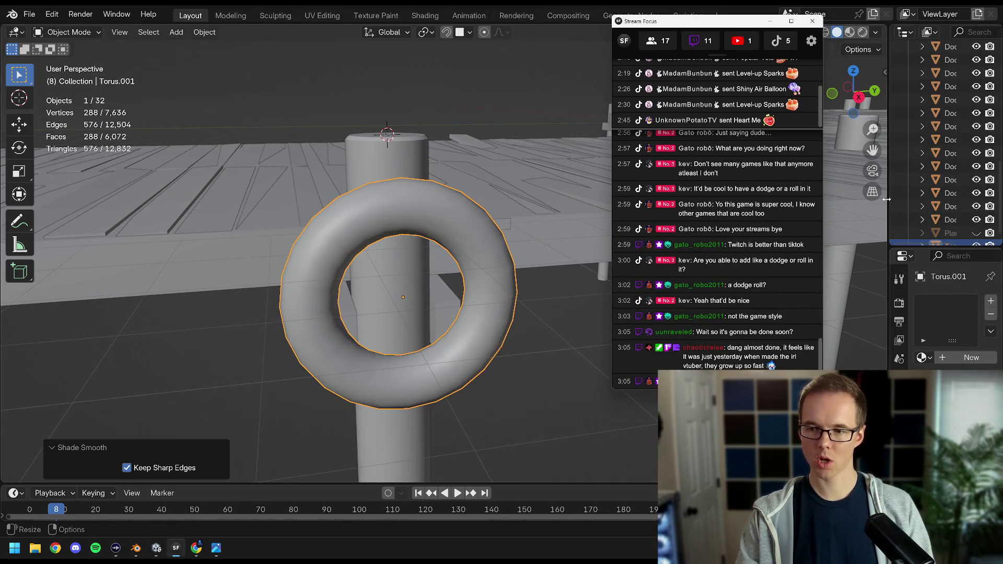
pyautogui.moveTo(886, 199); pyautogui.dragTo(824, 200)
pyautogui.click(892, 356)
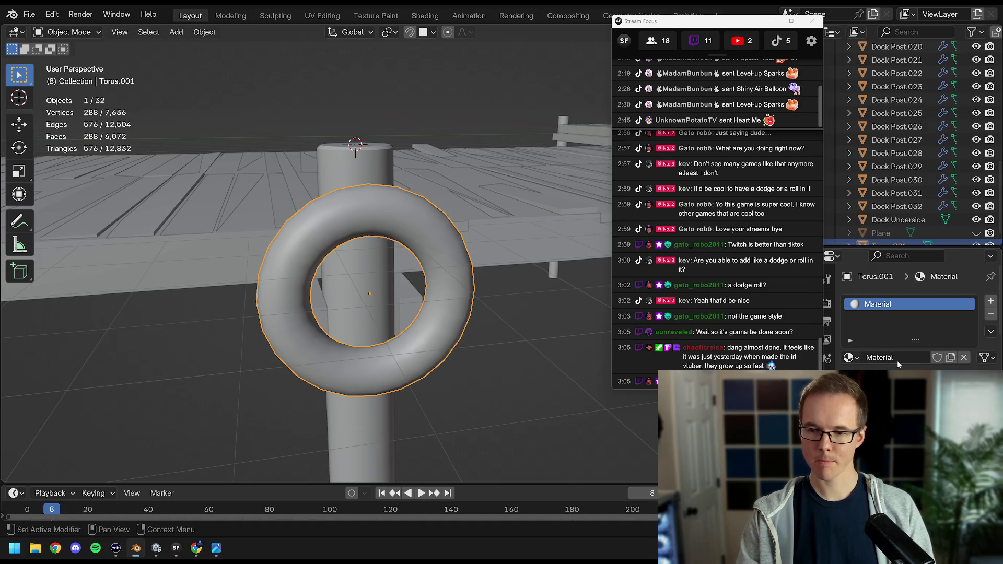
pyautogui.scroll(-3)
pyautogui.click(197, 549)
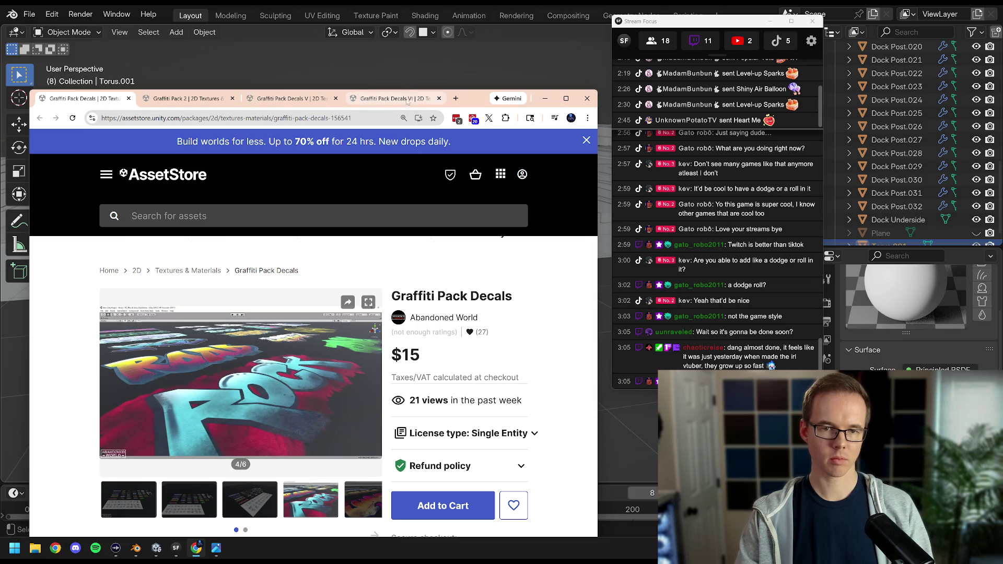
pyautogui.click(407, 101)
pyautogui.click(544, 100)
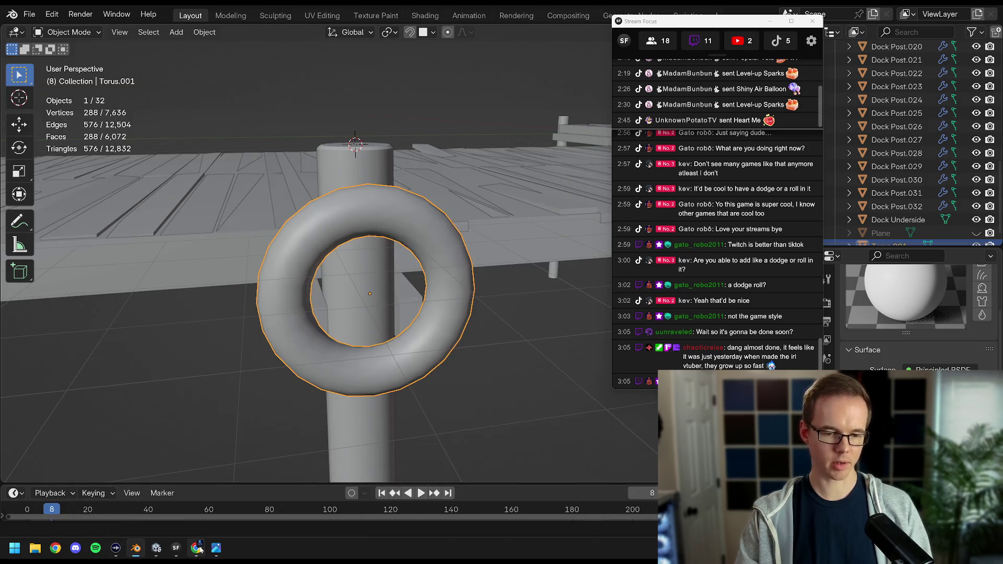
pyautogui.moveTo(199, 549)
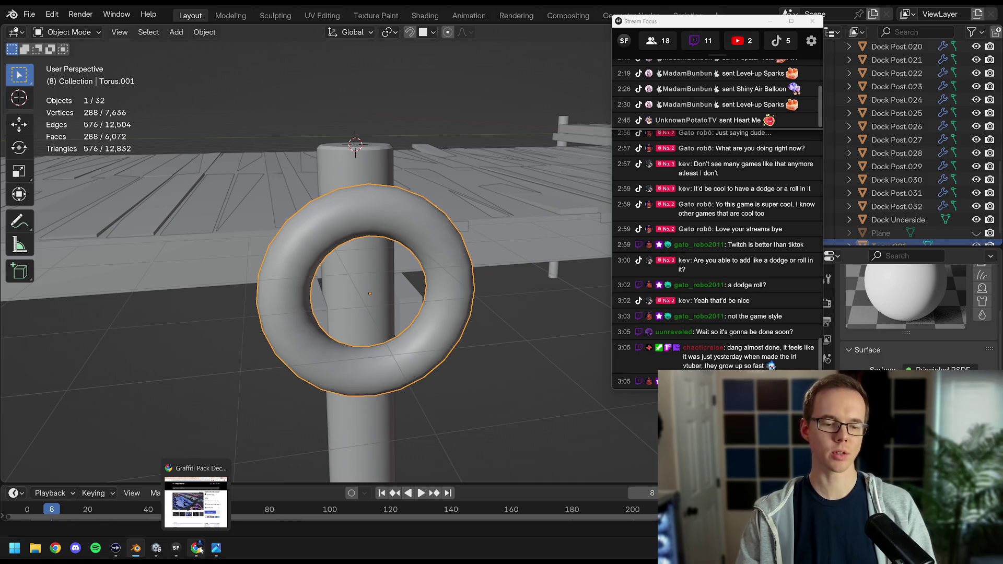
pyautogui.click(199, 548)
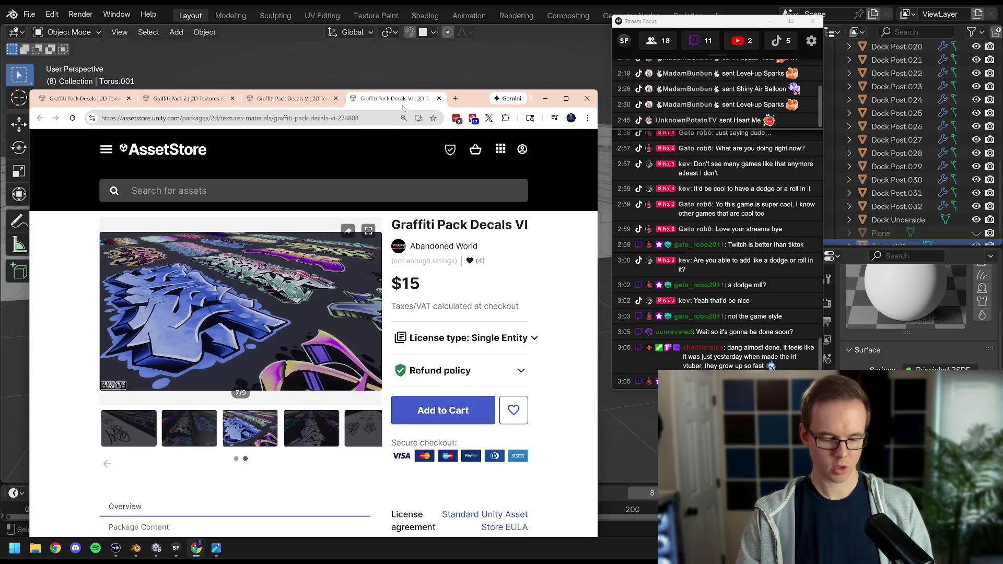
pyautogui.hotkey('ctrl', 'shift', 't')
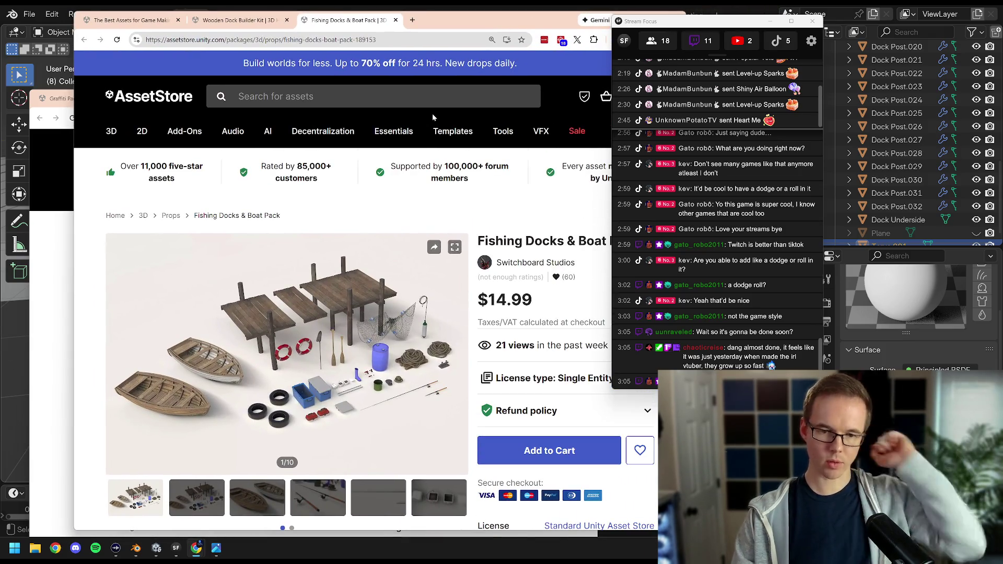
pyautogui.doubleClick(505, 24)
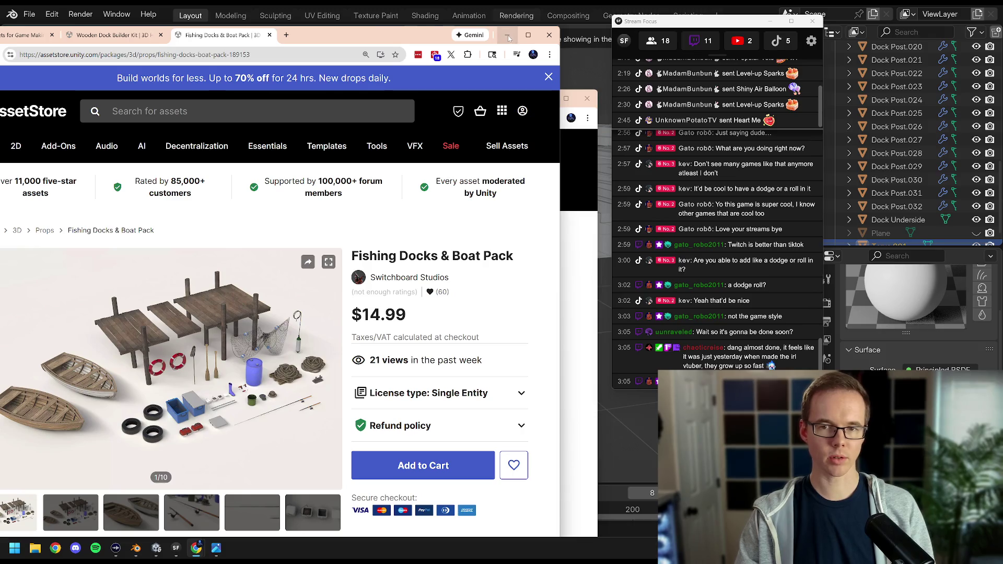
pyautogui.press('super+Down')
pyautogui.press('super+Down')
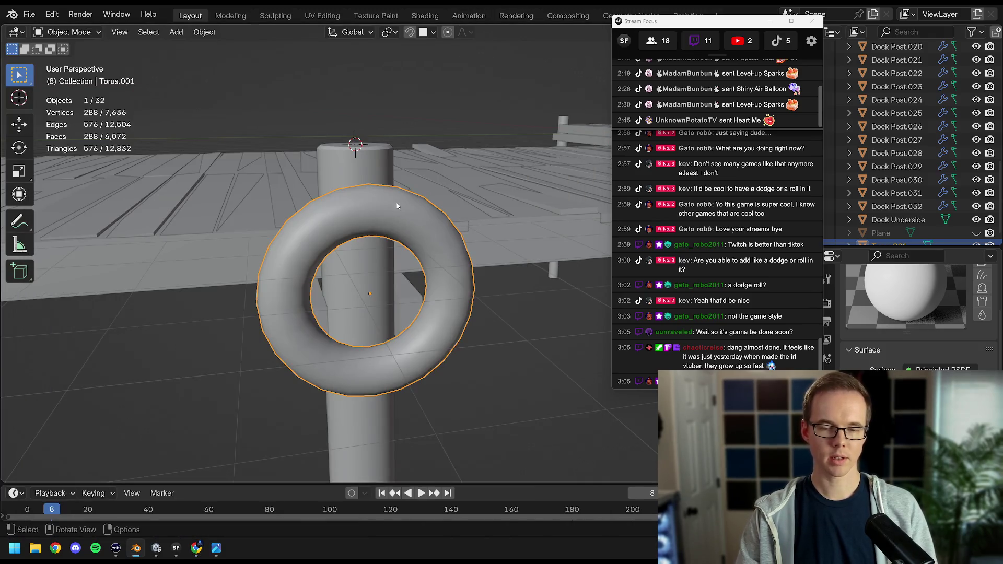
# Set the torus material's base colour to pure red and switch to Material Preview.
pyautogui.moveTo(397, 206); pyautogui.dragTo(413, 209)
pyautogui.click(911, 381)
pyautogui.moveTo(899, 263); pyautogui.dragTo(896, 281)
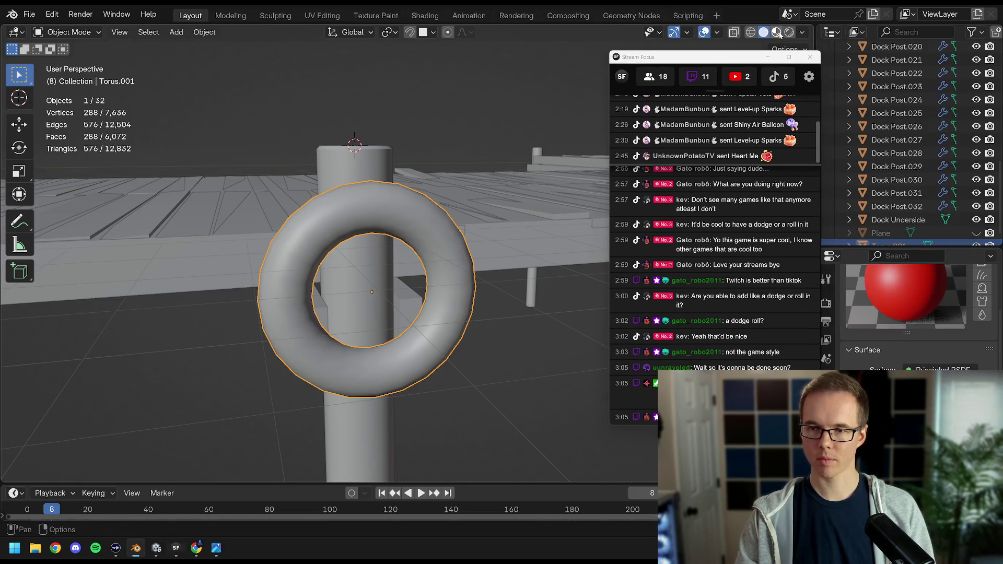
pyautogui.click(777, 32)
pyautogui.moveTo(744, 65); pyautogui.dragTo(438, 211)
# In Edit Mode, select two-band face-loop stripes at the ring's upper left and upper right.
pyautogui.press('Tab')
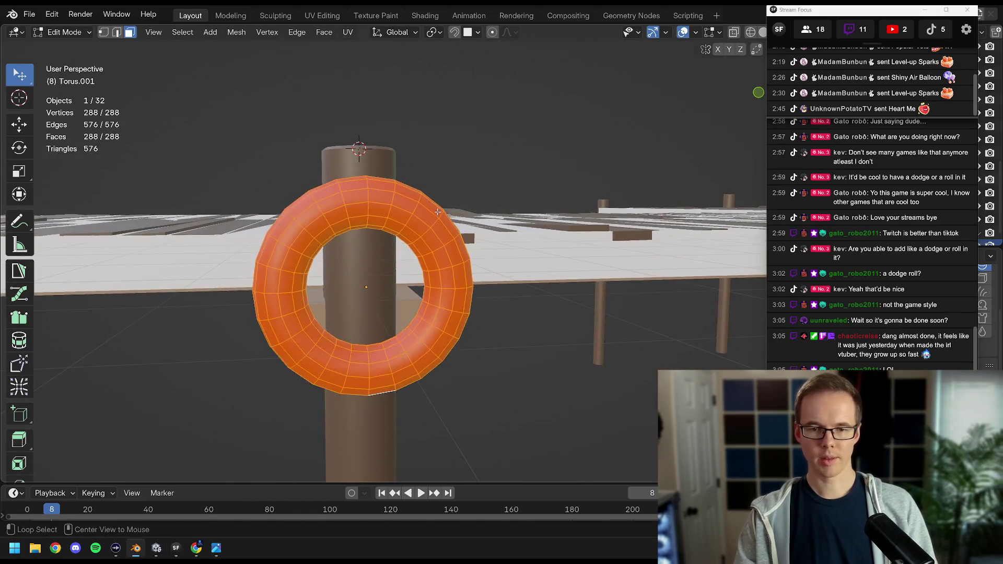
pyautogui.hotkey('alt', 'a')
pyautogui.press('KP_1')
pyautogui.press('KP_3')
pyautogui.press('a')
pyautogui.hotkey('alt', 'a')
pyautogui.click(400, 210)
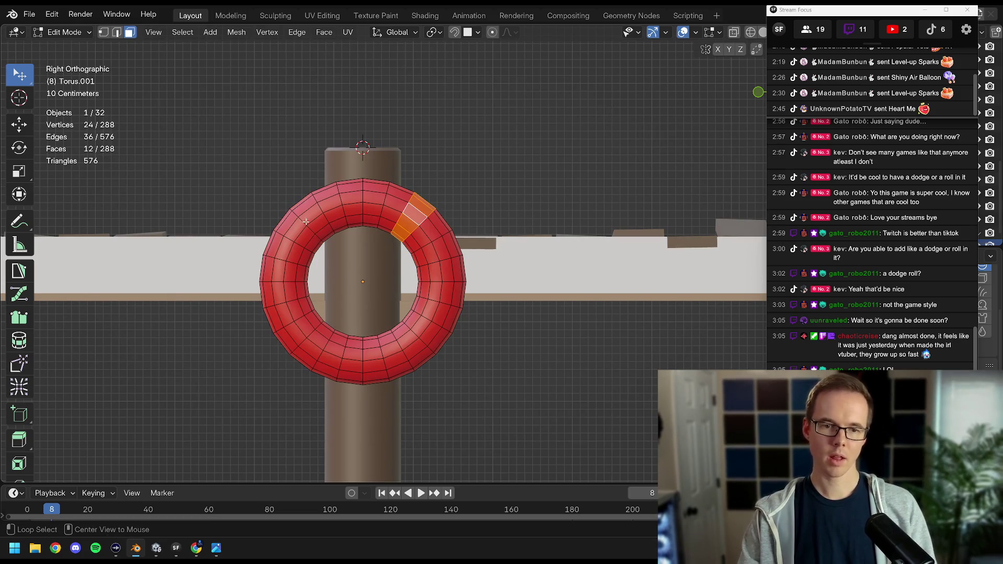
pyautogui.click(310, 215)
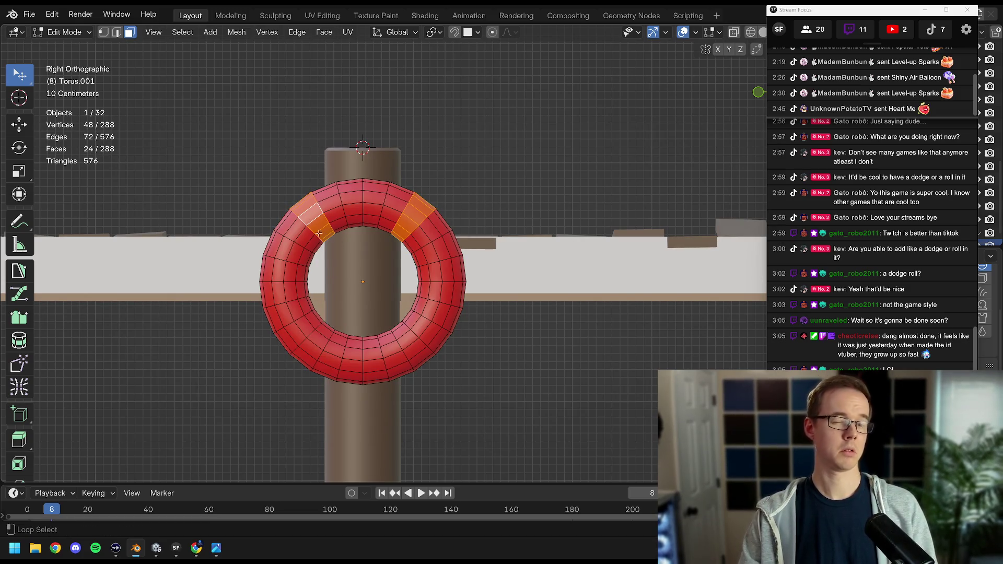
pyautogui.click(300, 231)
pyautogui.click(423, 231)
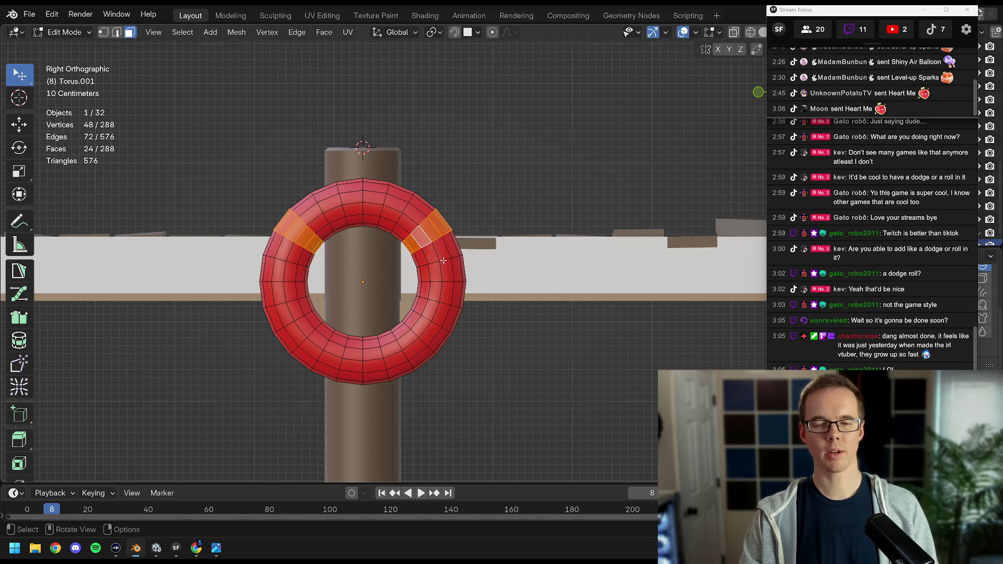
pyautogui.click(411, 218)
pyautogui.click(315, 214)
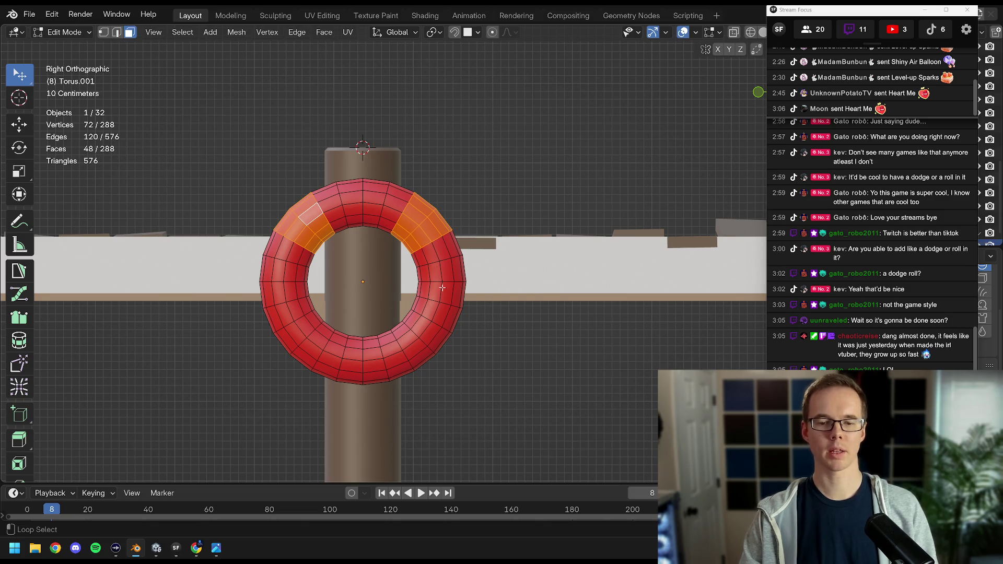
# Add two-band stripes at the lower right and lower left of the ring.
pyautogui.click(413, 326)
pyautogui.click(398, 334)
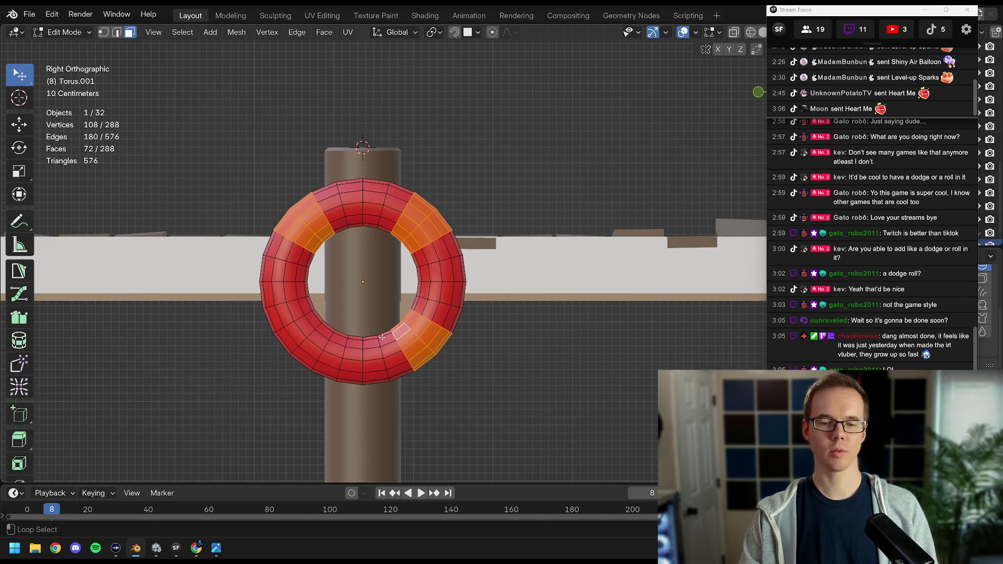
pyautogui.click(308, 325)
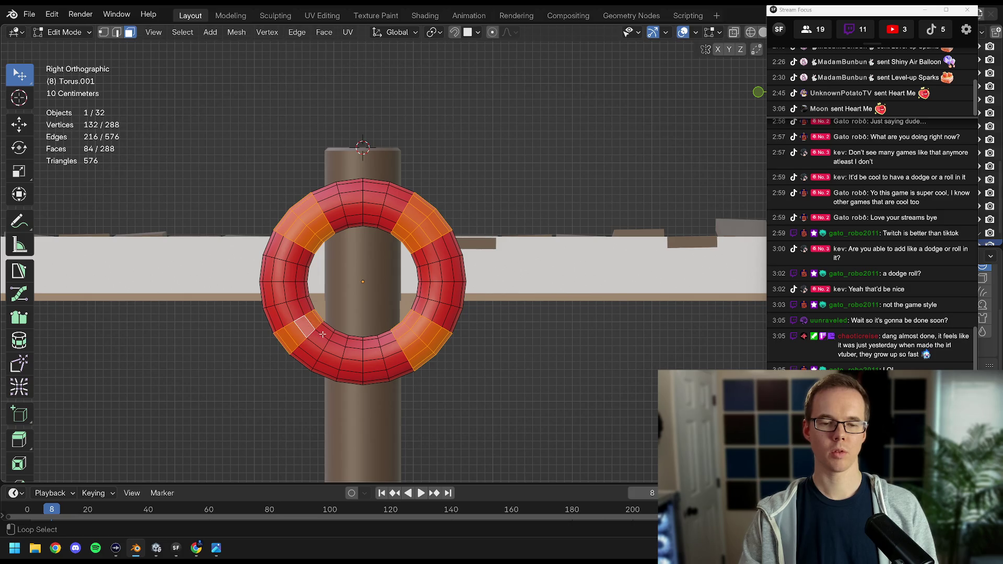
pyautogui.click(323, 331)
pyautogui.moveTo(842, 11); pyautogui.dragTo(700, 20)
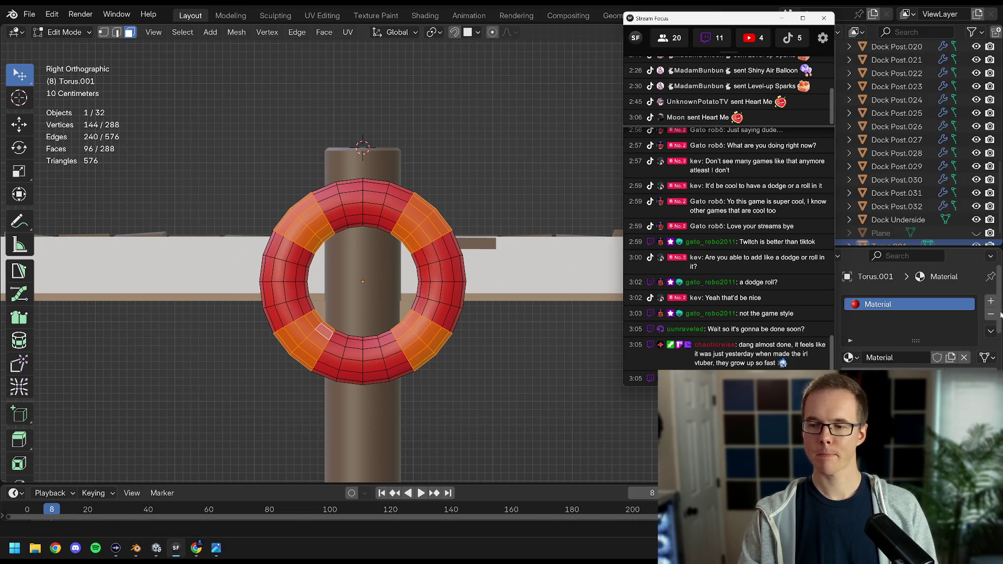
# Assign a new second material, Material.001, to the selected bands and return to Object Mode.
pyautogui.click(990, 301)
pyautogui.click(911, 385)
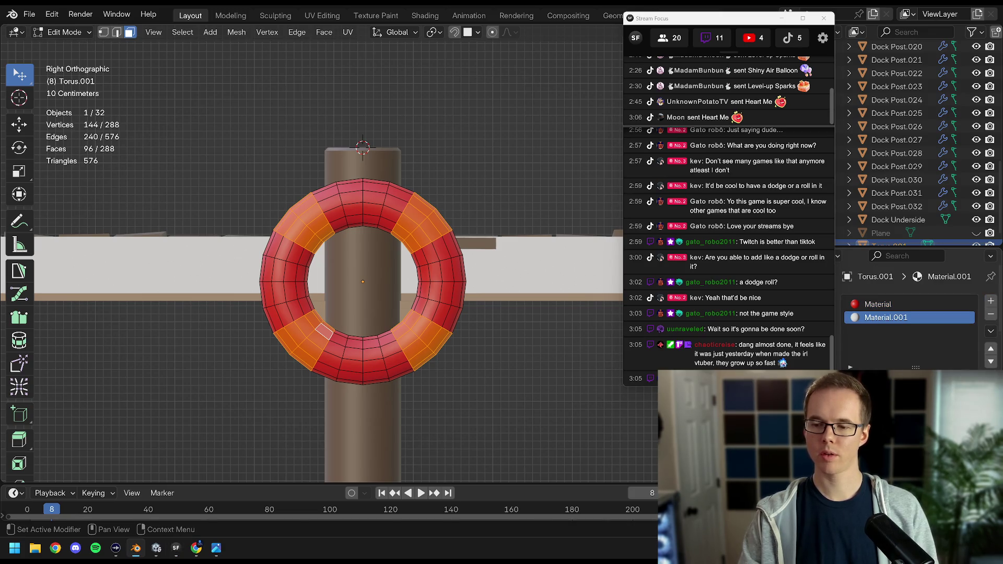
pyautogui.click(859, 384)
pyautogui.scroll(-3)
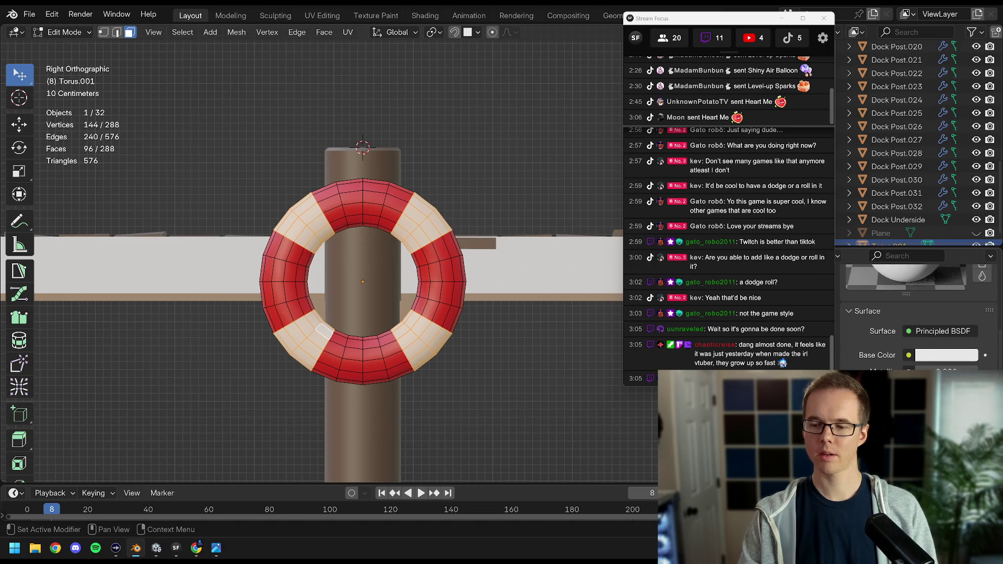
pyautogui.press('Tab')
pyautogui.moveTo(458, 274); pyautogui.dragTo(436, 312)
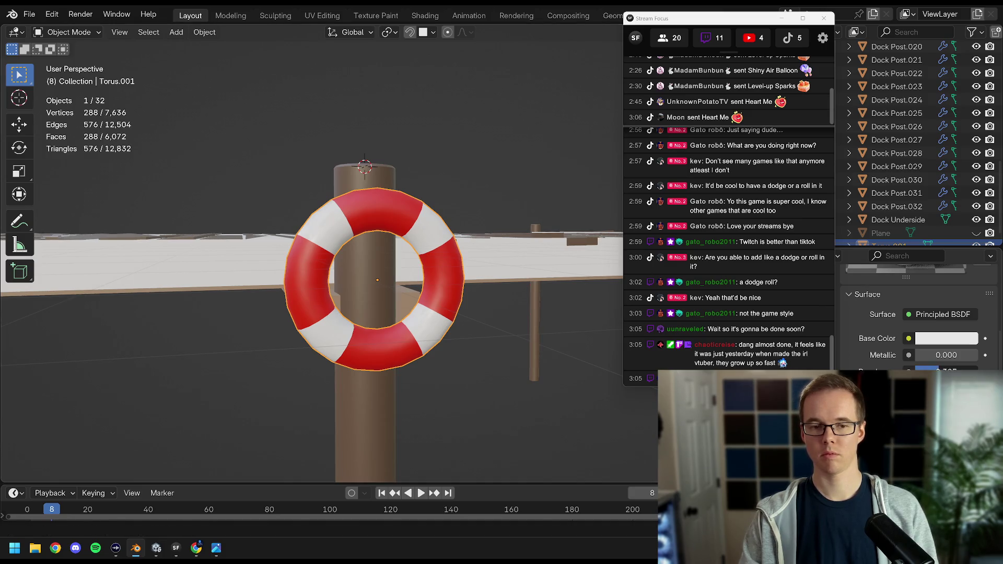
pyautogui.click(946, 372)
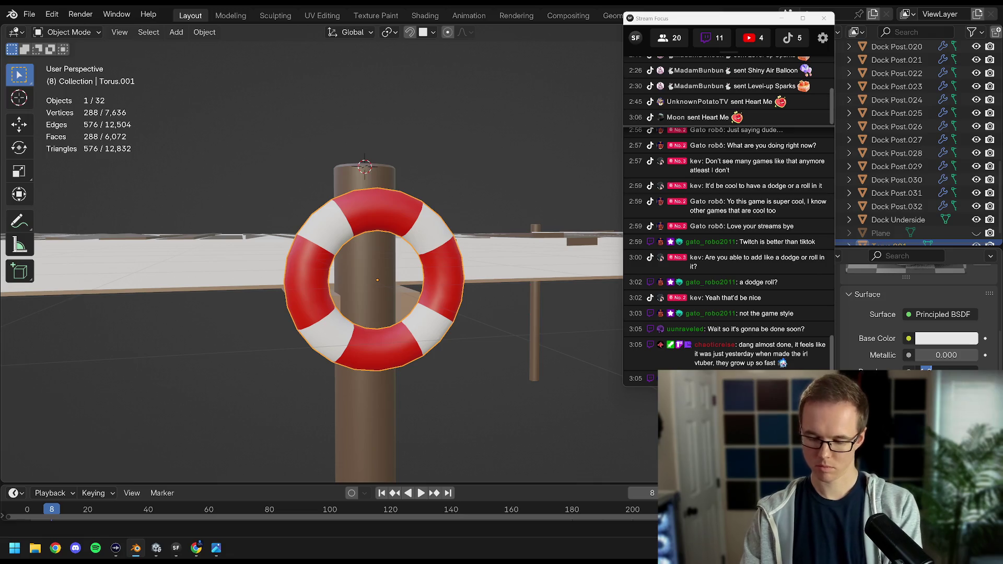
# Rename the life ring's two materials to LifePreserveRed and LifePreserveWhite.
pyautogui.scroll(3)
pyautogui.scroll(3)
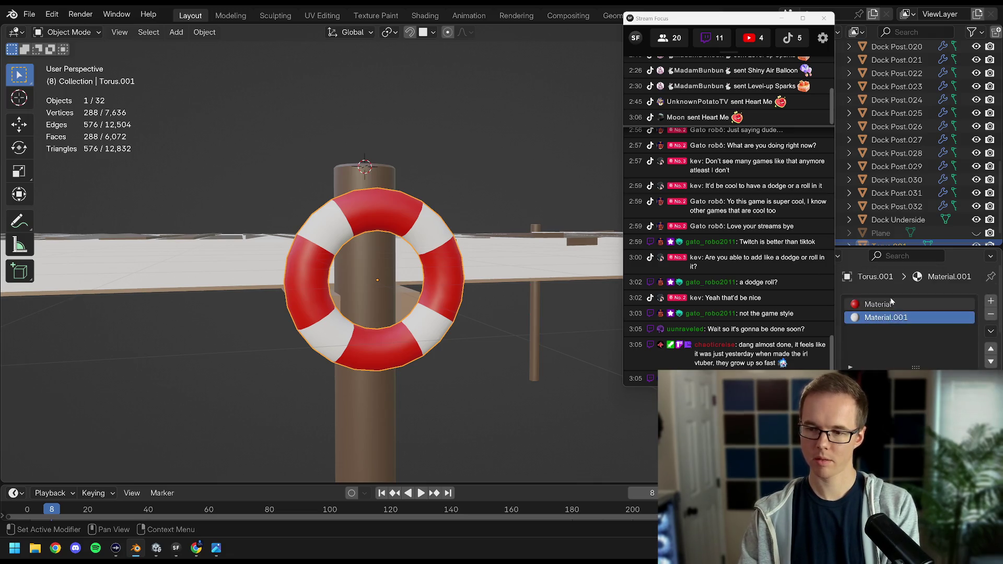
pyautogui.scroll(-3)
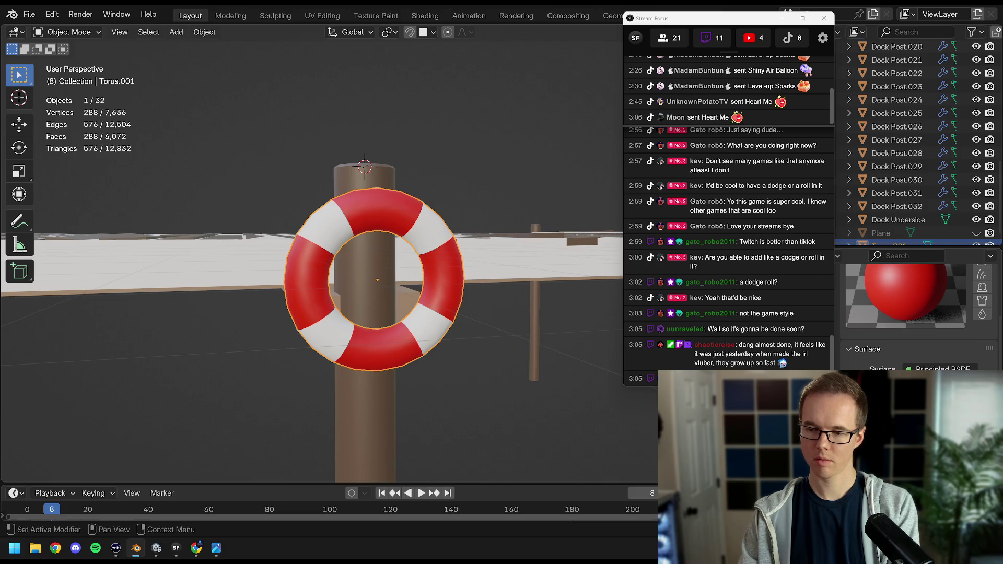
pyautogui.scroll(3)
pyautogui.click(888, 302)
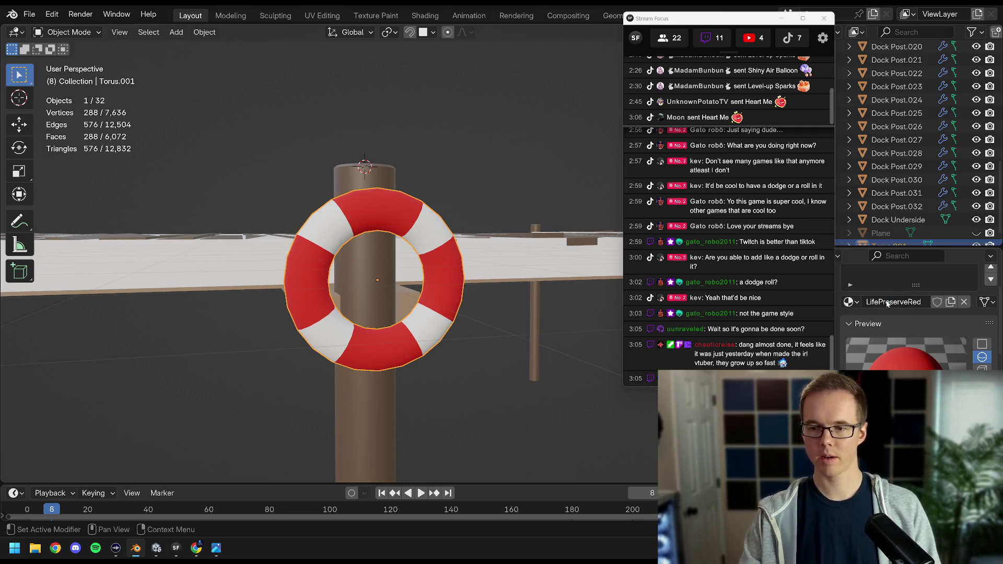
pyautogui.doubleClick(886, 303)
pyautogui.scroll(3)
pyautogui.click(888, 317)
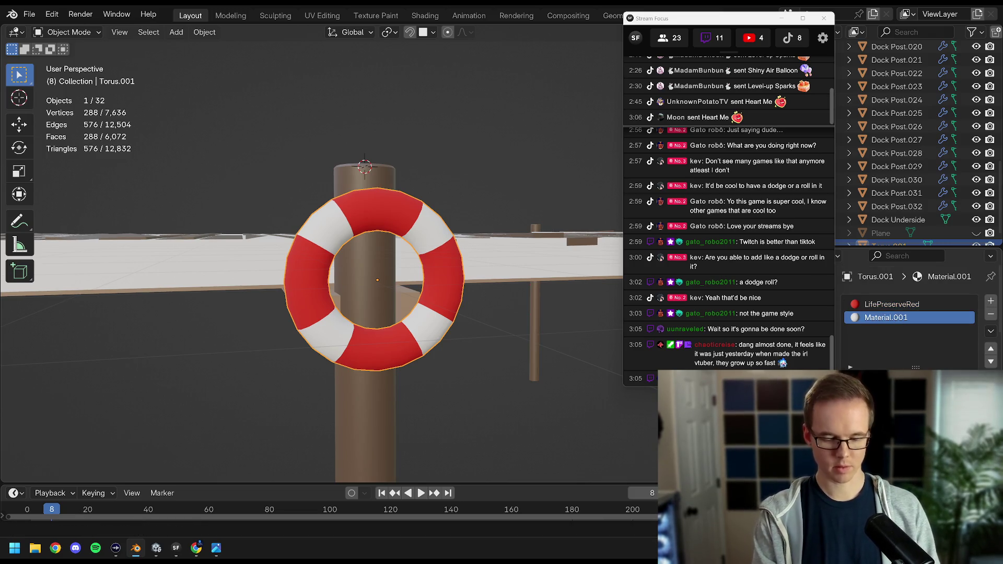
# Save the scene as Dock.blend.
pyautogui.scroll(-3)
pyautogui.moveTo(436, 246); pyautogui.dragTo(431, 257)
pyautogui.scroll(3)
pyautogui.hotkey('ctrl', 's')
# Slide the life ring along X, then adjust its height along Z against the post.
pyautogui.press('g')
pyautogui.press('y')
pyautogui.press('x')
pyautogui.click(479, 252)
pyautogui.scroll(3)
pyautogui.press('g')
pyautogui.press('z')
pyautogui.click(427, 274)
# Give the life ring a final X adjustment on the post and deselect it.
pyautogui.scroll(-3)
pyautogui.scroll(3)
pyautogui.press('g')
pyautogui.press('y')
pyautogui.press('x')
pyautogui.click(488, 244)
pyautogui.scroll(-3)
pyautogui.hotkey('alt', 'a')
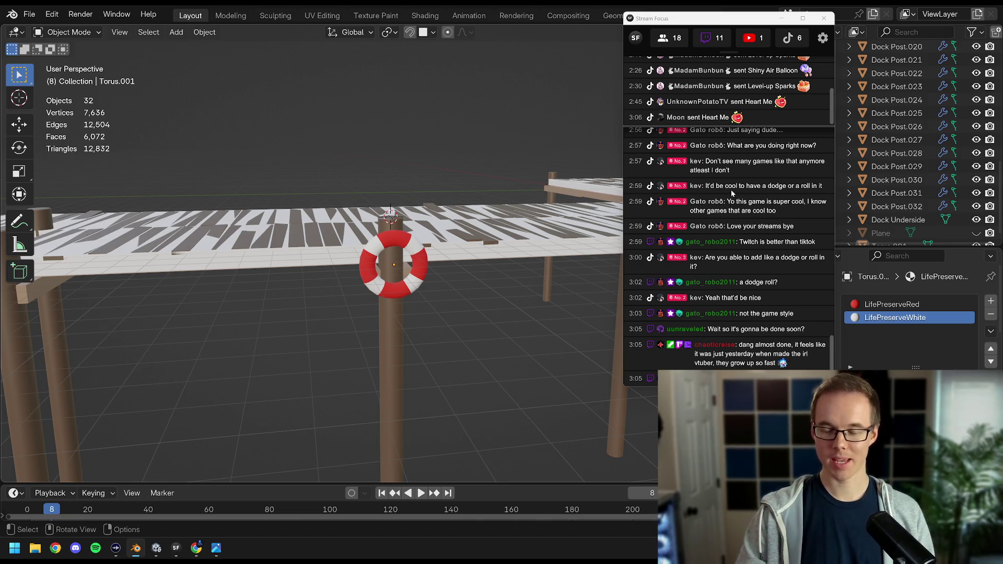
pyautogui.moveTo(713, 21); pyautogui.dragTo(877, 12)
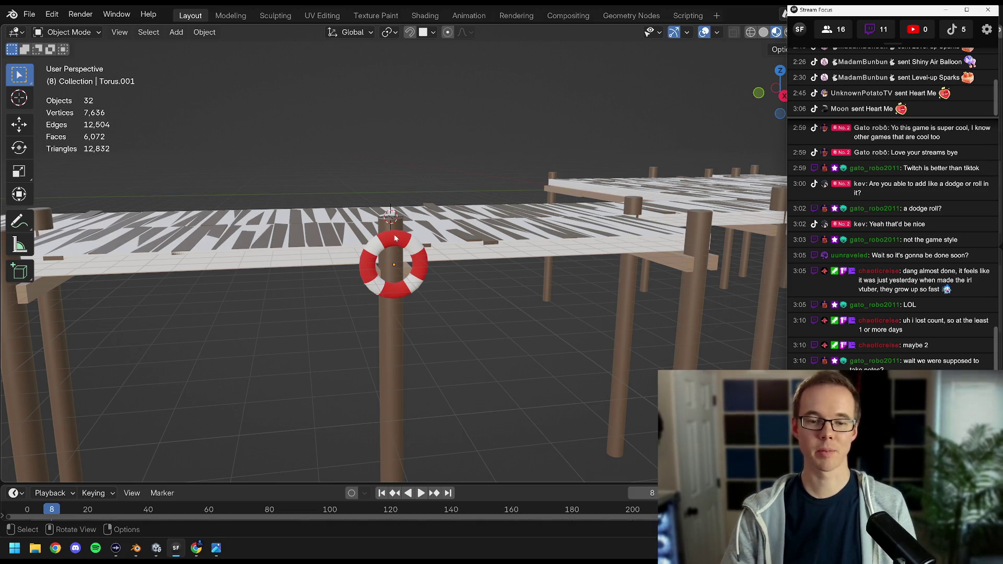
# Frame the life ring with numpad period and orbit to a higher view of it.
pyautogui.press('KP_Decimal')
pyautogui.scroll(3)
pyautogui.moveTo(439, 261); pyautogui.dragTo(277, 469)
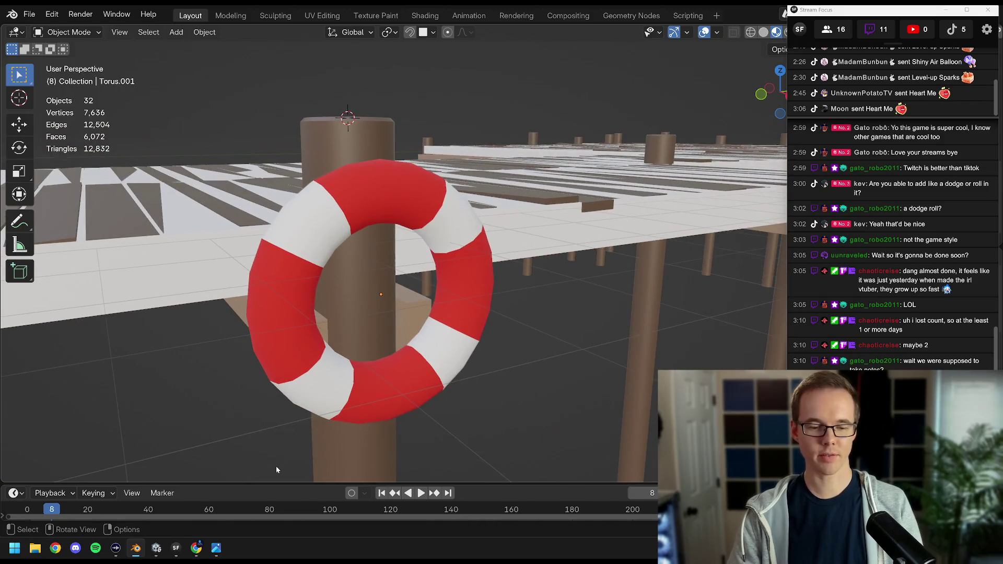
# In the store gallery, view the cooler image, maximize Chrome, and open the life-ring reference photo.
pyautogui.moveTo(196, 552)
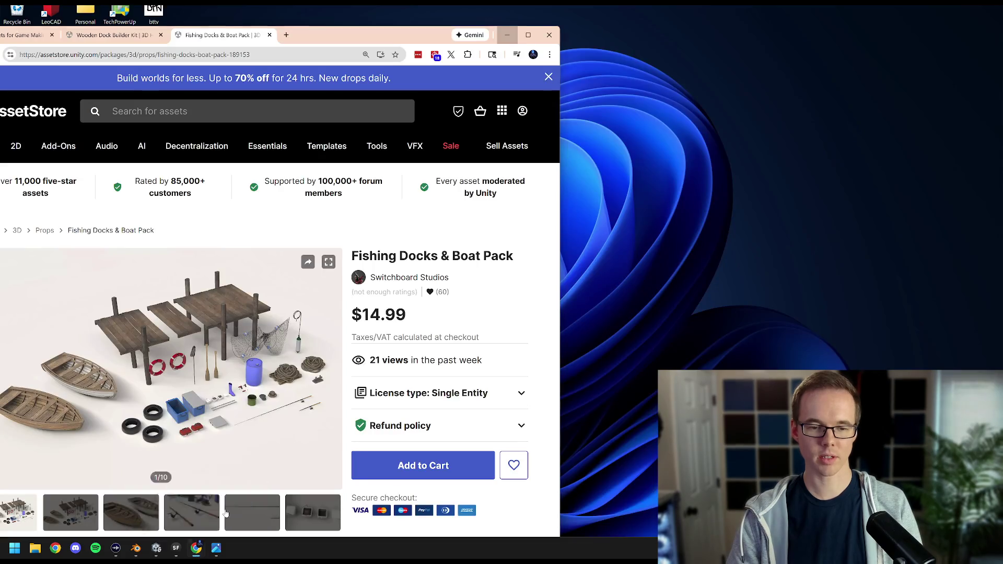
pyautogui.click(230, 496)
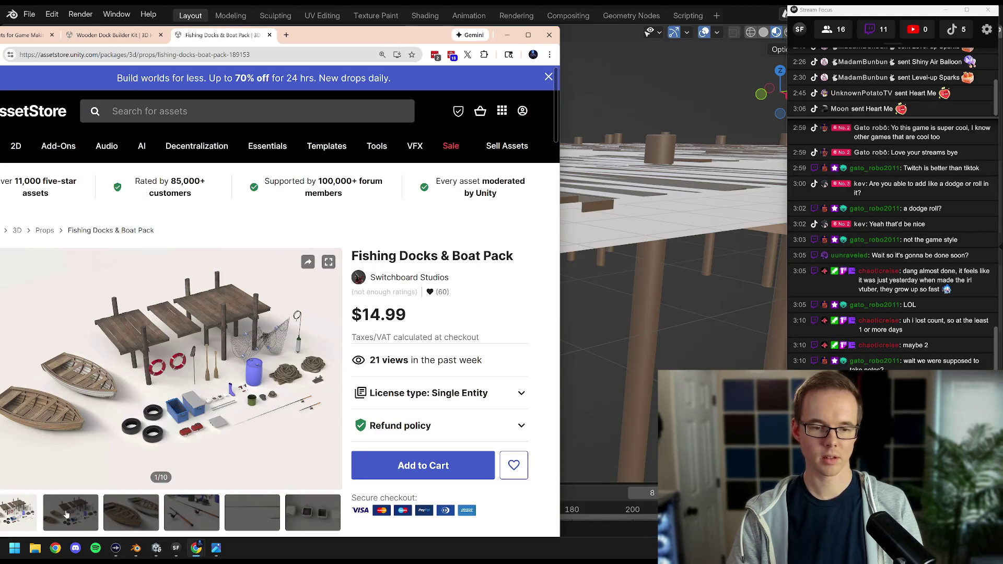
pyautogui.click(324, 528)
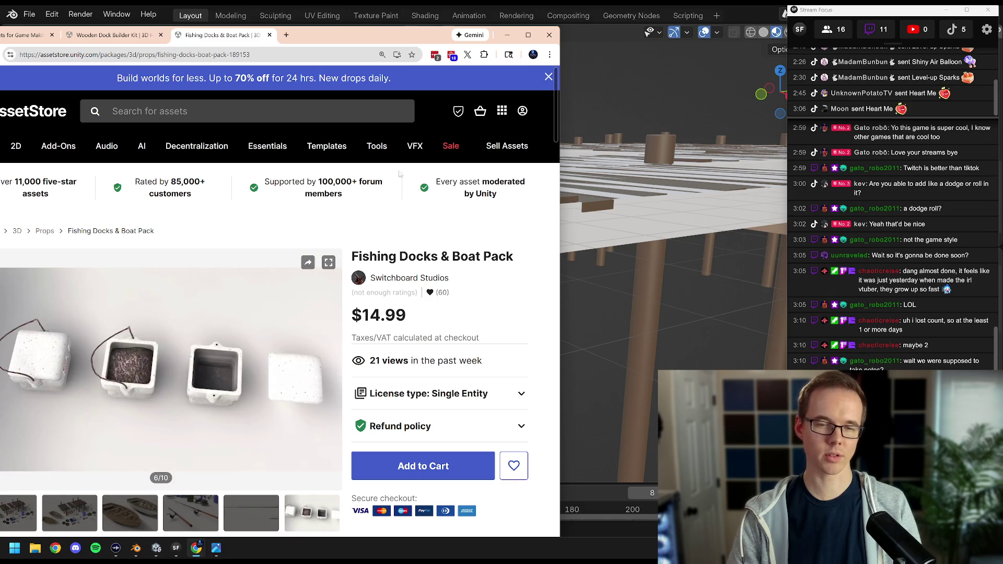
pyautogui.click(529, 33)
pyautogui.scroll(-3)
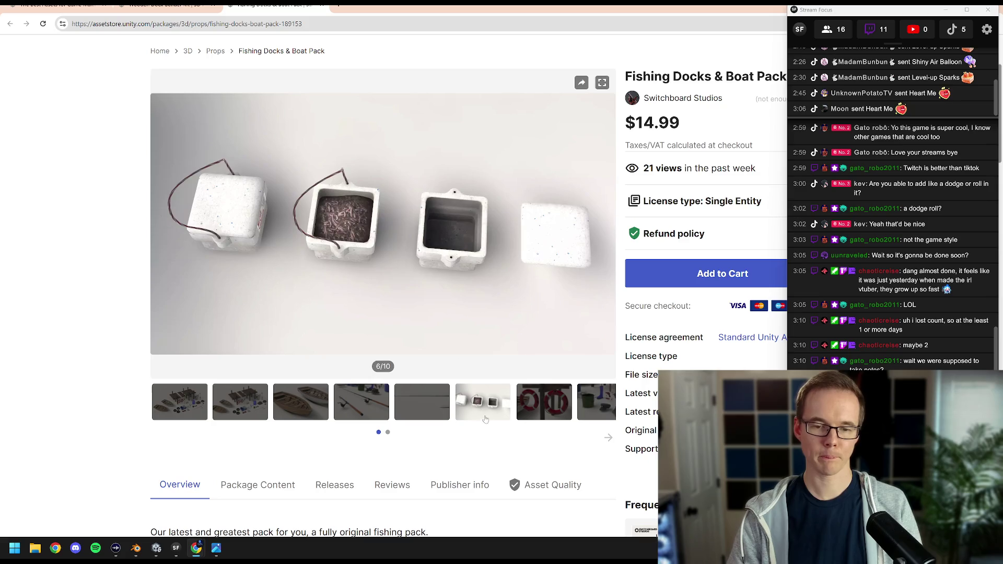
pyautogui.click(553, 410)
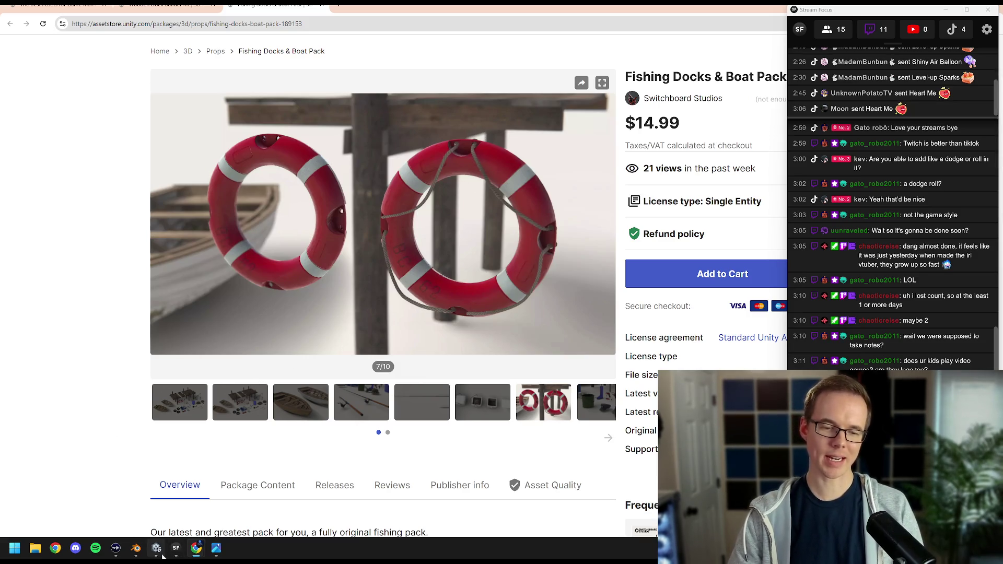
# Switch back through Unity to the Blender dock scene and orbit around the life ring.
pyautogui.click(157, 548)
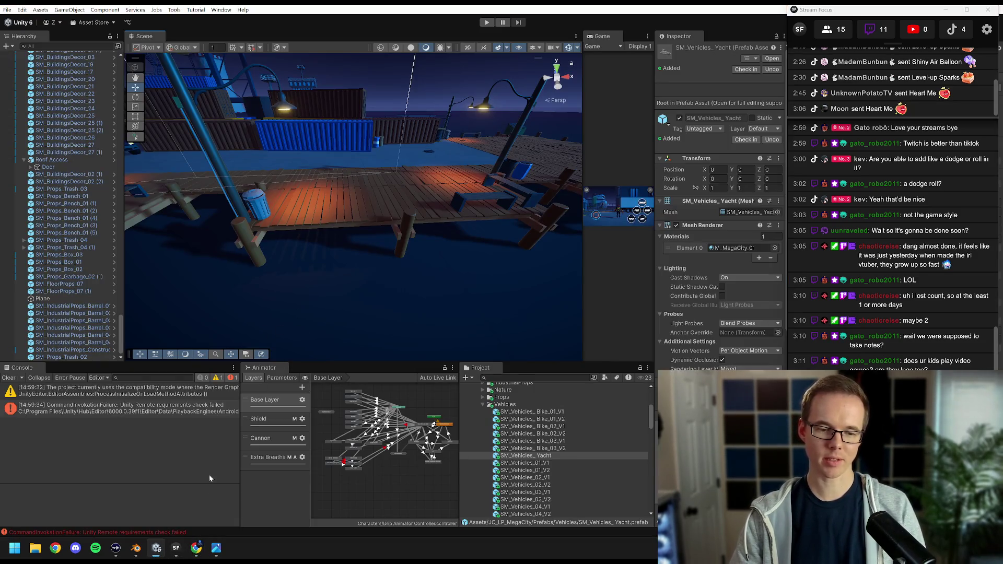
pyautogui.click(136, 548)
pyautogui.moveTo(351, 279); pyautogui.dragTo(402, 269)
pyautogui.hotkey('shift', 'a')
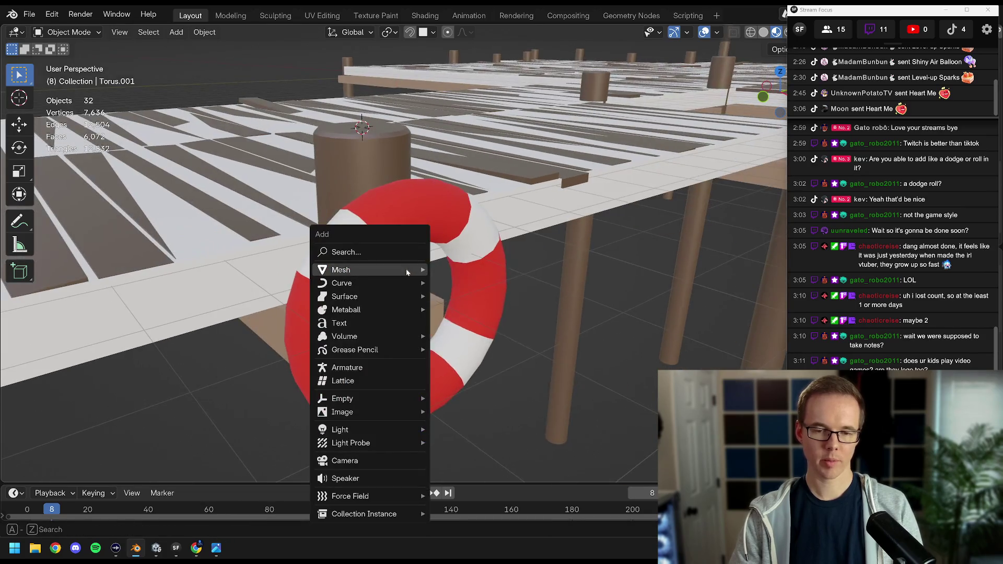
# Add a Bézier curve rope and slide it along X onto the life ring.
pyautogui.moveTo(407, 272)
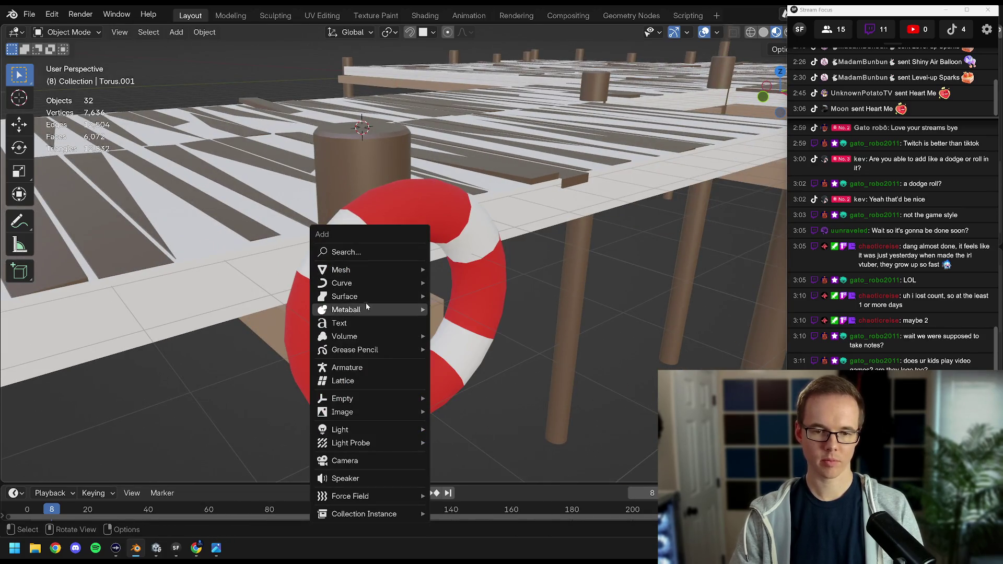
pyautogui.moveTo(364, 285)
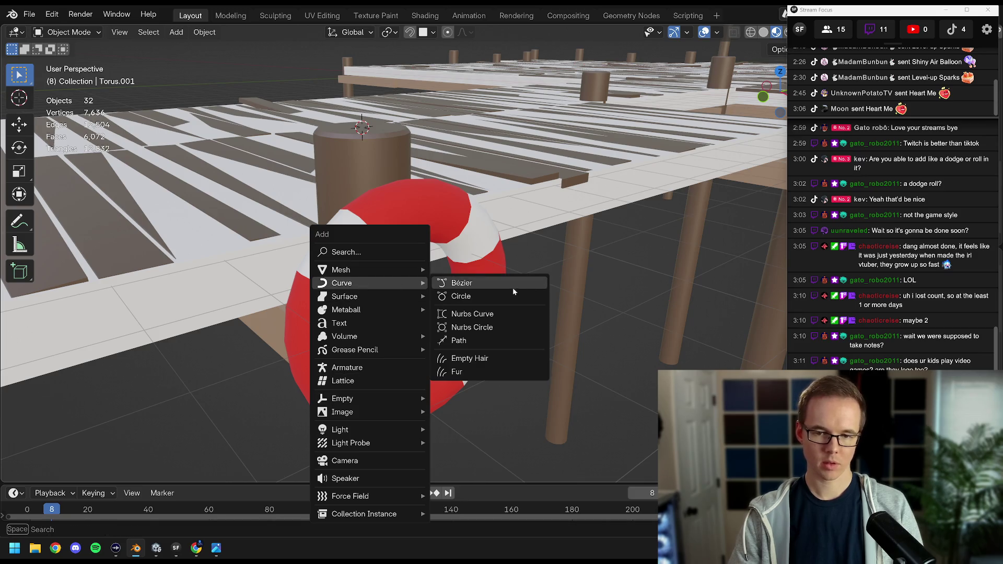
pyautogui.click(491, 285)
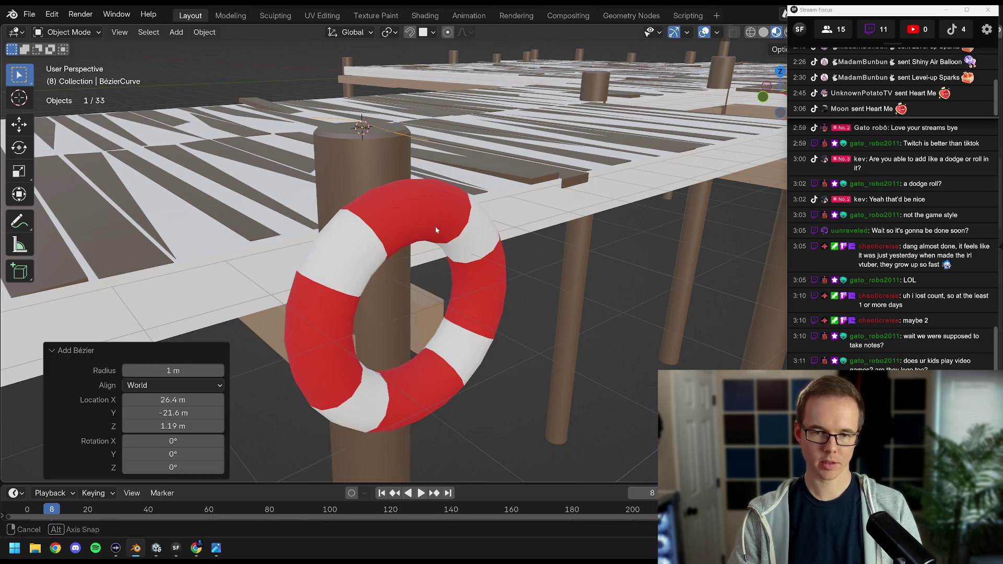
pyautogui.moveTo(436, 230); pyautogui.dragTo(444, 217)
pyautogui.press('g')
pyautogui.press('y')
pyautogui.press('x')
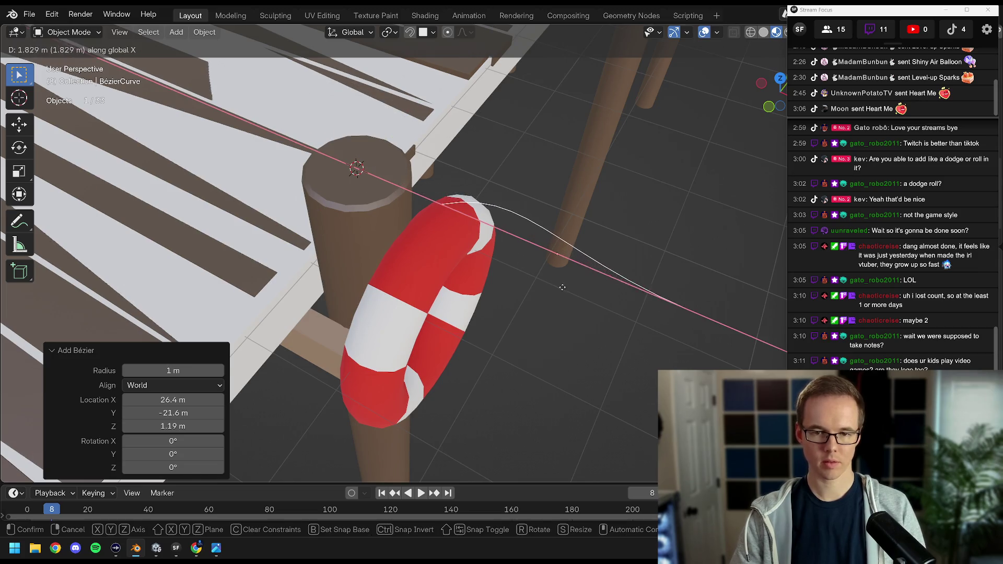
pyautogui.click(559, 286)
pyautogui.moveTo(559, 286); pyautogui.dragTo(539, 266)
pyautogui.moveTo(901, 16); pyautogui.dragTo(123, 15)
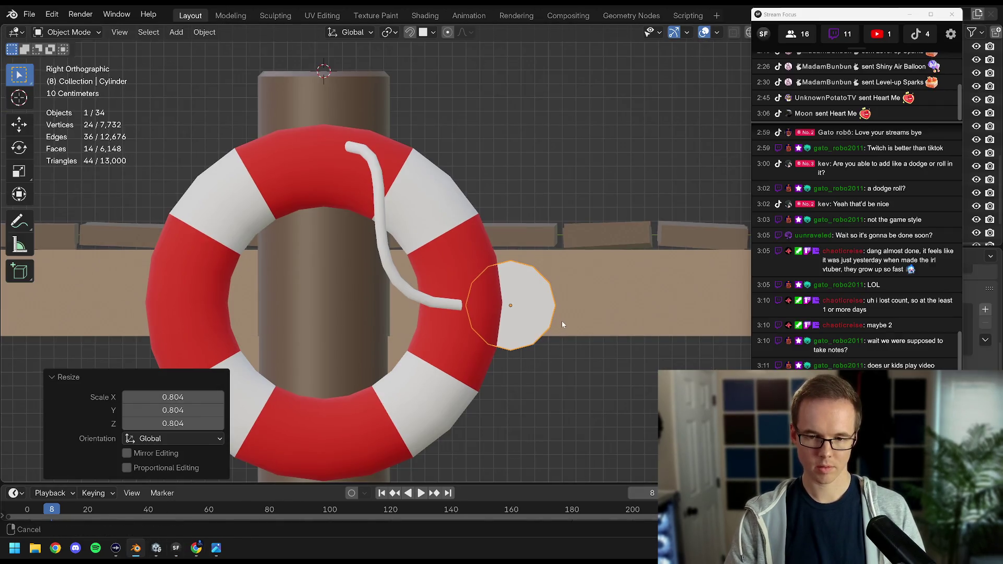
pyautogui.click(471, 264)
# Add a Boolean Difference modifier to the life ring.
pyautogui.moveTo(842, 20); pyautogui.dragTo(697, 16)
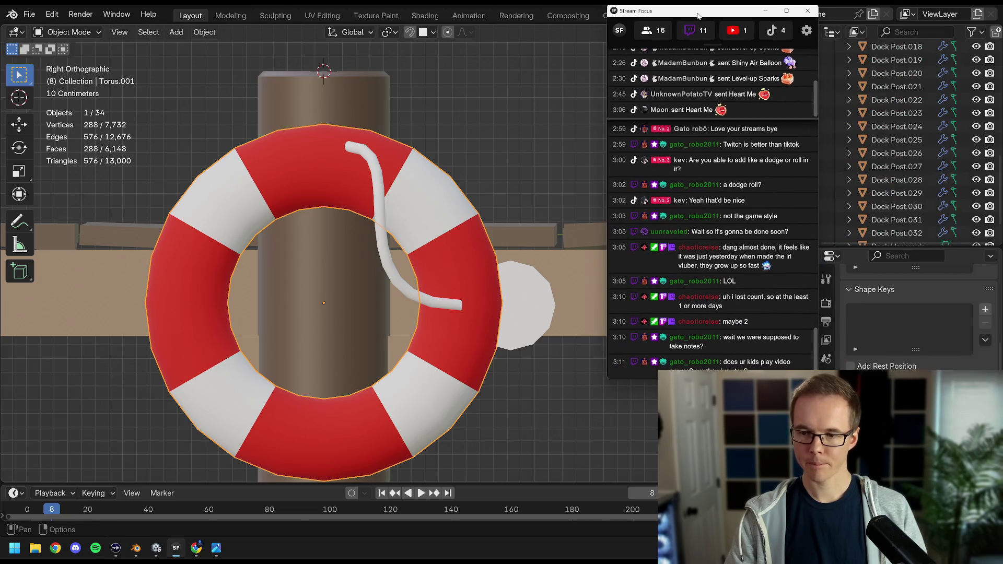
pyautogui.click(907, 303)
pyautogui.press('Escape')
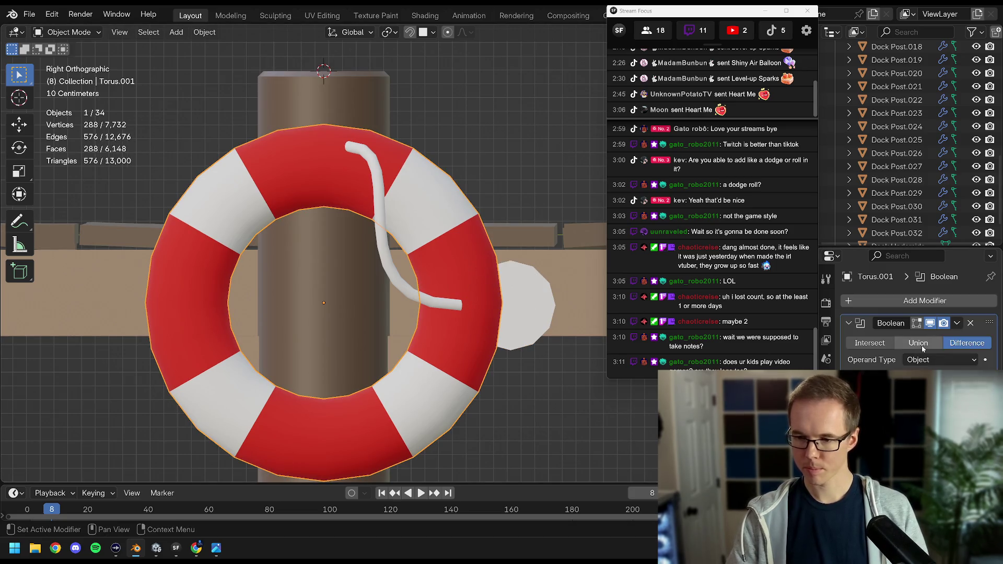
pyautogui.moveTo(514, 274); pyautogui.dragTo(460, 303)
# Move the small cylinder along X until it sits on the ring's outer edge.
pyautogui.click(460, 324)
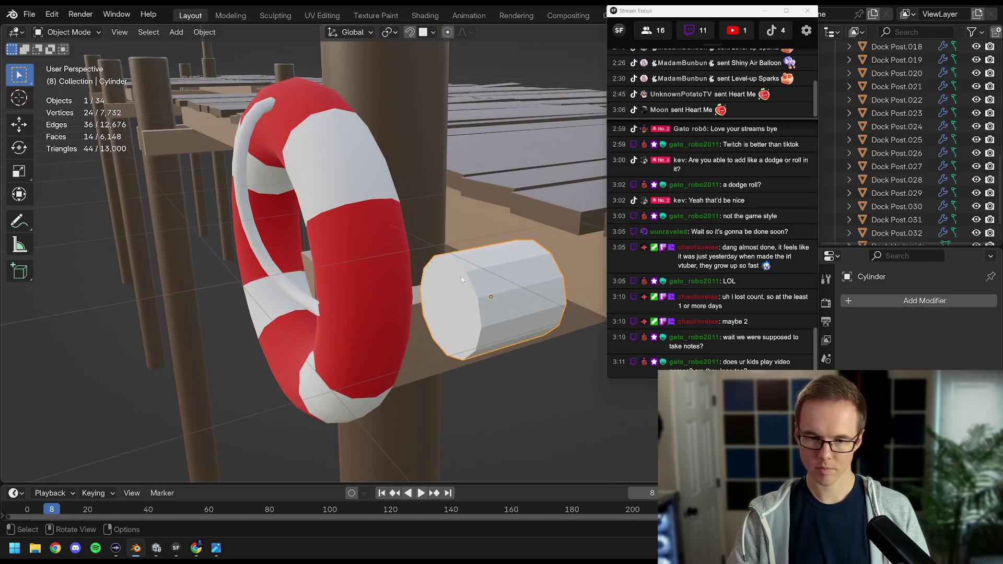
pyautogui.press('g')
pyautogui.press('y')
pyautogui.press('x')
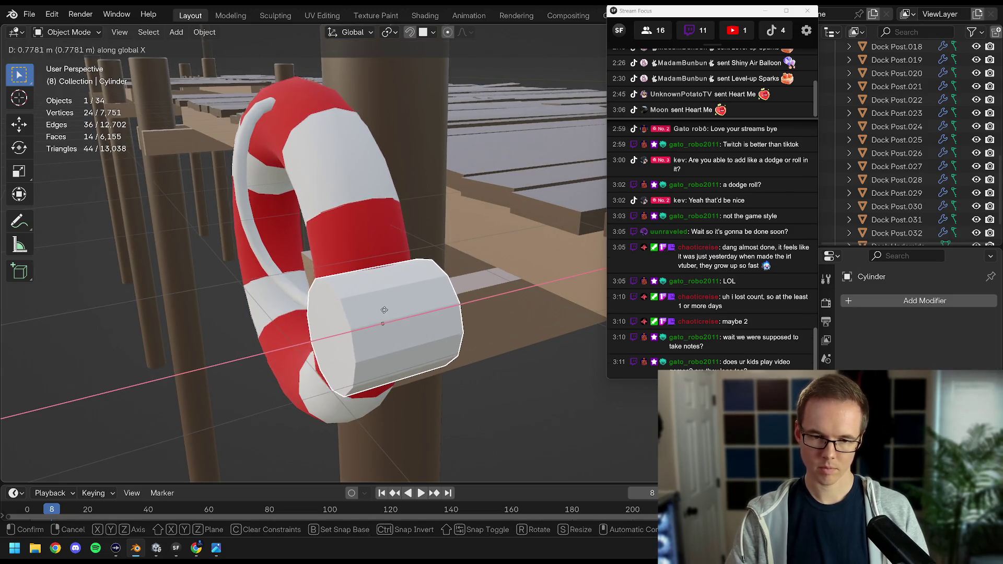
pyautogui.click(395, 308)
pyautogui.moveTo(394, 308); pyautogui.dragTo(450, 286)
pyautogui.press('g')
pyautogui.press('x')
pyautogui.click(404, 288)
# Try auto smooth shading on the ring, then undo to bring the cutter cylinder back.
pyautogui.click(402, 243)
pyautogui.hotkey('ctrl', '-')
pyautogui.moveTo(402, 243); pyautogui.dragTo(391, 231)
pyautogui.rightClick(355, 241)
pyautogui.click(327, 253)
pyautogui.hotkey('ctrl', 'z')
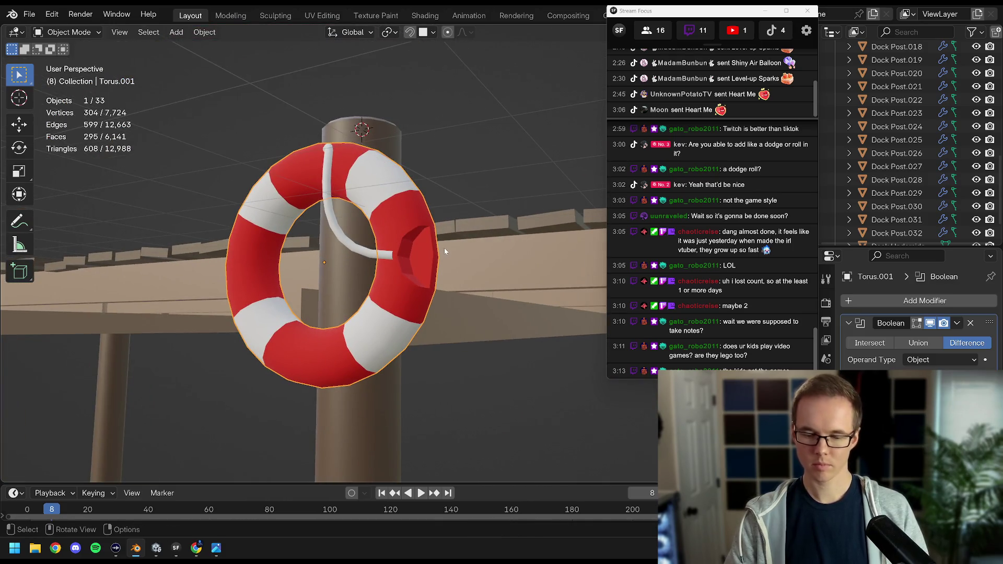
pyautogui.hotkey('ctrl', 'z')
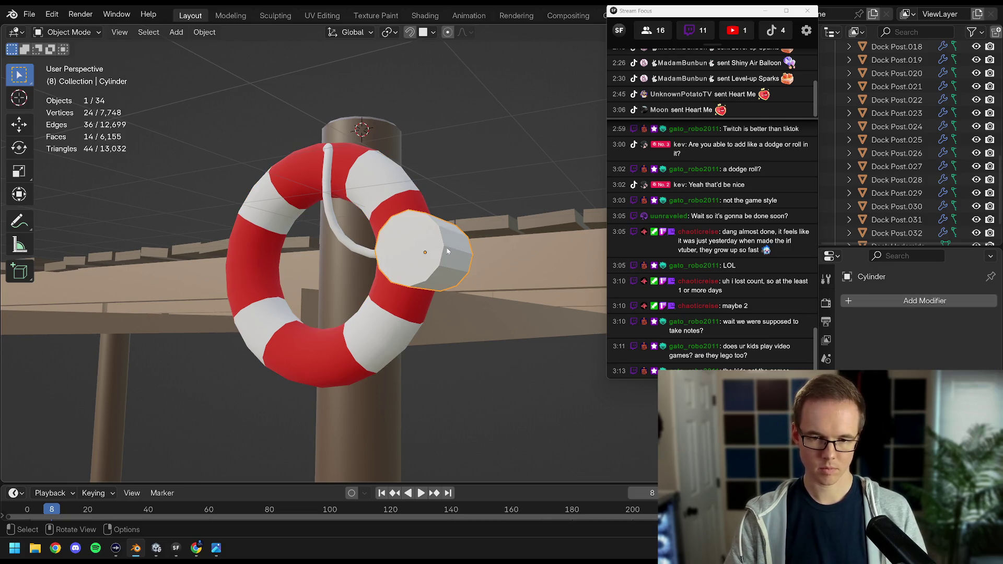
# Give the cutter cylinder smooth shading and hide it.
pyautogui.rightClick(443, 246)
pyautogui.click(443, 245)
pyautogui.moveTo(444, 246); pyautogui.dragTo(404, 265)
pyautogui.rightClick(513, 254)
pyautogui.click(512, 241)
pyautogui.press('h')
pyautogui.hotkey('alt', 'h')
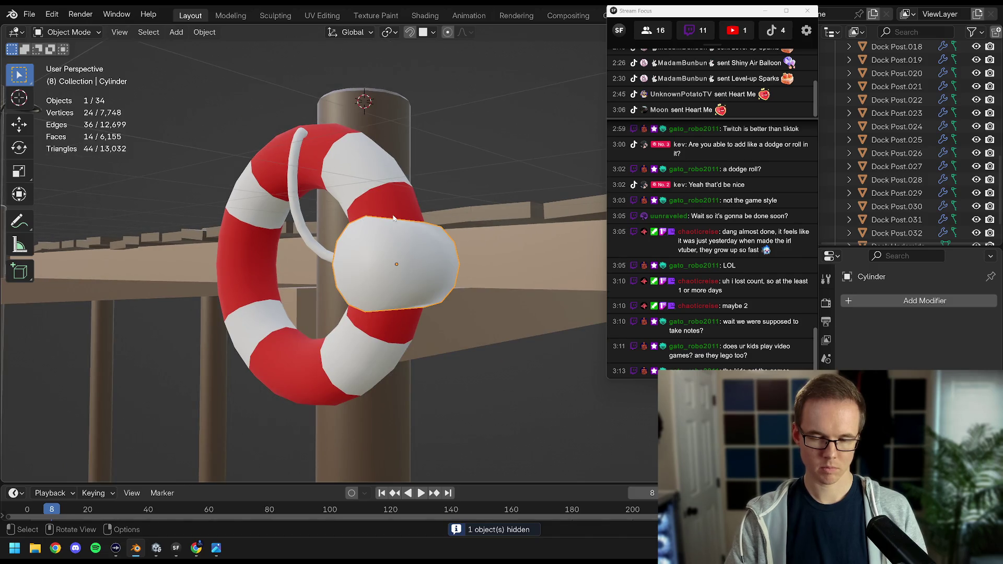
pyautogui.press('h')
# Apply 30° auto smooth shading to the life ring and inspect the notch edge-on.
pyautogui.moveTo(392, 222); pyautogui.dragTo(453, 220)
pyautogui.scroll(3)
pyautogui.click(413, 172)
pyautogui.rightClick(406, 171)
pyautogui.click(383, 185)
pyautogui.scroll(-3)
pyautogui.moveTo(352, 295); pyautogui.dragTo(331, 293)
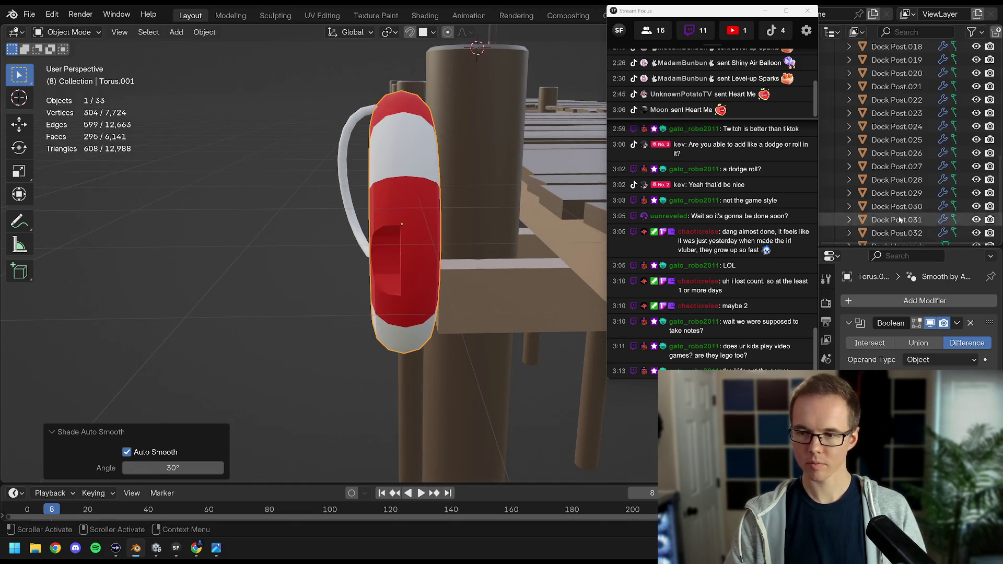
pyautogui.scroll(-3)
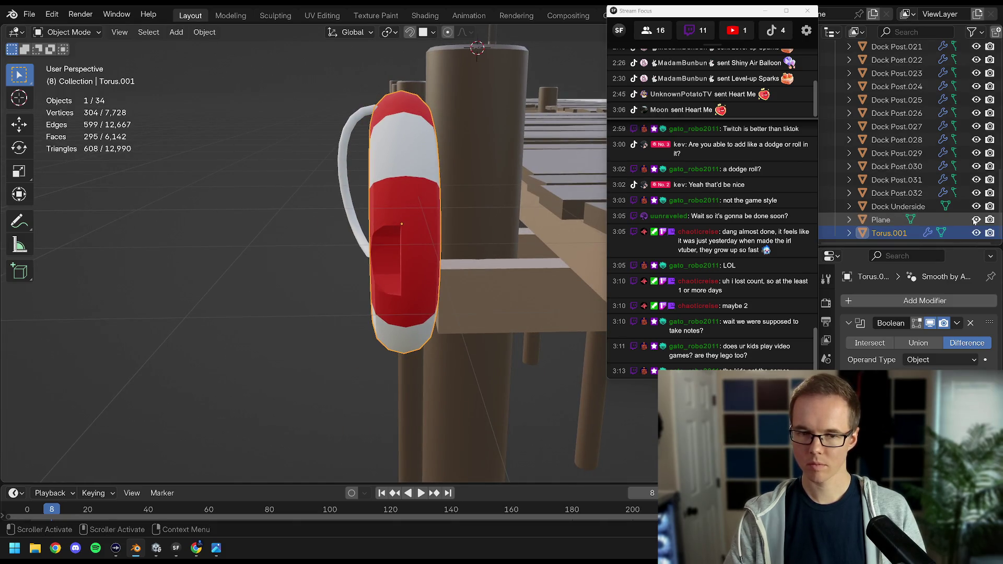
pyautogui.scroll(3)
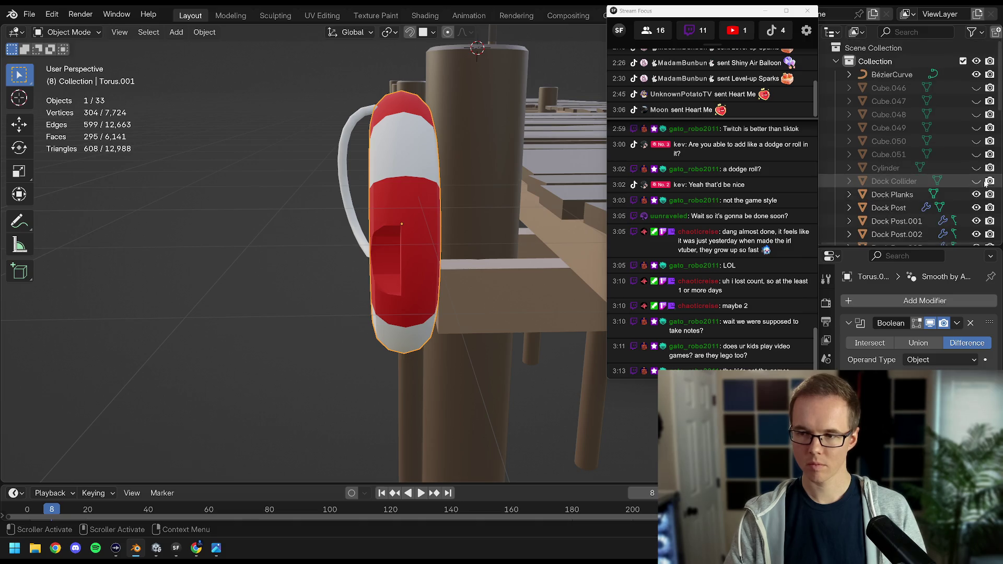
pyautogui.click(976, 168)
pyautogui.click(331, 273)
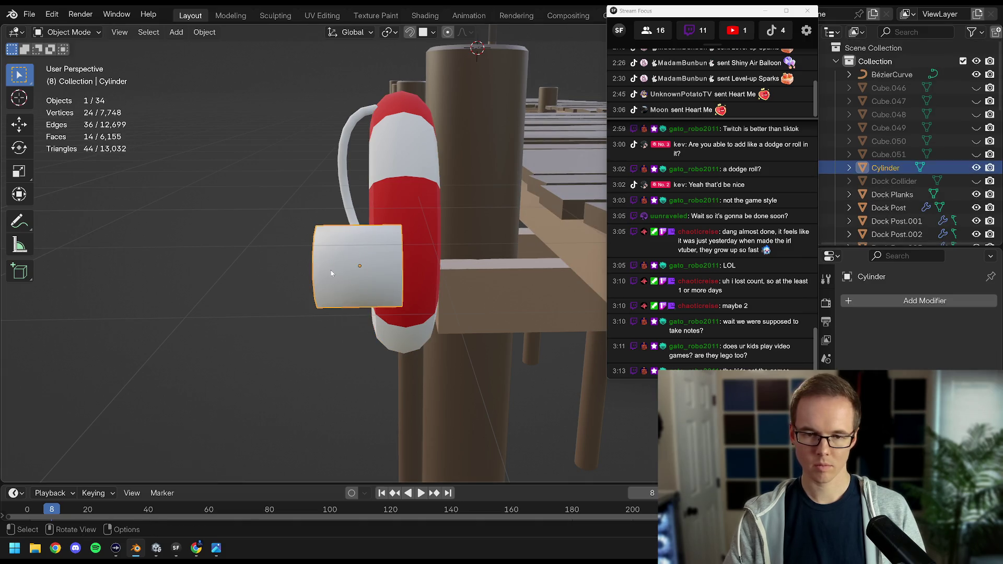
# Duplicate the cutter cylinder and offset the copy about 0.82 m along X.
pyautogui.hotkey('shift', 'd')
pyautogui.press('y')
pyautogui.press('x')
pyautogui.click(440, 268)
pyautogui.moveTo(440, 268); pyautogui.dragTo(413, 251)
pyautogui.press('KP_7')
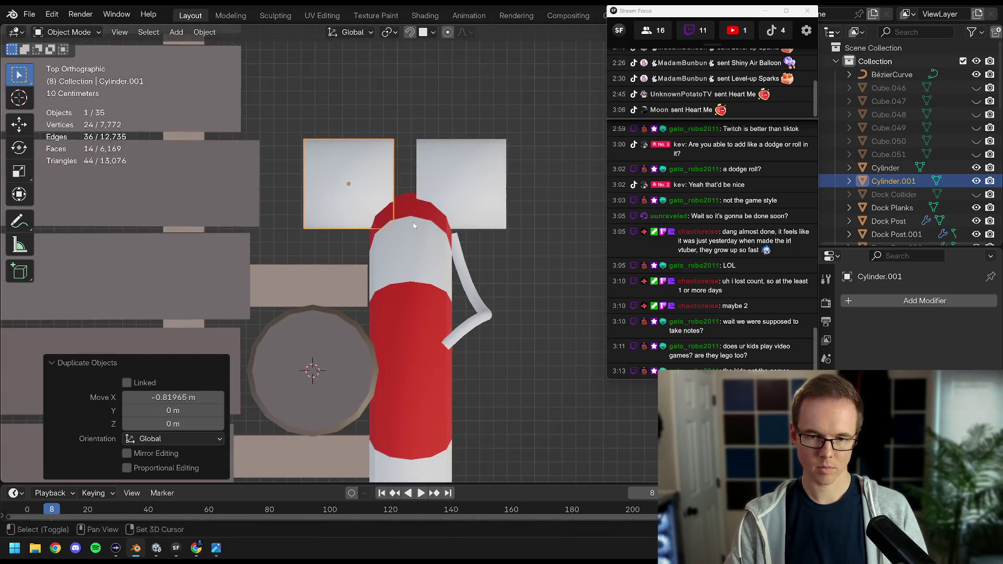
pyautogui.scroll(3)
pyautogui.press('g')
pyautogui.press('y')
pyautogui.press('x')
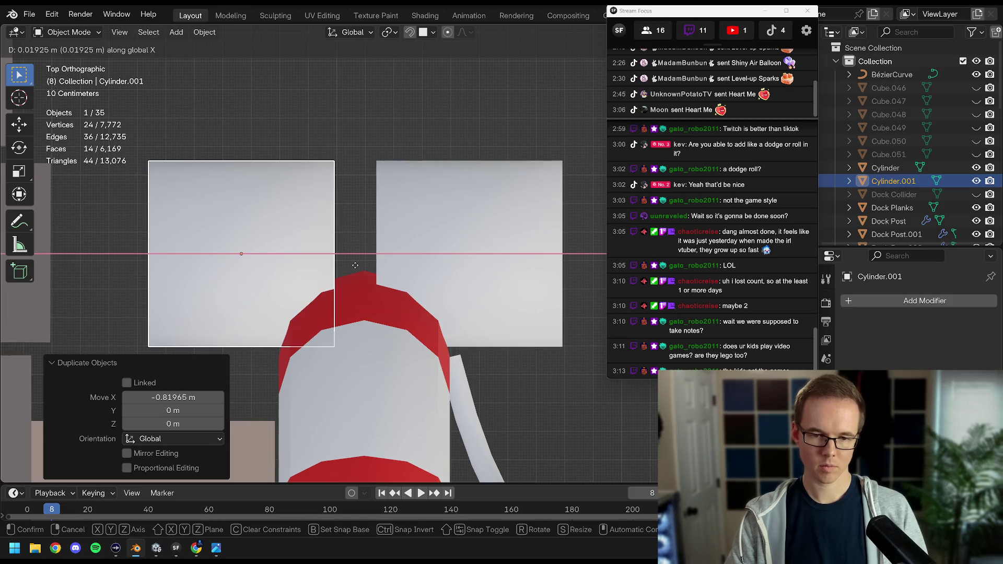
pyautogui.click(428, 246)
# Nudge the original cutter along X and duplicate the ring's Boolean modifier for the second cutter.
pyautogui.click(423, 241)
pyautogui.press('g')
pyautogui.press('x')
pyautogui.click(431, 241)
pyautogui.click(366, 293)
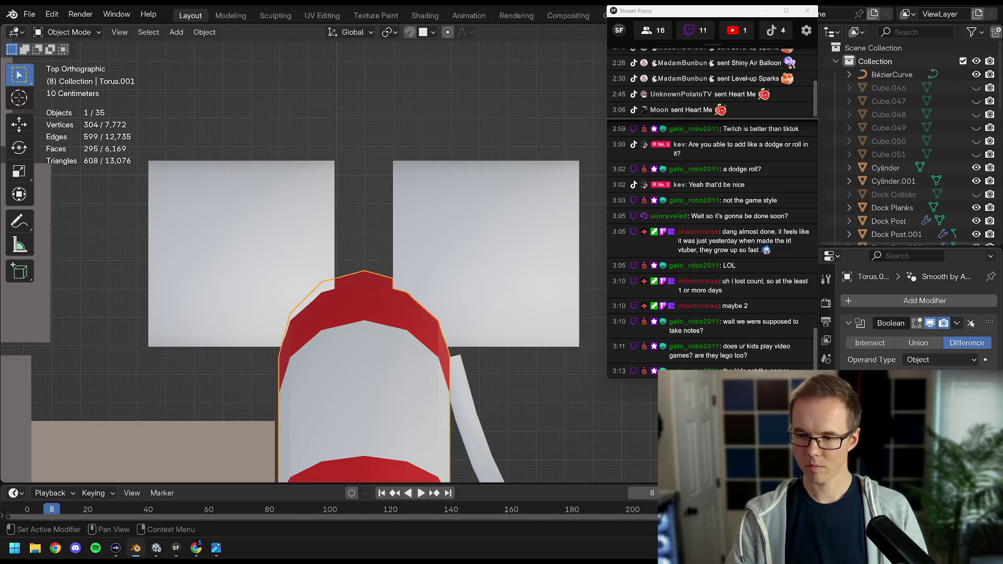
pyautogui.click(954, 323)
pyautogui.click(902, 353)
pyautogui.scroll(-3)
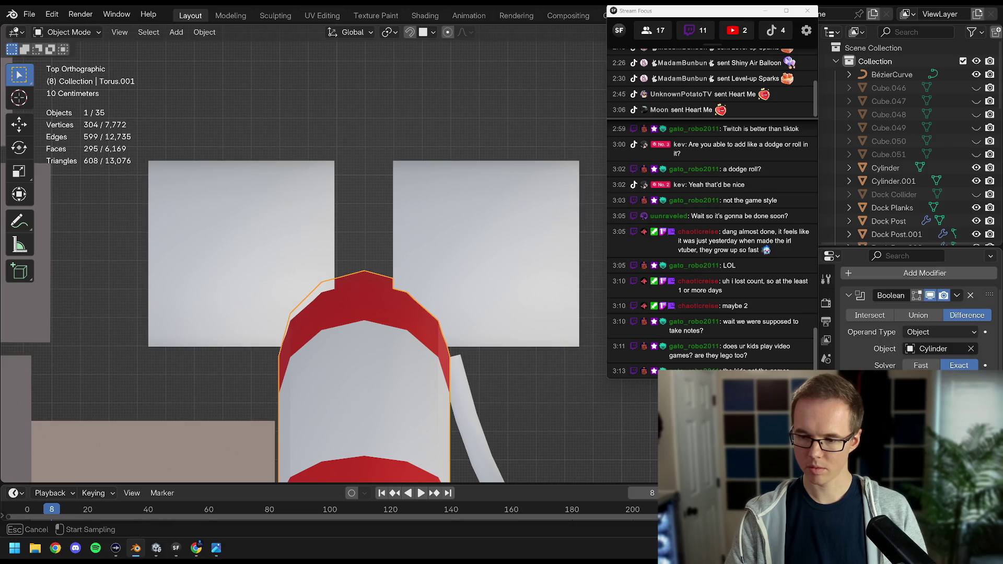
# Hide both cutter cylinders and put the rope curve into Edit Mode.
pyautogui.click(450, 284)
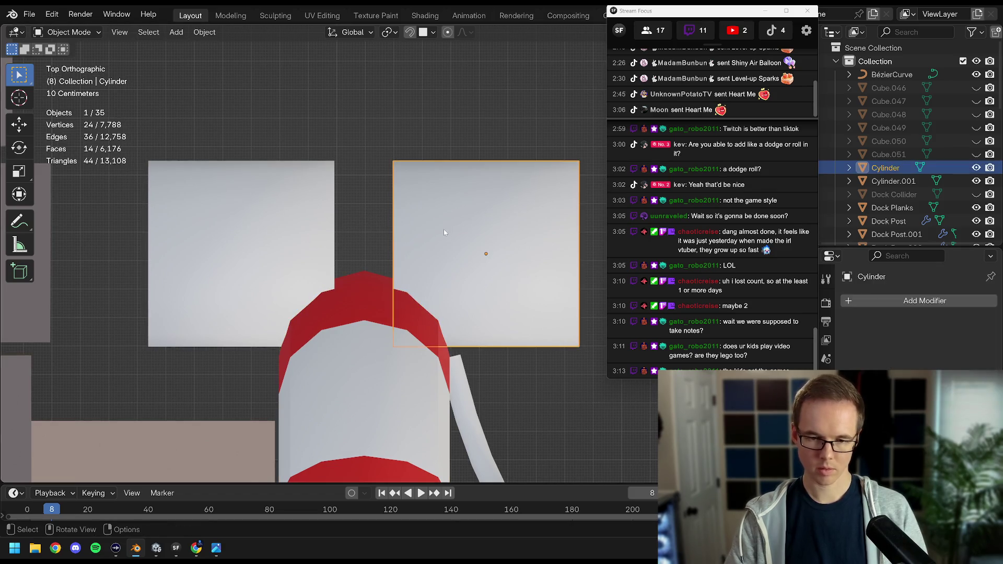
pyautogui.press('h')
pyautogui.click(324, 261)
pyautogui.press('h')
pyautogui.moveTo(356, 264); pyautogui.dragTo(427, 32)
pyautogui.click(358, 255)
pyautogui.press('Tab')
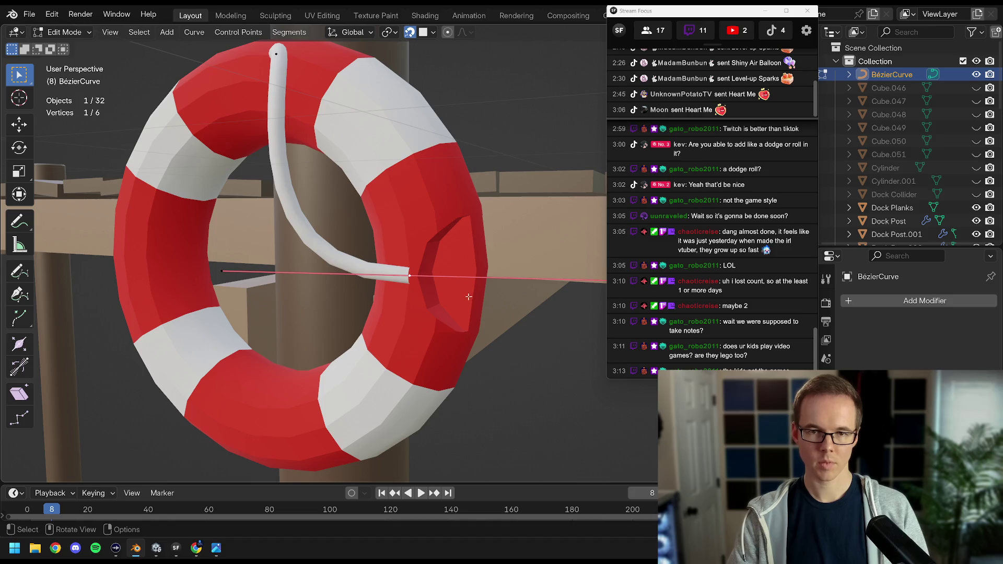
# Move the rope's end point, rotate it about Z and scale it to 0.502.
pyautogui.press('g')
pyautogui.click(463, 284)
pyautogui.moveTo(462, 284); pyautogui.dragTo(519, 246)
pyautogui.press('r')
pyautogui.press('z')
pyautogui.click(495, 170)
pyautogui.moveTo(495, 170); pyautogui.dragTo(384, 230)
pyautogui.press('s')
pyautogui.click(340, 239)
# Rotate the rope end about Z again, then to -43.6°, and scale it to 0.920.
pyautogui.press('r')
pyautogui.press('z')
pyautogui.click(434, 259)
pyautogui.press('r')
pyautogui.click(418, 178)
pyautogui.press('s')
pyautogui.click(316, 203)
# In right-side view, place the curve point near the ring top and reposition its handle with snapping off.
pyautogui.press('KP_3')
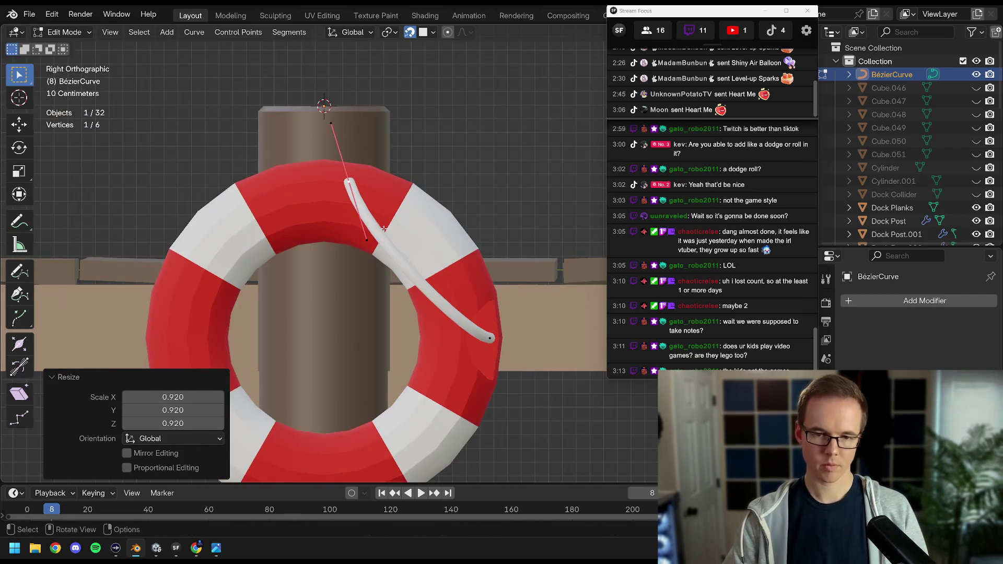
pyautogui.press('g')
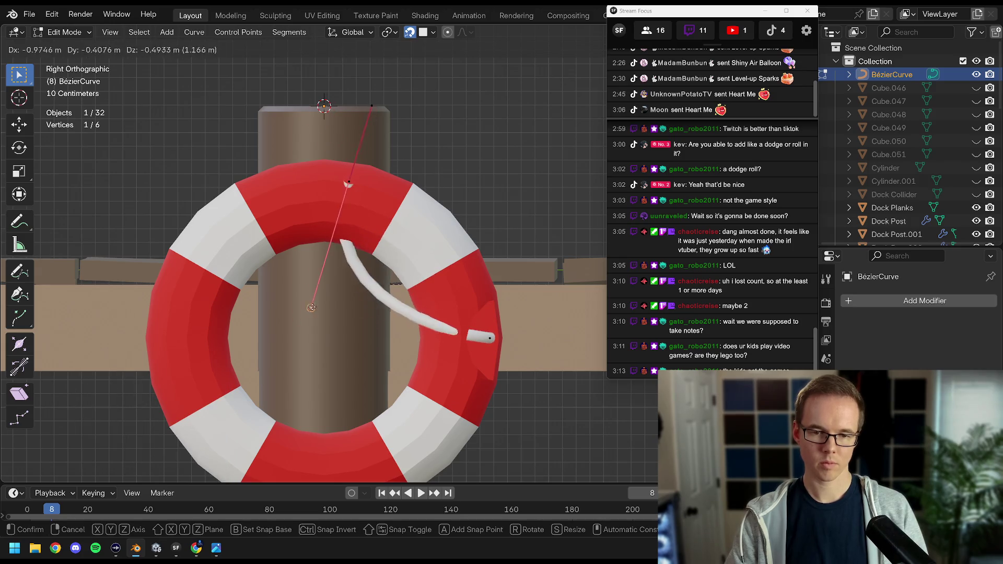
pyautogui.click(349, 107)
pyautogui.click(410, 32)
pyautogui.press('g')
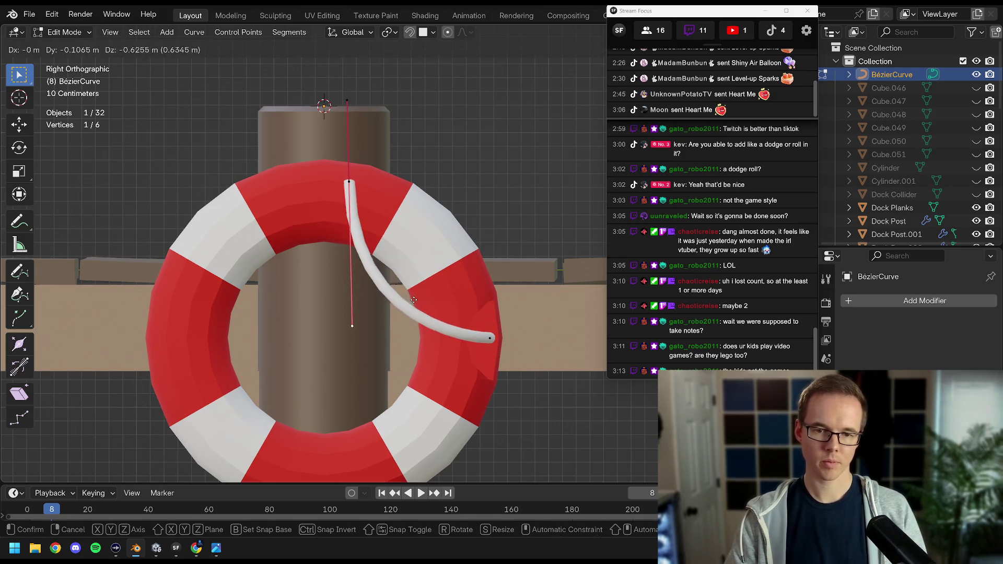
pyautogui.click(414, 300)
# Check the Fishing Docks & Boat Pack reference, then fine-tune the selected handle's rotation.
pyautogui.moveTo(199, 554)
pyautogui.click(211, 523)
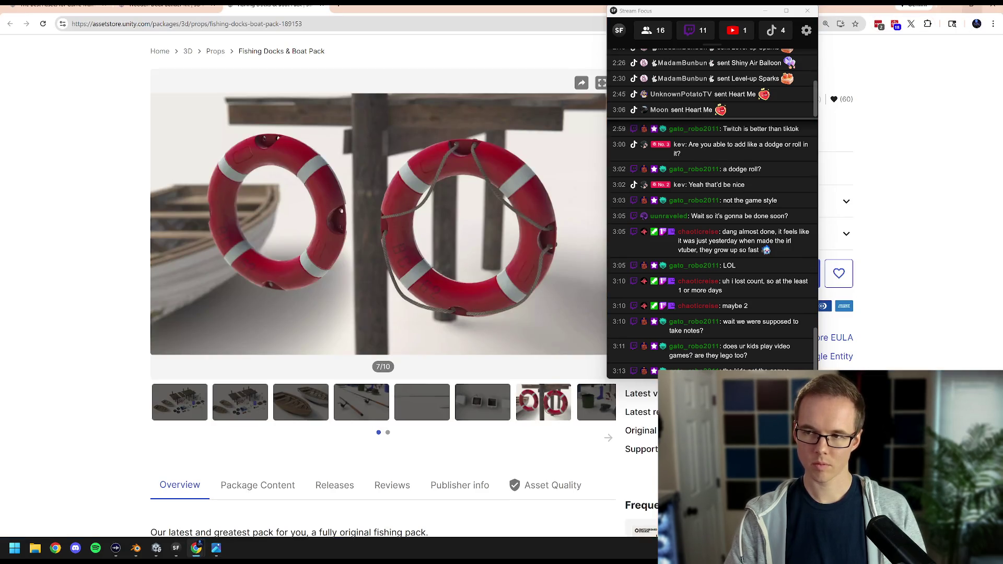
pyautogui.hotkey('alt', 'Tab')
pyautogui.press('r')
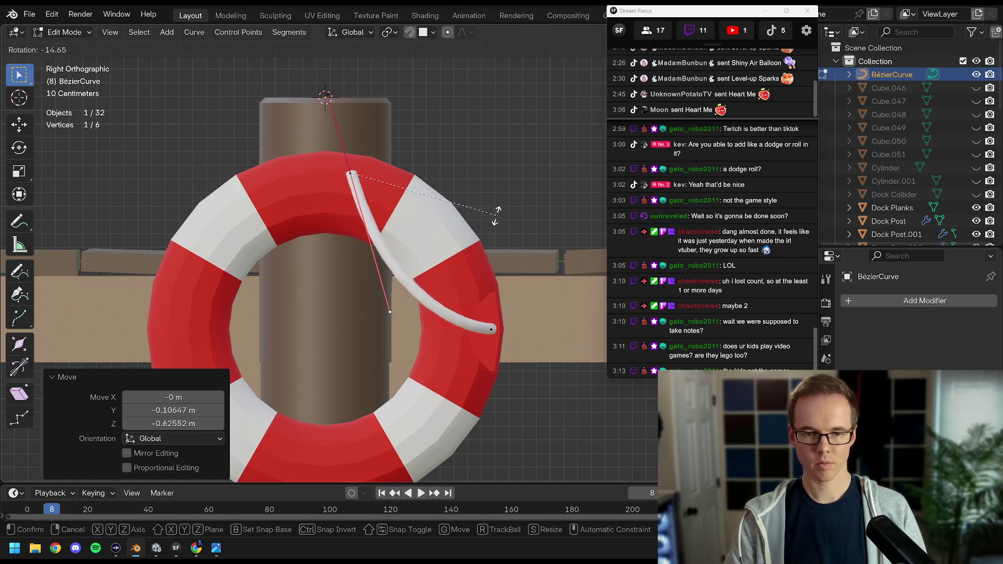
pyautogui.click(481, 209)
pyautogui.press('r')
pyautogui.click(478, 210)
# Rotate the rope's bottom control point about Z, shrink its handle, and select the top point.
pyautogui.moveTo(475, 213); pyautogui.dragTo(377, 247)
pyautogui.moveTo(436, 231); pyautogui.dragTo(418, 386)
pyautogui.click(422, 336)
pyautogui.press('r')
pyautogui.press('z')
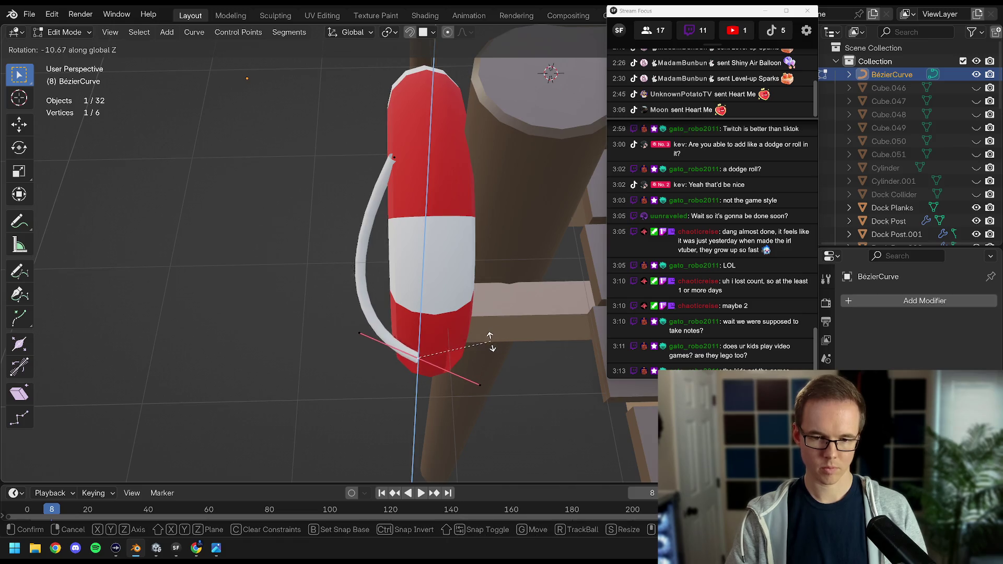
pyautogui.click(491, 342)
pyautogui.moveTo(490, 342); pyautogui.dragTo(385, 200)
pyautogui.press('s')
pyautogui.click(360, 334)
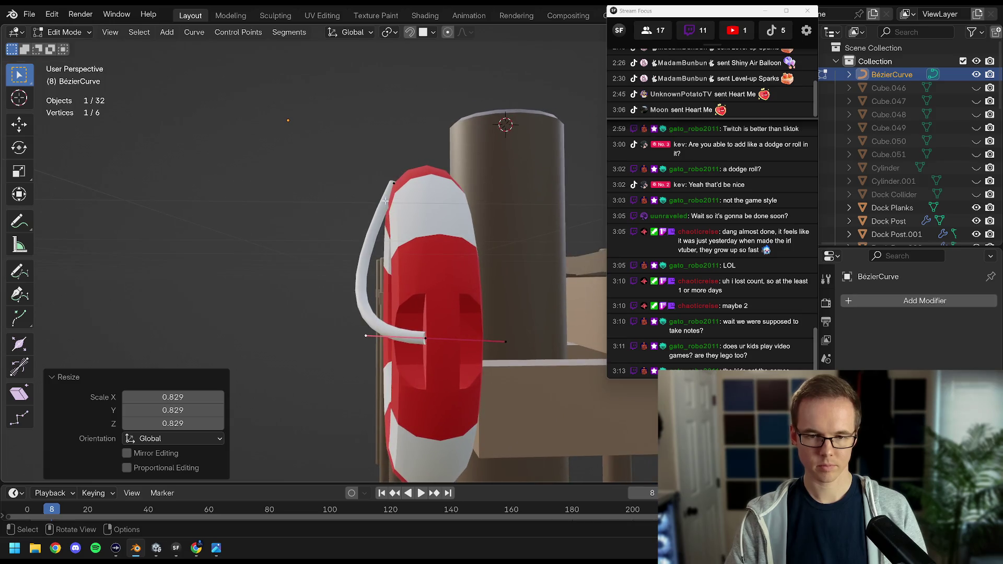
pyautogui.click(394, 183)
# Shorten the top point's handle, rotate it about Z and reposition it.
pyautogui.press('s')
pyautogui.click(338, 268)
pyautogui.moveTo(339, 267); pyautogui.dragTo(397, 286)
pyautogui.press('r')
pyautogui.press('z')
pyautogui.click(496, 256)
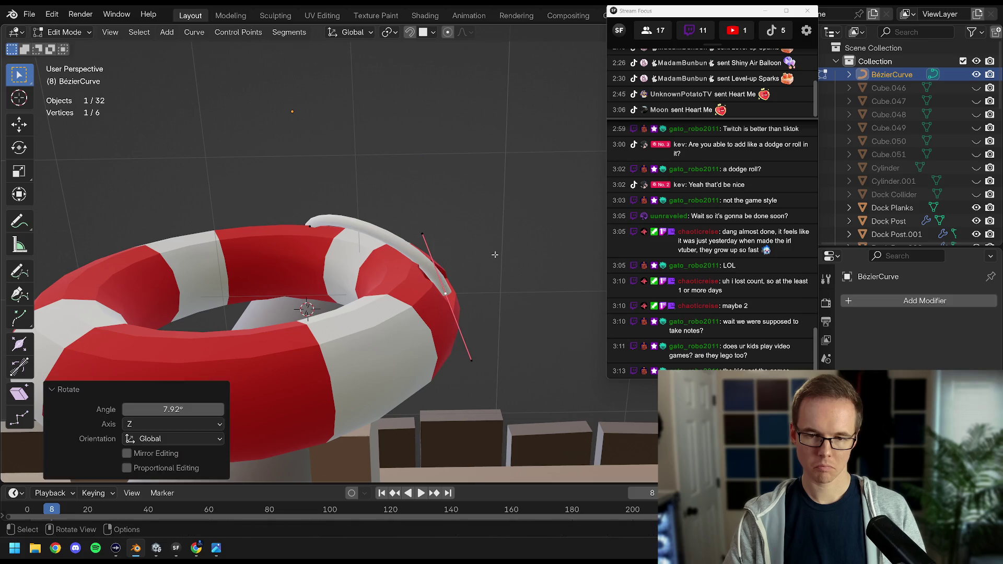
pyautogui.moveTo(419, 234); pyautogui.dragTo(335, 251)
pyautogui.press('g')
pyautogui.click(424, 218)
# Subdivide the whole rope curve and rotate one of the new points.
pyautogui.press('a')
pyautogui.rightClick(330, 254)
pyautogui.click(277, 184)
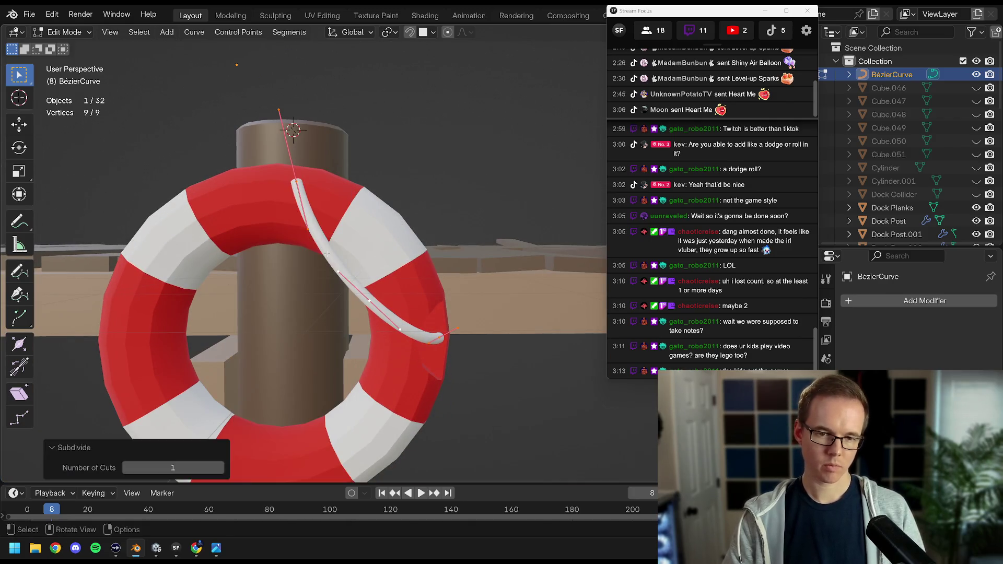
pyautogui.moveTo(355, 286); pyautogui.dragTo(378, 273)
pyautogui.click(377, 271)
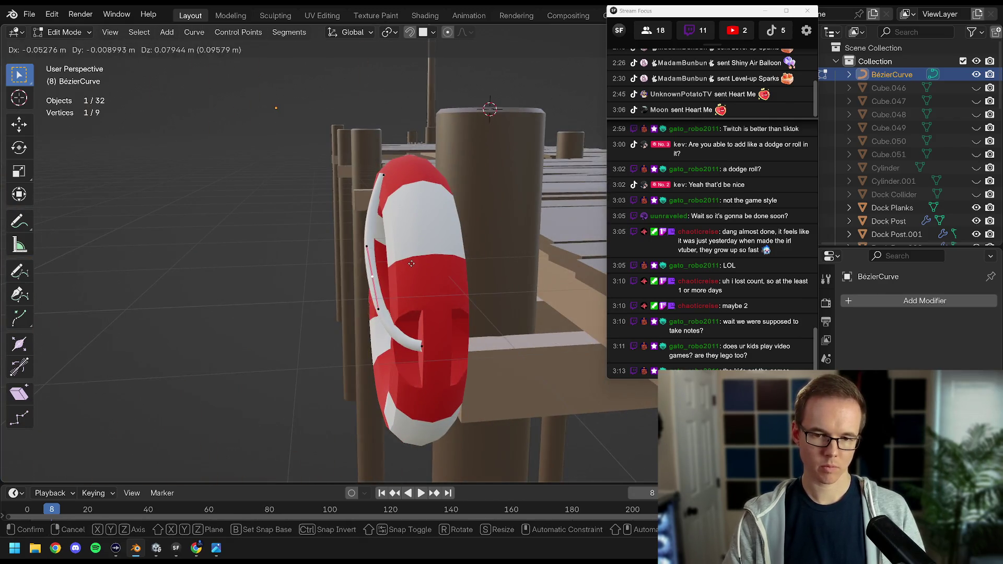
pyautogui.press('g')
pyautogui.press('r')
pyautogui.click(386, 272)
# Move and rotate the new point closer to the ring, then reposition another handle.
pyautogui.moveTo(386, 271); pyautogui.dragTo(268, 300)
pyautogui.press('g')
pyautogui.click(450, 281)
pyautogui.press('r')
pyautogui.click(453, 282)
pyautogui.click(435, 249)
pyautogui.moveTo(435, 249); pyautogui.dragTo(433, 247)
pyautogui.click(396, 206)
pyautogui.press('g')
pyautogui.click(385, 229)
# Shrink a point and the bottom handle, rotate a final point, and return to Object Mode.
pyautogui.press('s')
pyautogui.click(409, 251)
pyautogui.click(402, 321)
pyautogui.press('s')
pyautogui.click(354, 302)
pyautogui.press('g')
pyautogui.click(434, 238)
pyautogui.press('r')
pyautogui.click(444, 239)
pyautogui.press('Tab')
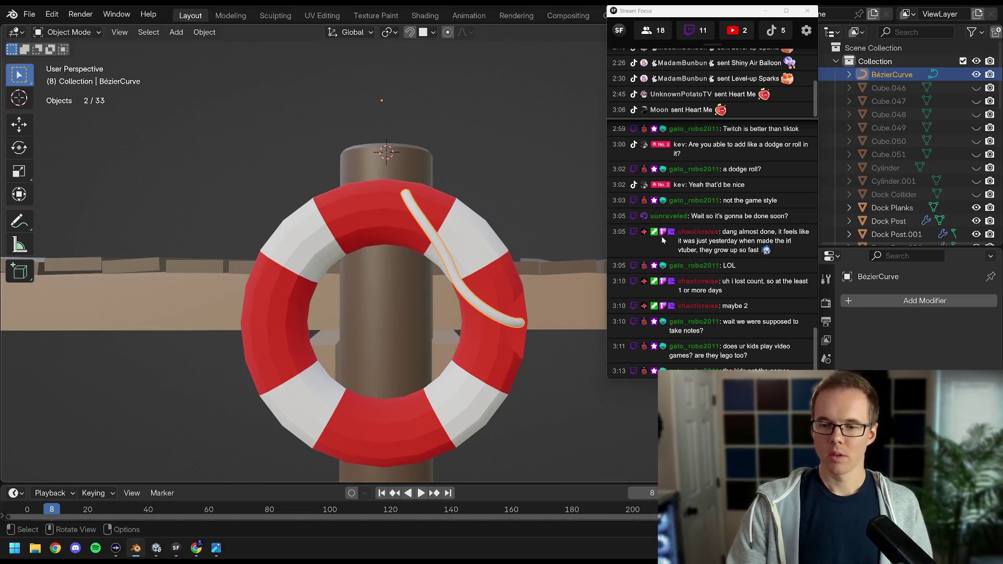
pyautogui.moveTo(713, 19); pyautogui.dragTo(897, 8)
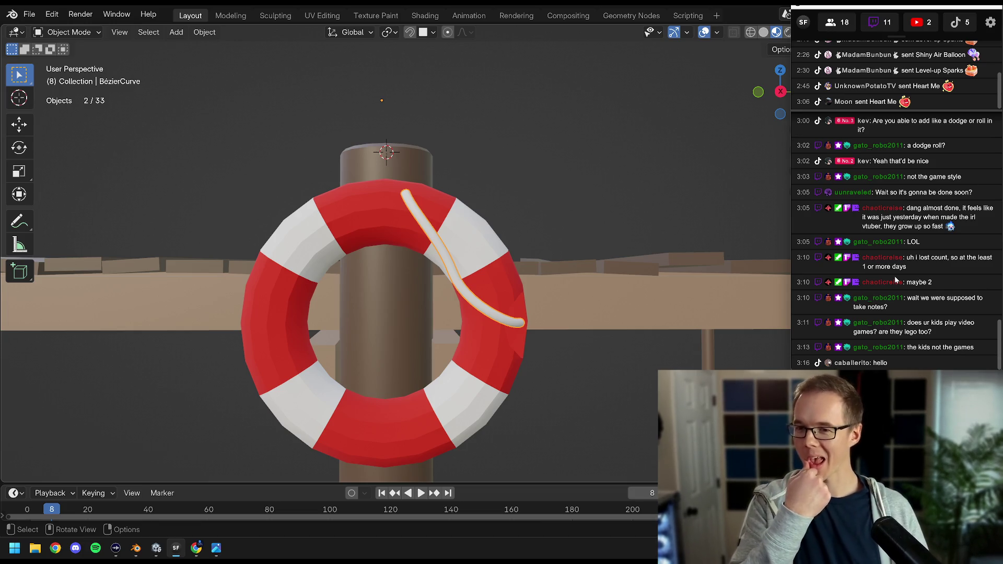
pyautogui.scroll(3)
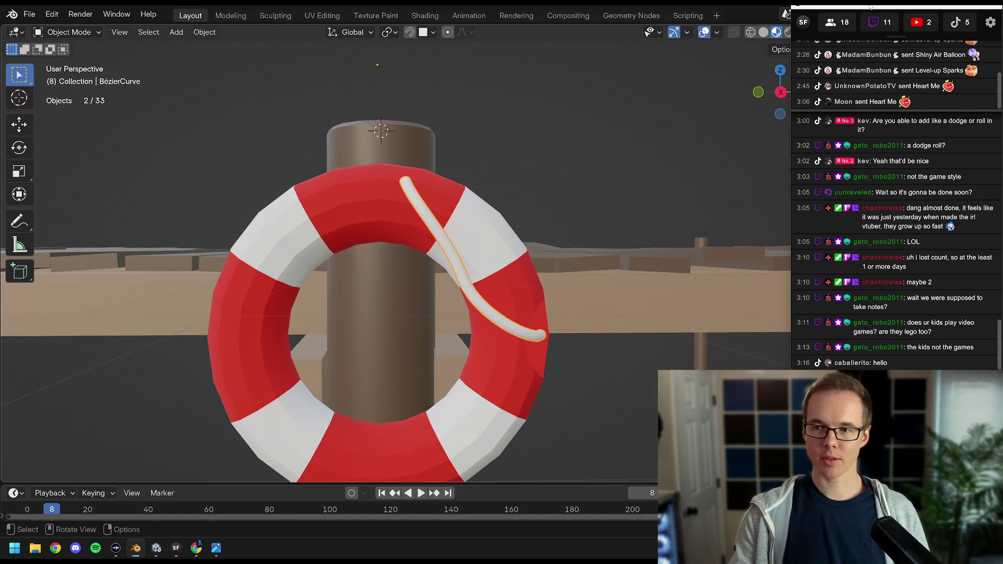
# Create a new material for the rope named 'Rope'.
pyautogui.moveTo(871, 7); pyautogui.dragTo(650, 42)
pyautogui.click(935, 358)
pyautogui.doubleClick(888, 357)
pyautogui.write('Rope')
pyautogui.press('Return')
# Set the Rope base colour to dark brown (Hue 0.059, Saturation 0.599, Value 0.074).
pyautogui.scroll(-3)
pyautogui.click(941, 378)
pyautogui.moveTo(967, 222); pyautogui.dragTo(968, 273)
pyautogui.click(895, 272)
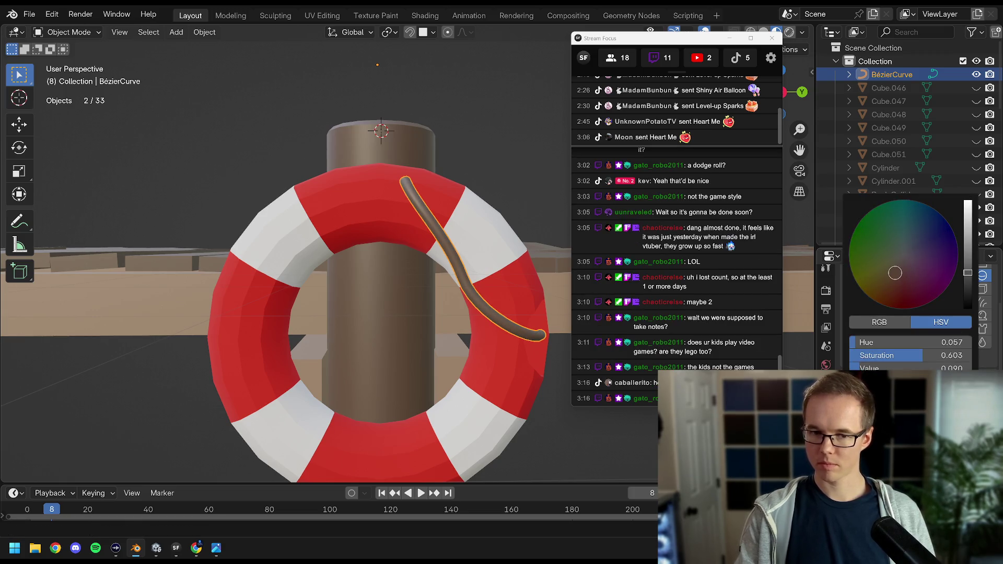
pyautogui.scroll(3)
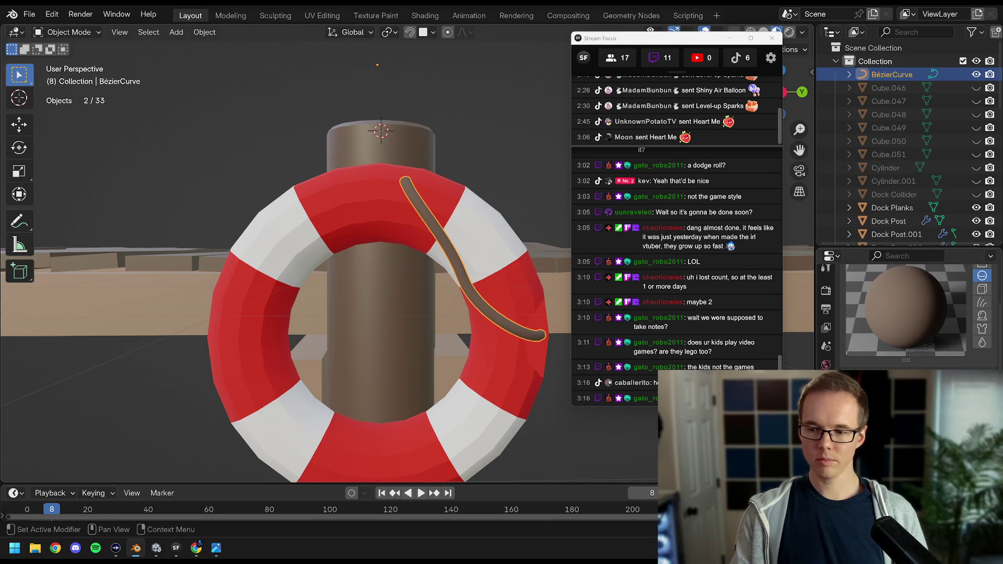
pyautogui.click(909, 391)
pyautogui.moveTo(966, 259); pyautogui.dragTo(967, 280)
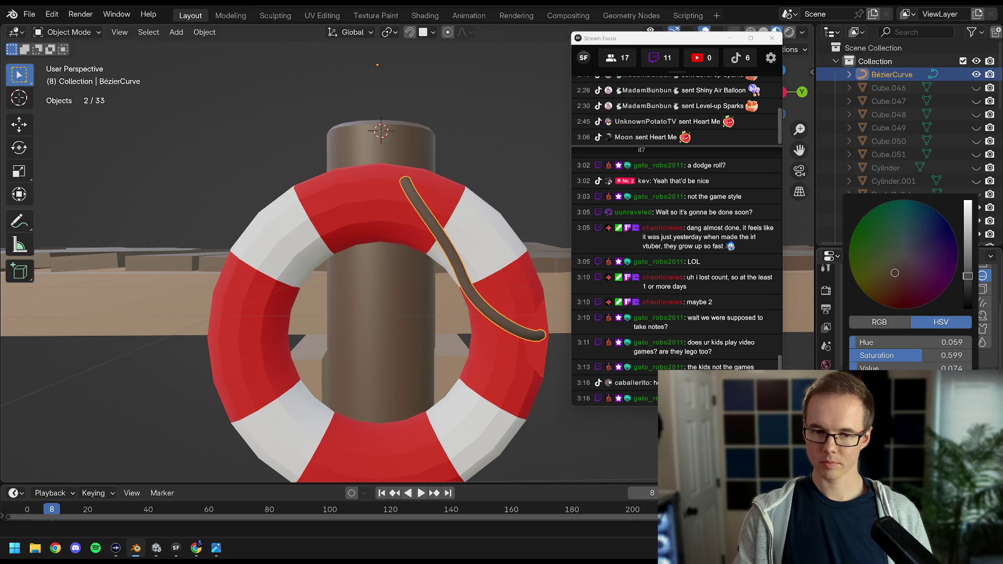
pyautogui.scroll(-3)
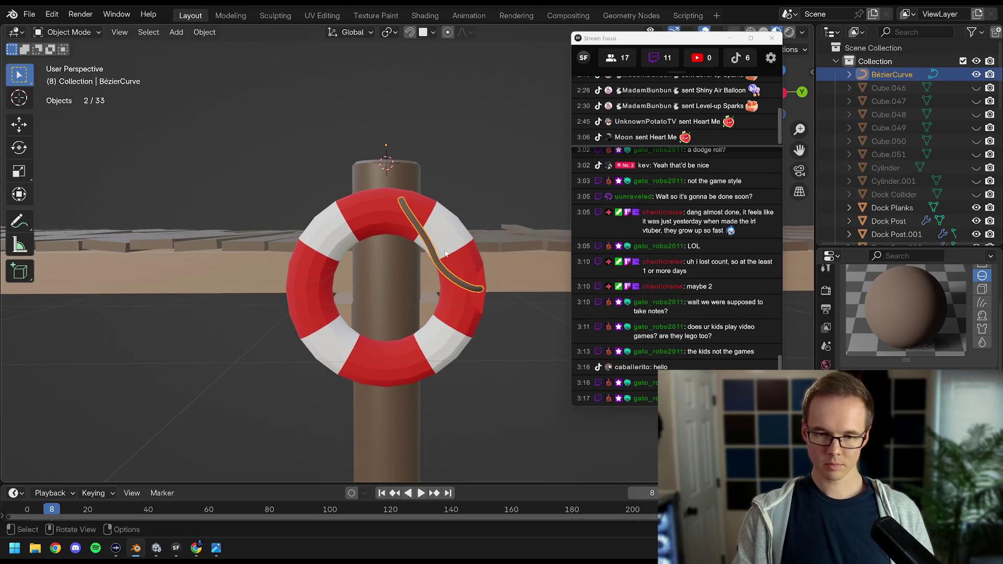
# Select the life ring in preparation for snapping the 3D cursor.
pyautogui.click(409, 229)
pyautogui.moveTo(409, 229); pyautogui.dragTo(406, 235)
pyautogui.hotkey('shift', 's')
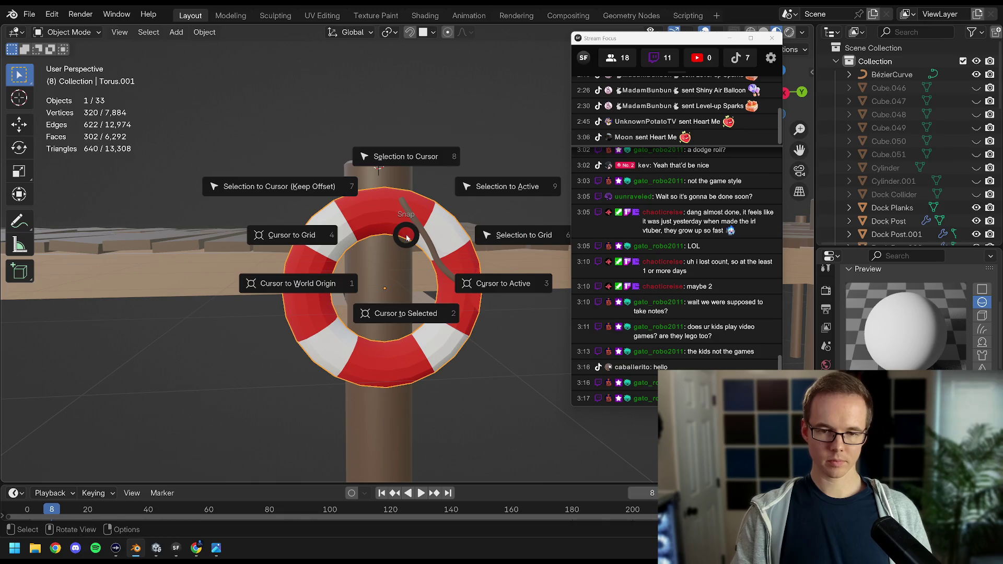
# Put the 3D cursor at the ring's centre and pivot the selected rope around it.
pyautogui.click(402, 322)
pyautogui.click(421, 232)
pyautogui.click(387, 32)
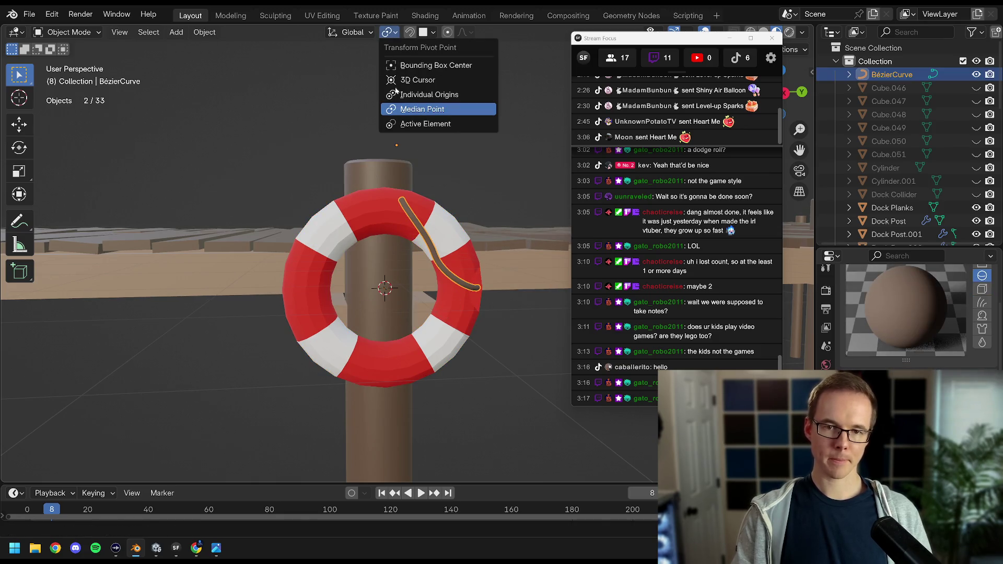
pyautogui.click(408, 81)
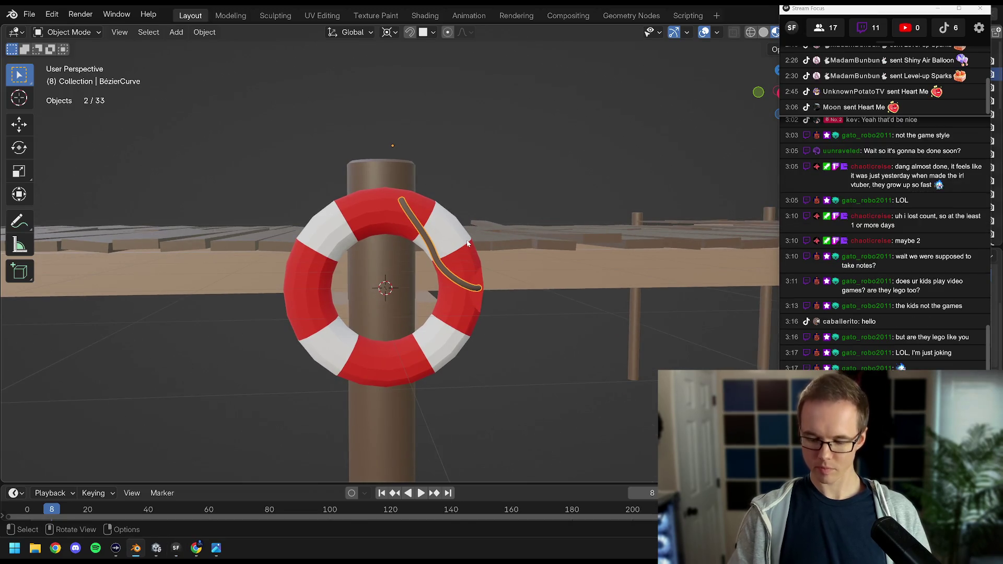
# In side orthographic view, duplicate the rope curve and rotate the copy a half turn around the ring.
pyautogui.press('KP_5')
pyautogui.press('KP_3')
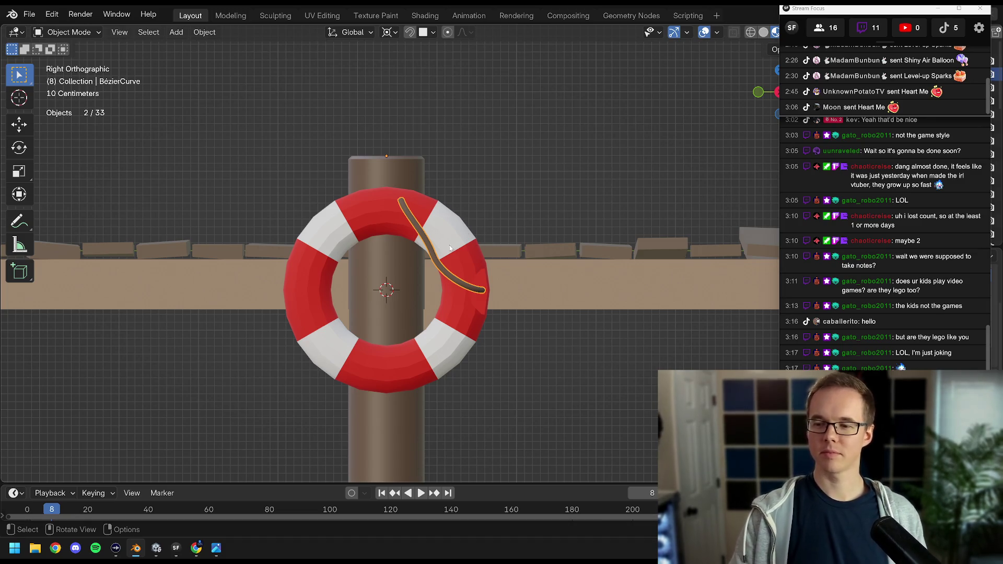
pyautogui.scroll(3)
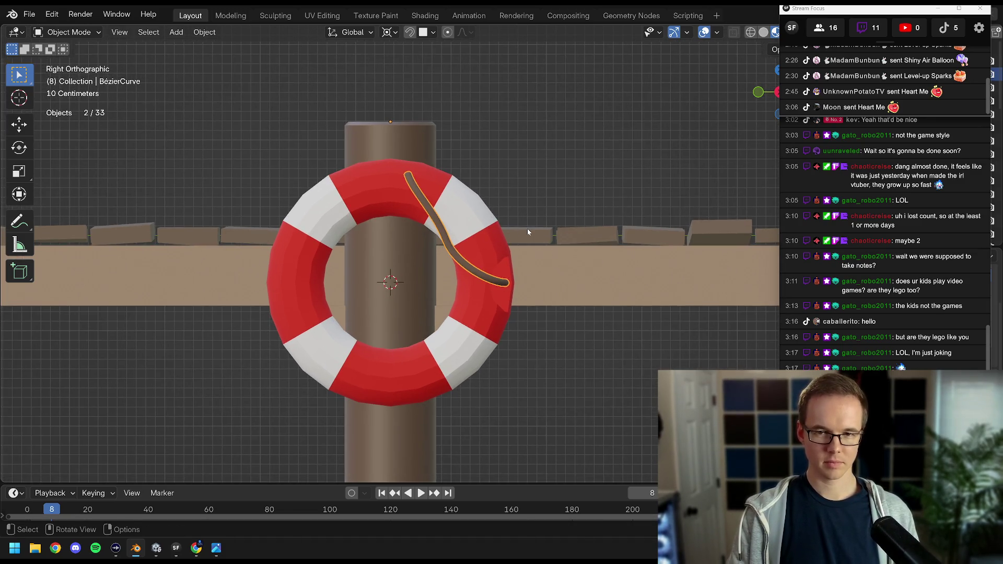
pyautogui.hotkey('shift', 'd')
pyautogui.press('Escape')
pyautogui.press('r')
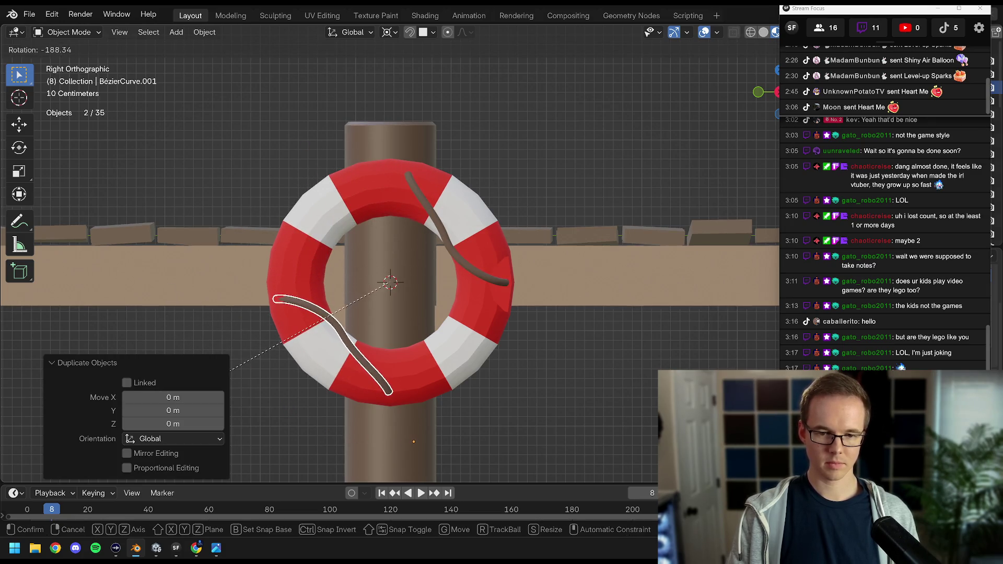
pyautogui.click(103, 419)
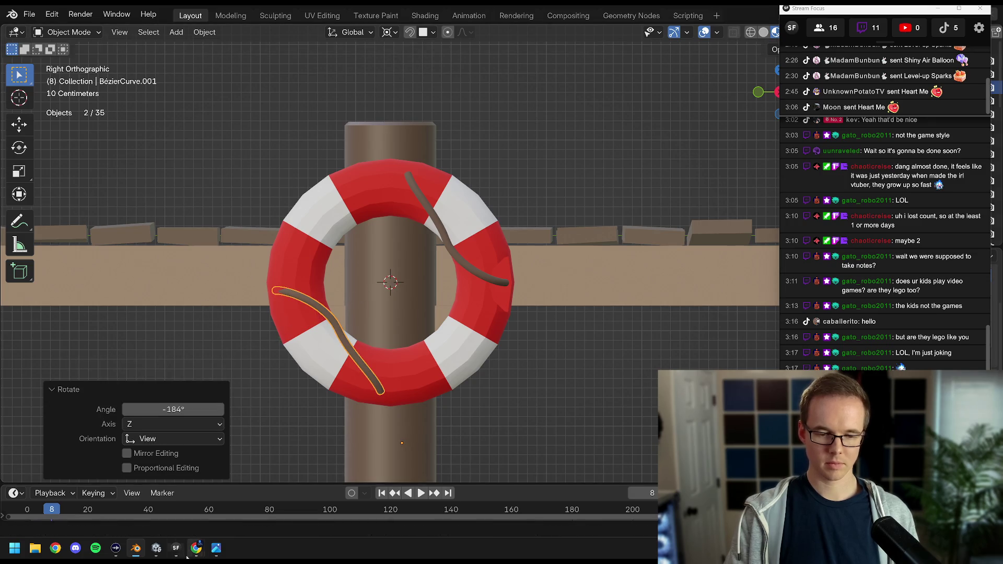
# Check the reference image, then duplicate both ropes and rotate the copies a quarter turn.
pyautogui.moveTo(196, 548)
pyautogui.click(249, 515)
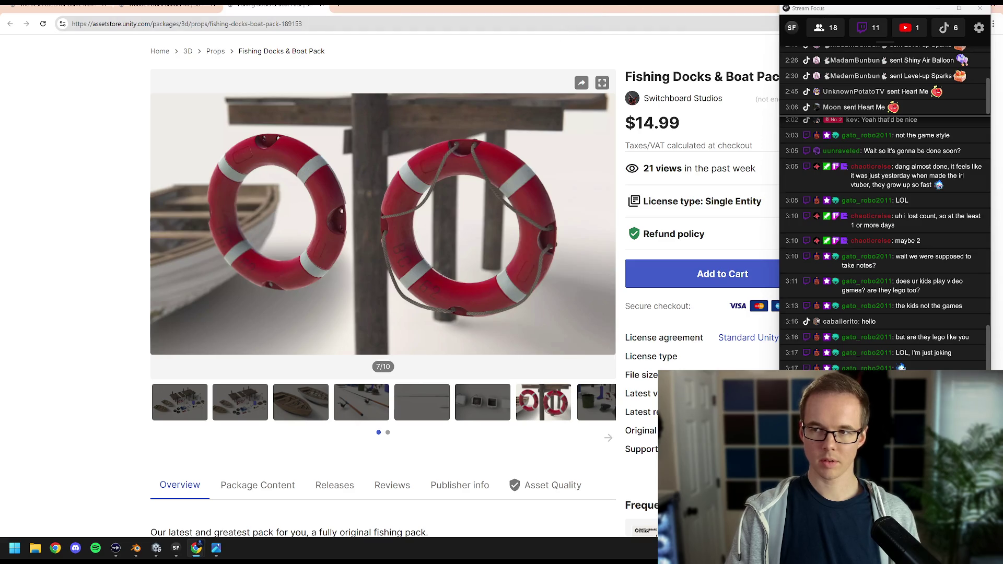
pyautogui.hotkey('alt', 'Tab')
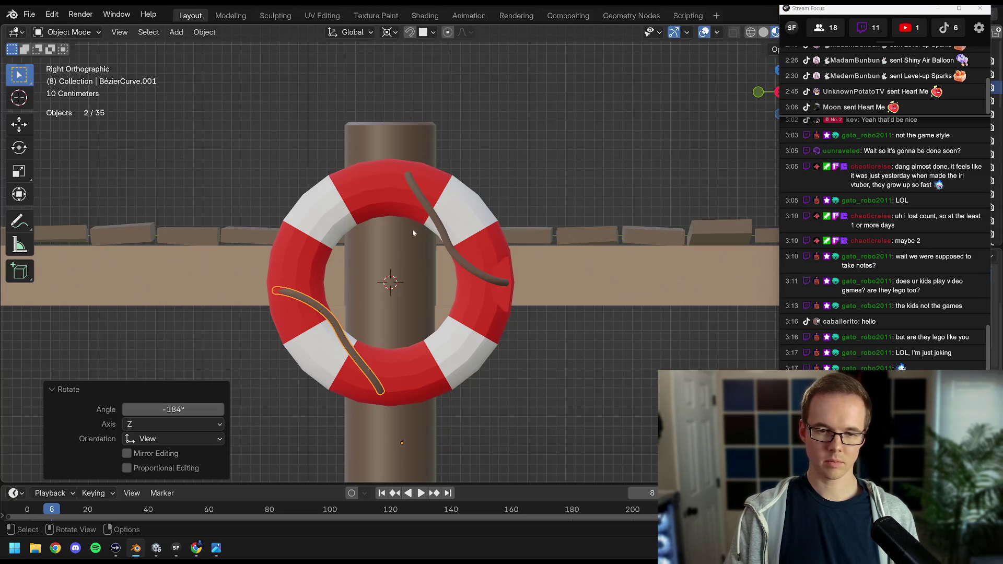
pyautogui.click(439, 232)
pyautogui.hotkey('shift', 'd')
pyautogui.press('r')
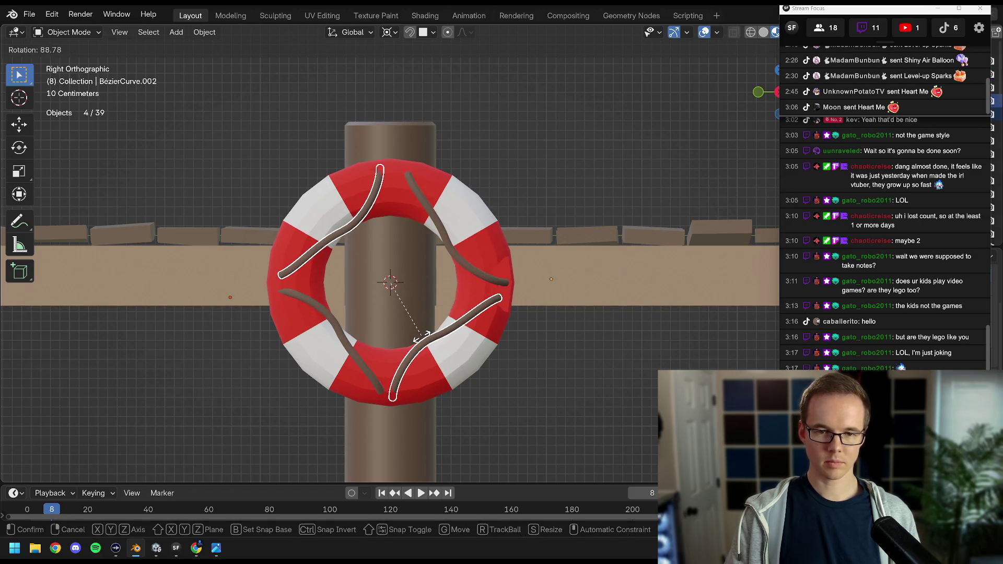
pyautogui.click(421, 337)
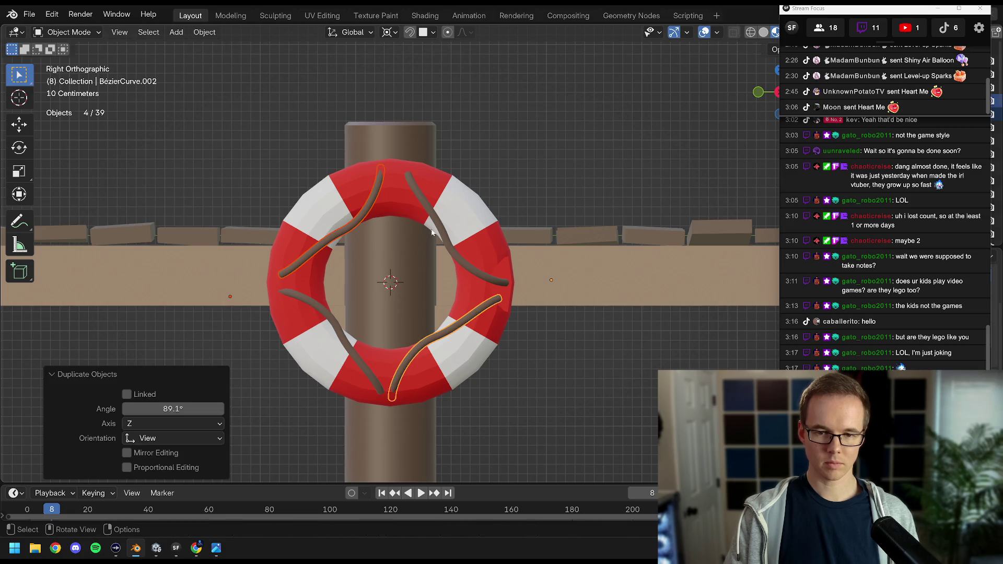
# Snap the upper-left rope's top end point onto its neighbouring rope end.
pyautogui.click(387, 187)
pyautogui.press('Tab')
pyautogui.click(381, 168)
pyautogui.press('g')
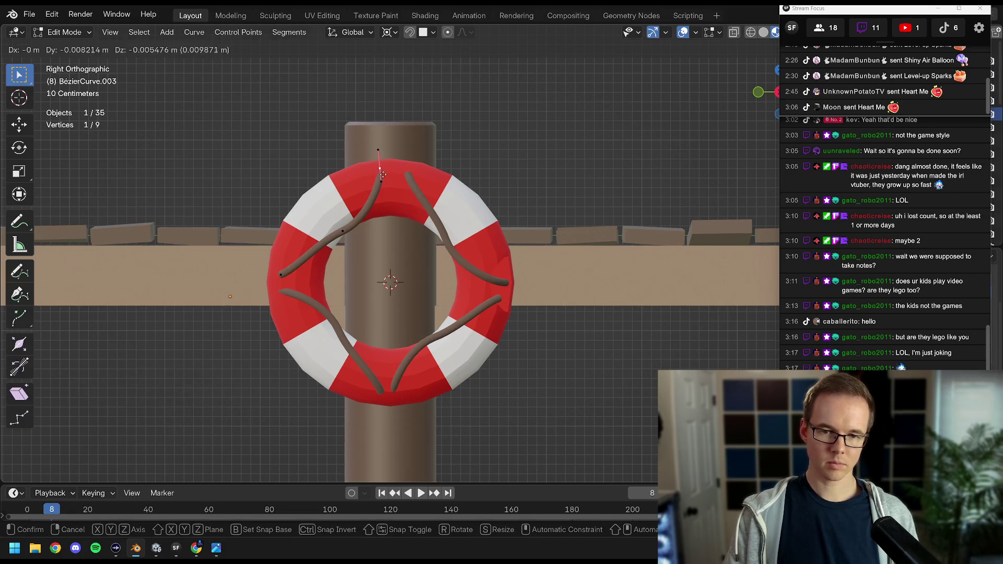
pyautogui.press('ctrl')
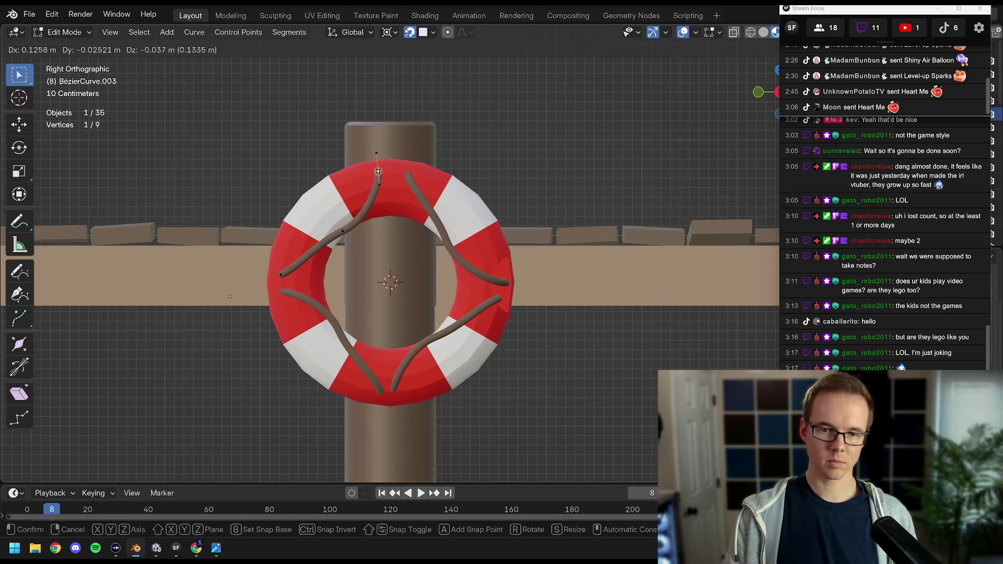
pyautogui.click(378, 171)
pyautogui.press('Tab')
# Edit the lower rope pair with the upper-left rope and move the upper rope's end point.
pyautogui.click(313, 257)
pyautogui.click(328, 255)
pyautogui.click(331, 240)
pyautogui.press('Tab')
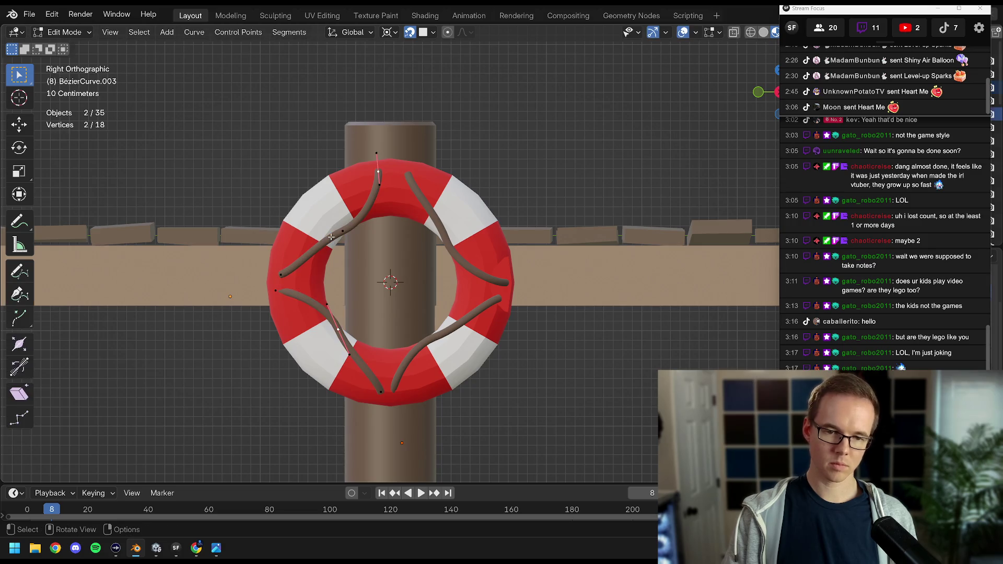
pyautogui.press('Tab')
pyautogui.click(420, 337)
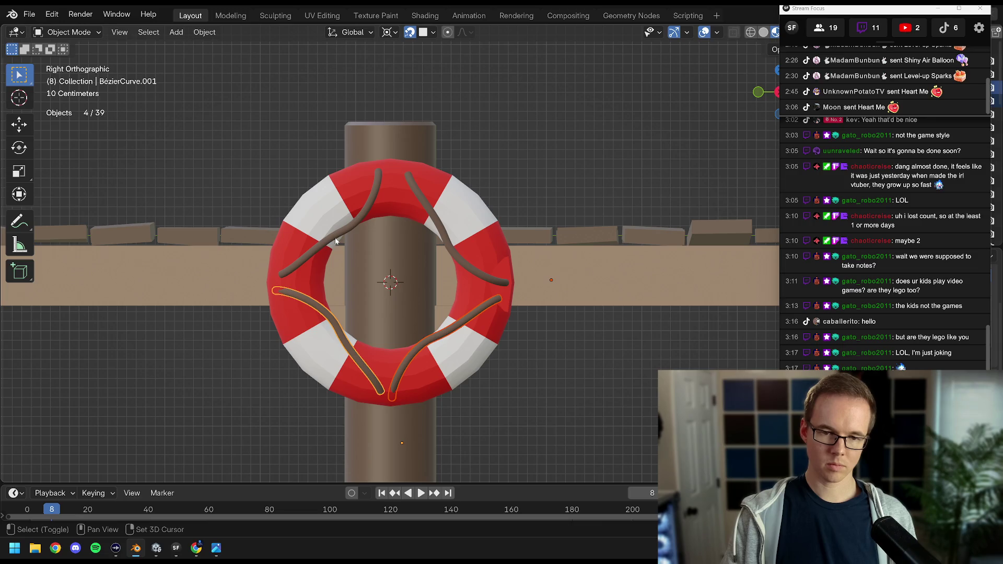
pyautogui.click(336, 241)
pyautogui.press('Tab')
pyautogui.press('g')
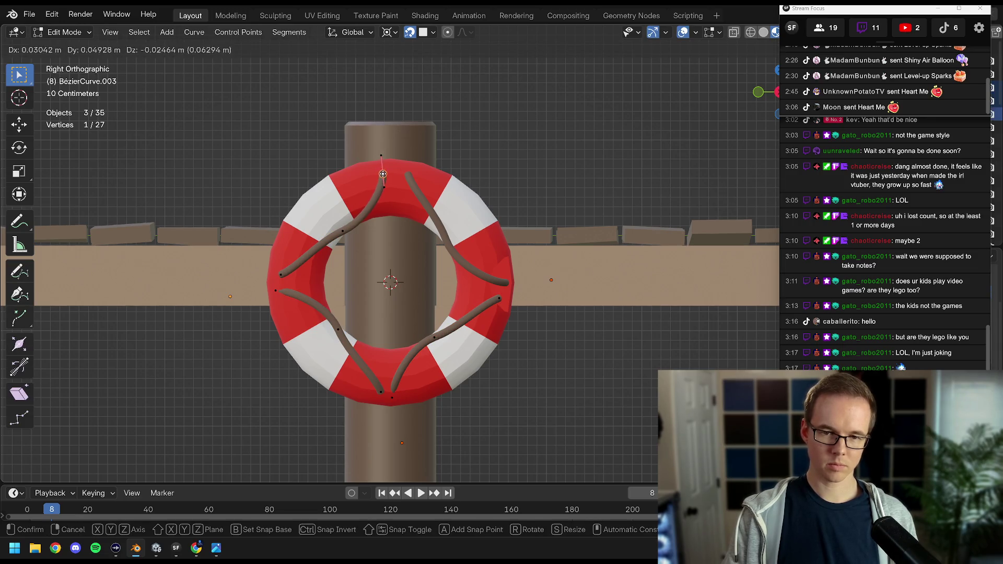
pyautogui.click(385, 170)
# Reposition the lower-left rope end points so they meet on the ring.
pyautogui.click(281, 273)
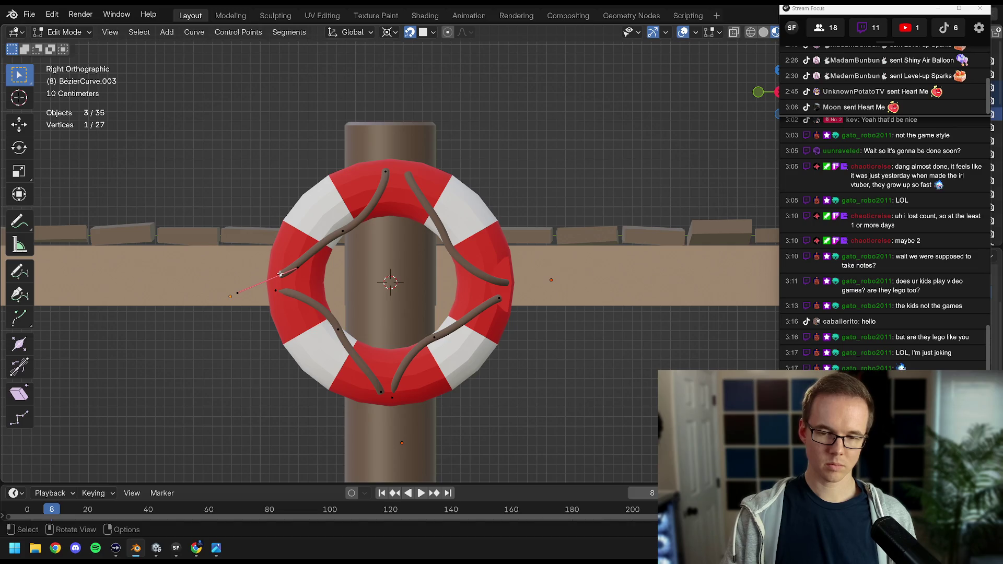
pyautogui.press('g')
pyautogui.click(281, 273)
pyautogui.click(276, 291)
pyautogui.press('g')
pyautogui.click(277, 291)
pyautogui.press('g')
pyautogui.click(383, 392)
# Move both end points of the lower-right rope onto the ring.
pyautogui.click(391, 397)
pyautogui.press('g')
pyautogui.click(400, 393)
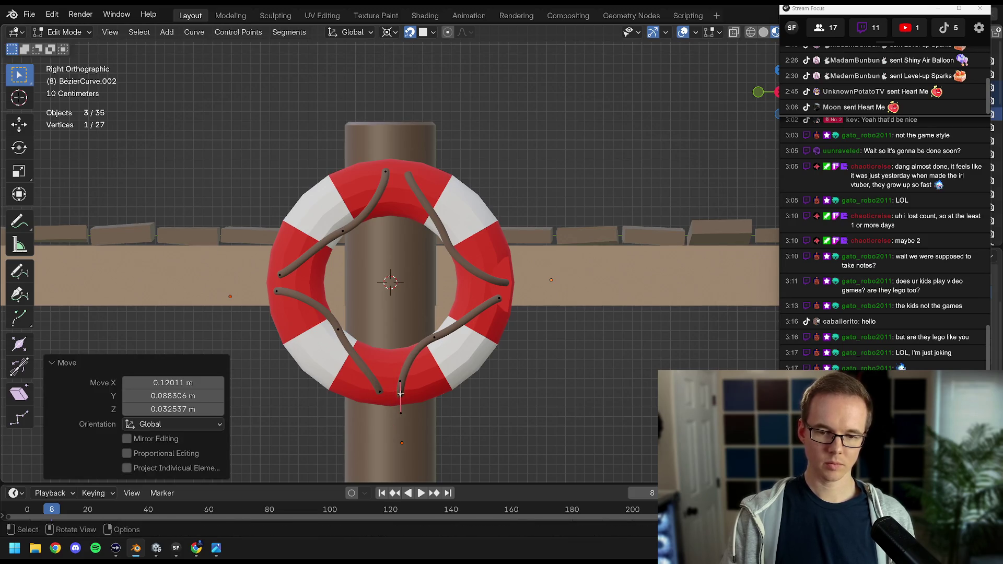
pyautogui.click(486, 307)
pyautogui.press('g')
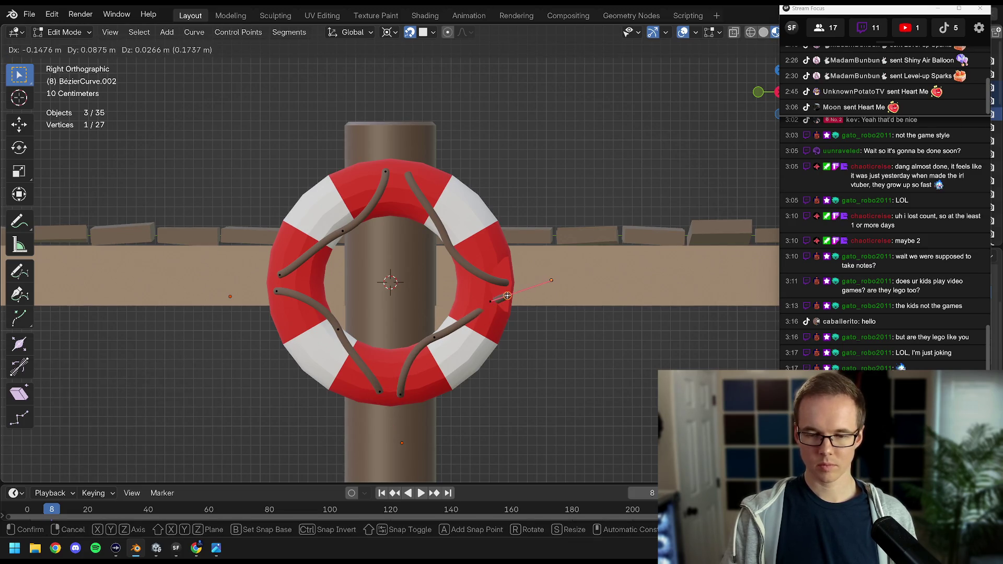
pyautogui.click(500, 297)
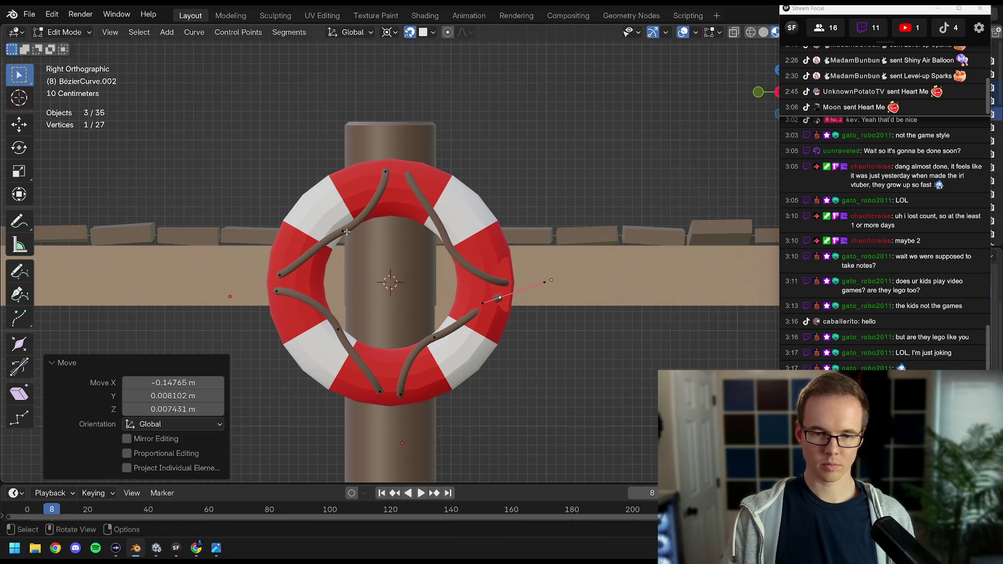
# Nudge the left rope's endpoint slightly, then return to Object Mode with the life ring selected.
pyautogui.click(387, 175)
pyautogui.click(286, 272)
pyautogui.press('g')
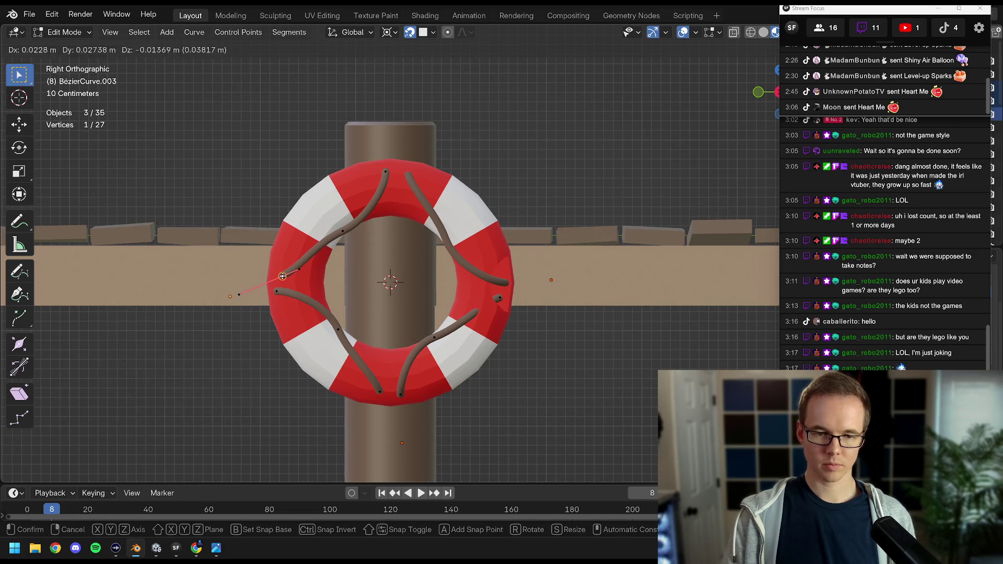
pyautogui.click(340, 279)
pyautogui.press('Tab')
pyautogui.click(469, 286)
pyautogui.moveTo(469, 287); pyautogui.dragTo(436, 284)
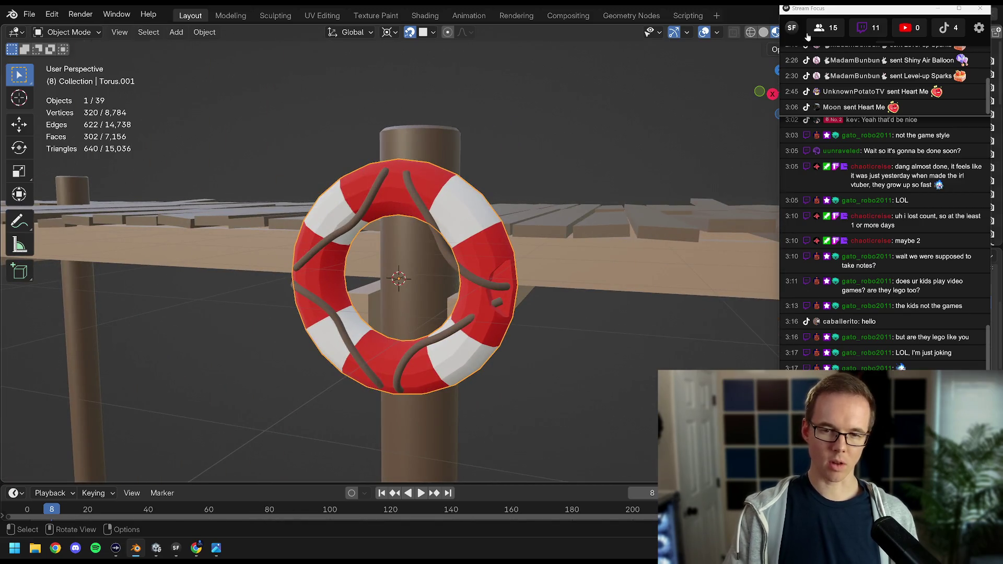
# Look at the ring in Right Orthographic view.
pyautogui.moveTo(412, 190); pyautogui.dragTo(428, 197)
pyautogui.press('KP_1')
pyautogui.press('KP_3')
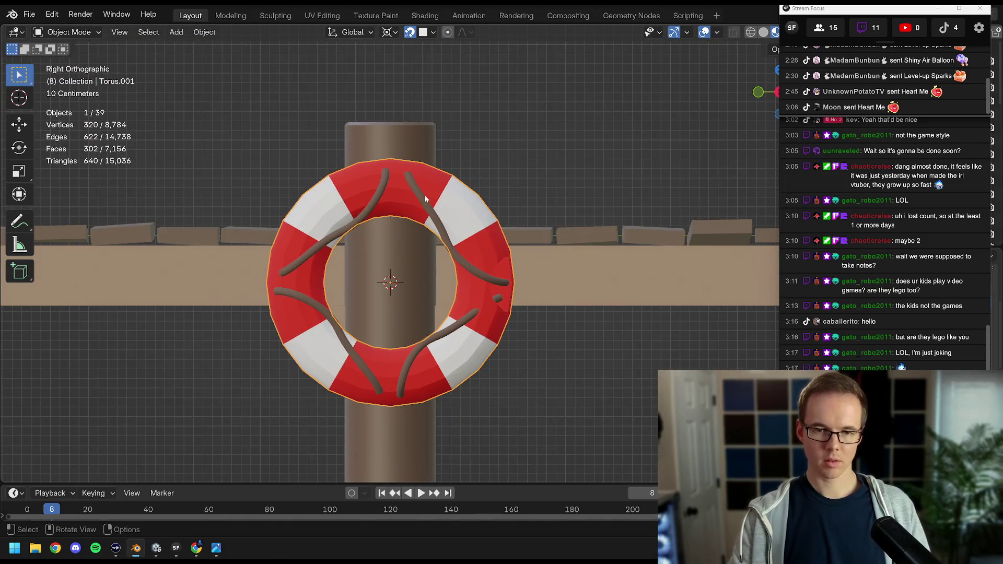
# Move the chat window aside to reveal the Outliner and unhide both white float cylinders.
pyautogui.moveTo(819, 11); pyautogui.dragTo(823, 7)
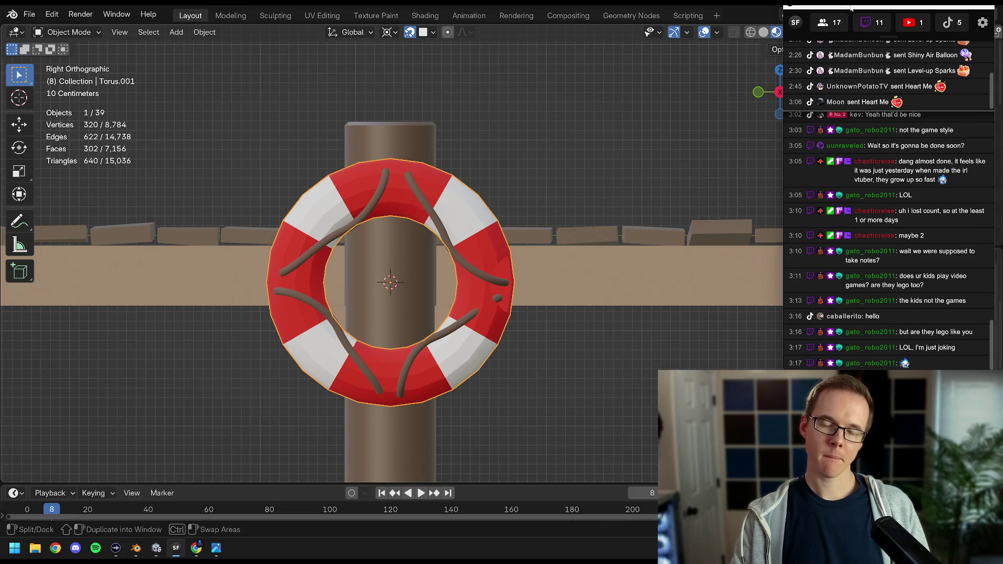
pyautogui.moveTo(851, 8); pyautogui.dragTo(694, 19)
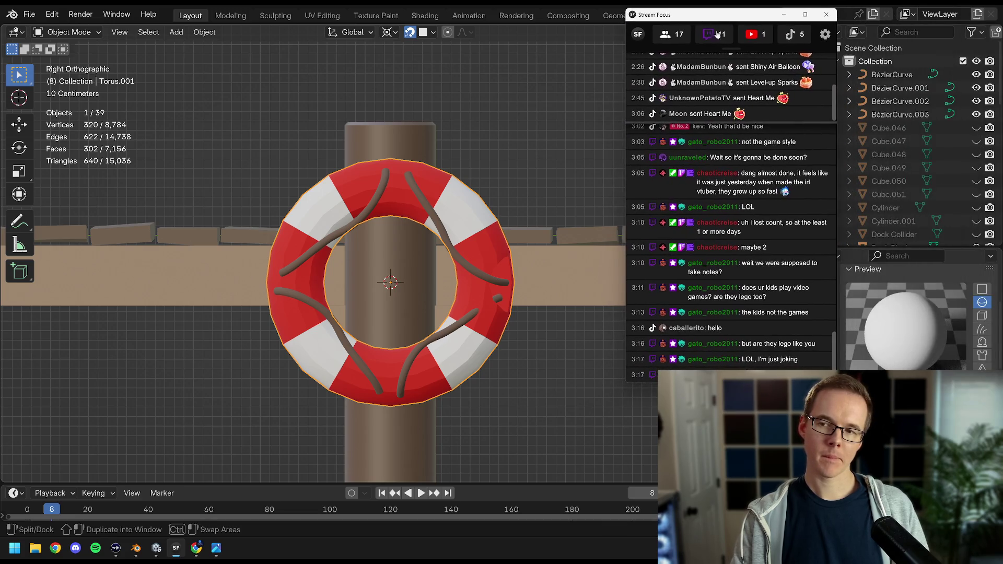
pyautogui.click(975, 207)
pyautogui.click(976, 221)
# Select both white floats, turn off snapping, and duplicate them rotated 90° on X.
pyautogui.moveTo(501, 212); pyautogui.dragTo(571, 297)
pyautogui.click(522, 282)
pyautogui.click(564, 225)
pyautogui.hotkey('shift', 'Tab')
pyautogui.hotkey('shift', 'd')
pyautogui.press('r')
pyautogui.write('x')
pyautogui.write('90')
pyautogui.press('Return')
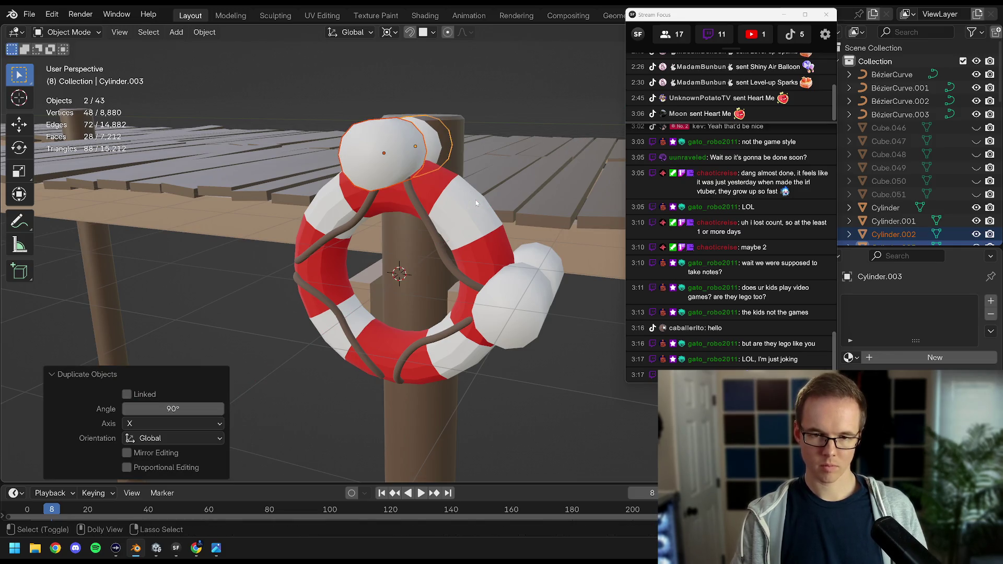
# Duplicate single floats with 90° X rotations to fill the ring's left side and bottom.
pyautogui.click(475, 200)
pyautogui.hotkey('ctrl', 'z')
pyautogui.moveTo(475, 199); pyautogui.dragTo(432, 191)
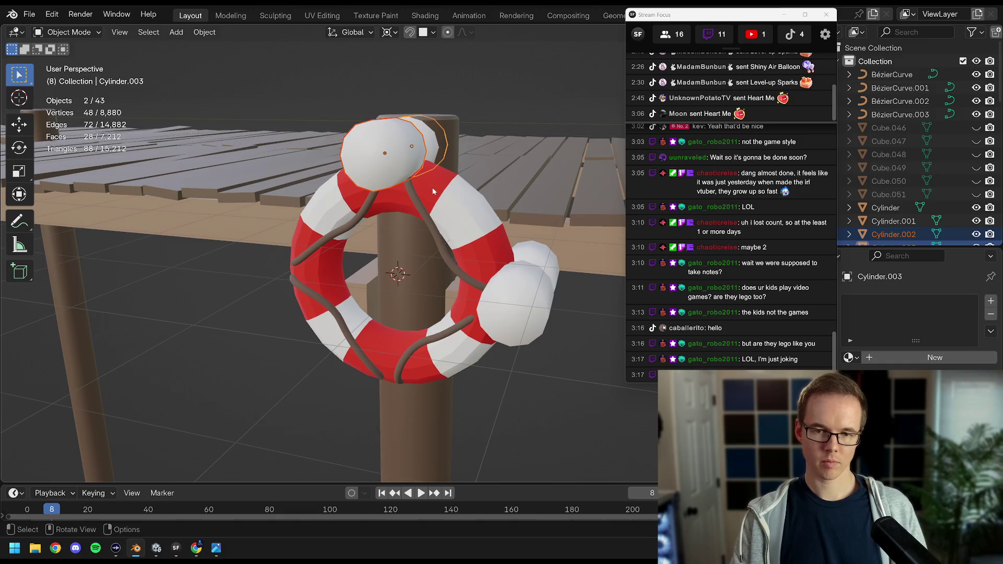
pyautogui.hotkey('shift', 'd')
pyautogui.press('r')
pyautogui.press('y')
pyautogui.write('x')
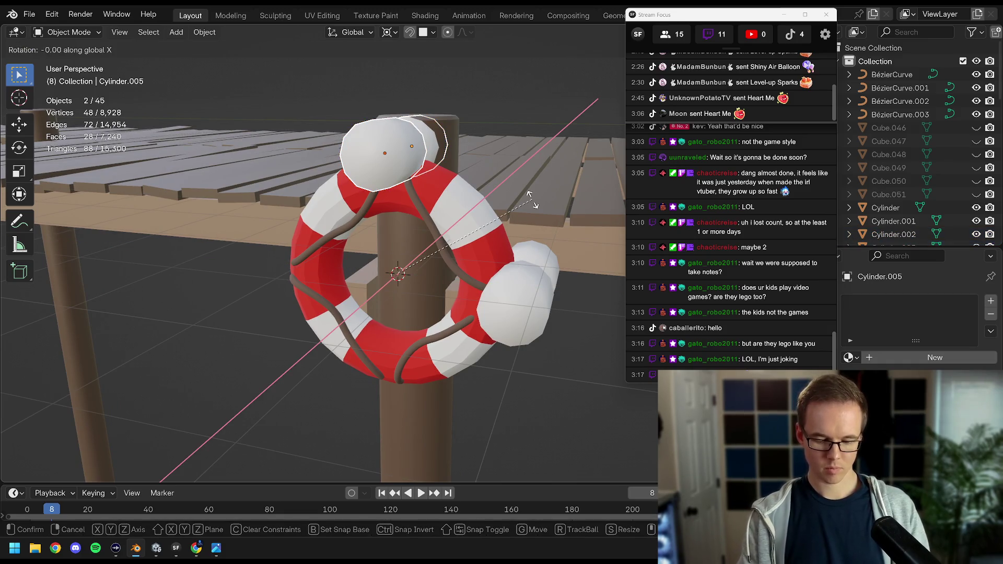
pyautogui.write('90')
pyautogui.press('Return')
pyautogui.hotkey('shift', 'd')
pyautogui.write('rx')
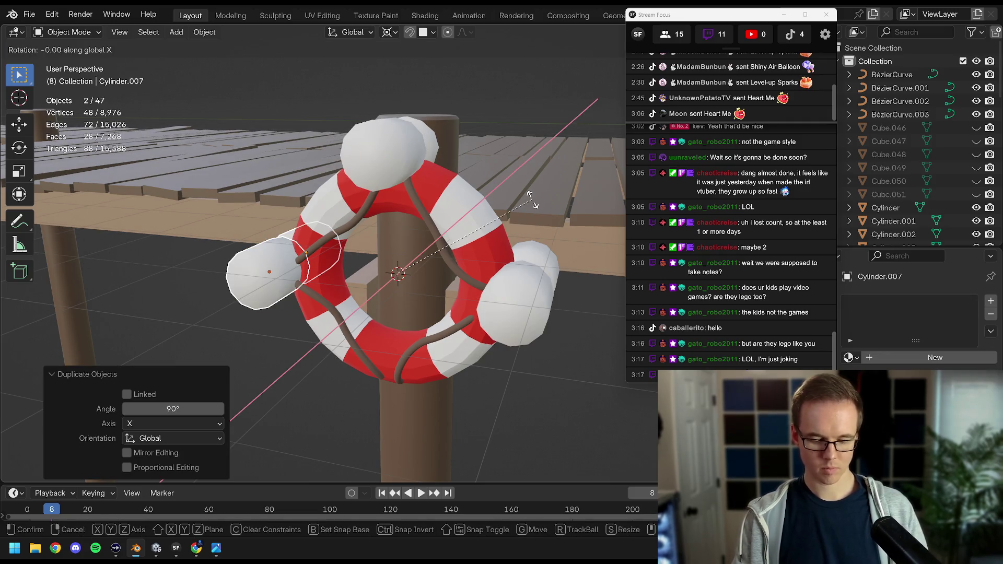
pyautogui.write('90')
pyautogui.press('Return')
# Select four of the floats and join them into one object with Ctrl+J.
pyautogui.moveTo(388, 249); pyautogui.dragTo(330, 264)
pyautogui.click(330, 264)
pyautogui.click(389, 208)
pyautogui.moveTo(389, 209); pyautogui.dragTo(485, 267)
pyautogui.click(363, 409)
pyautogui.click(523, 281)
pyautogui.hotkey('ctrl', 'j')
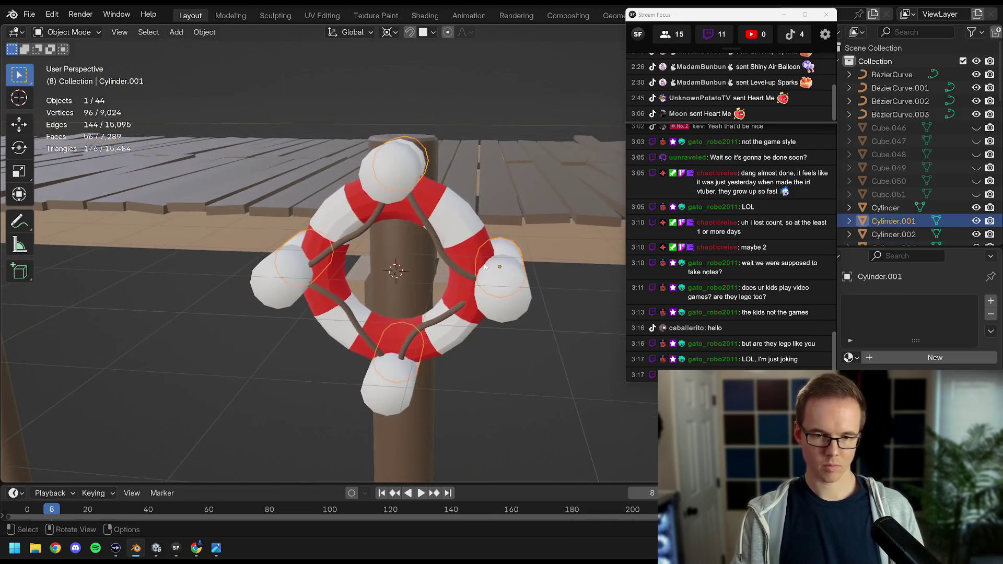
# Join the top, left, bottom and right floats into one object and hide it.
pyautogui.click(392, 168)
pyautogui.click(284, 276)
pyautogui.click(390, 379)
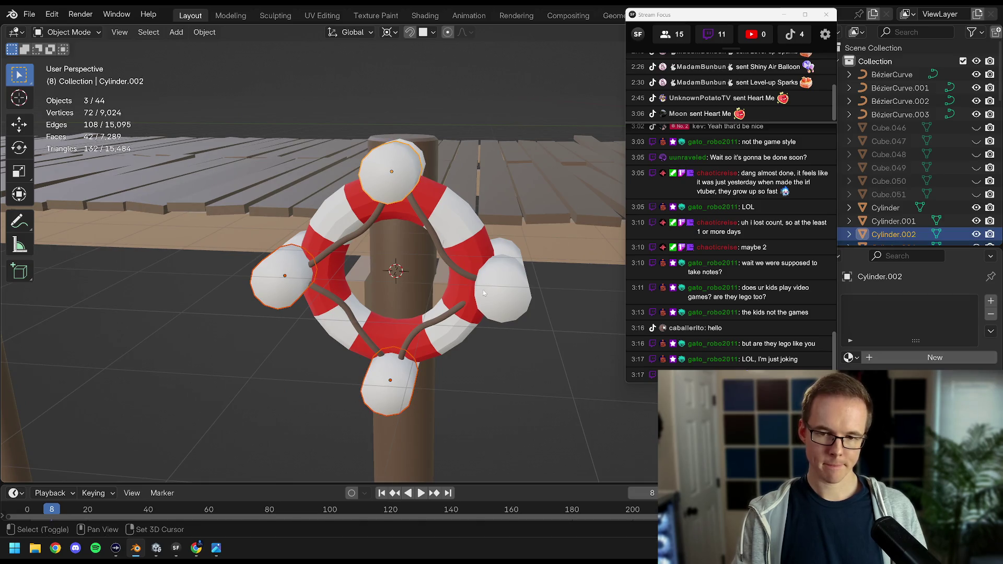
pyautogui.click(494, 287)
pyautogui.hotkey('ctrl', 'j')
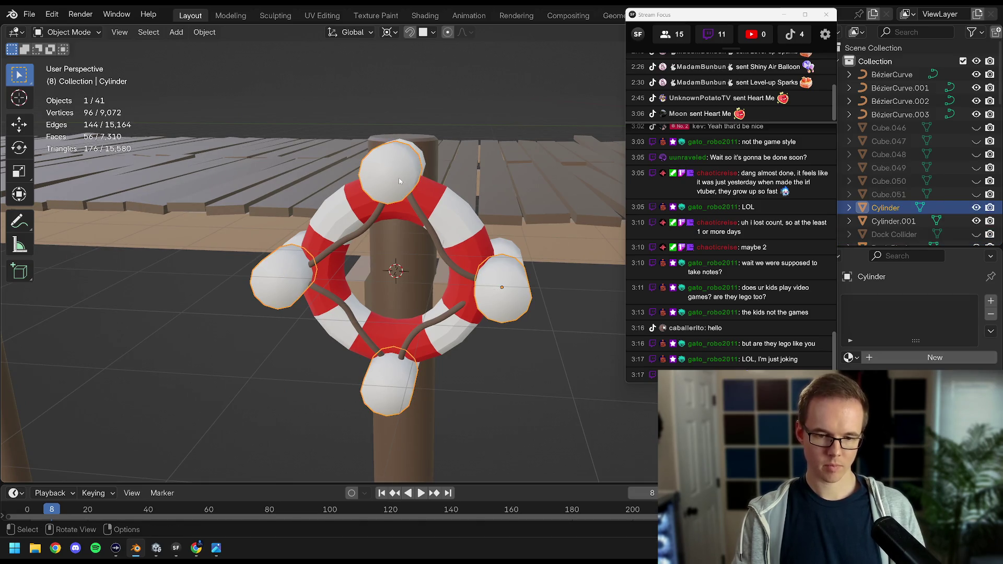
pyautogui.press('h')
pyautogui.moveTo(399, 181); pyautogui.dragTo(392, 302)
pyautogui.click(405, 213)
# With snapping back on, snap the selected rope's top end point against the ring.
pyautogui.scroll(3)
pyautogui.press('Tab')
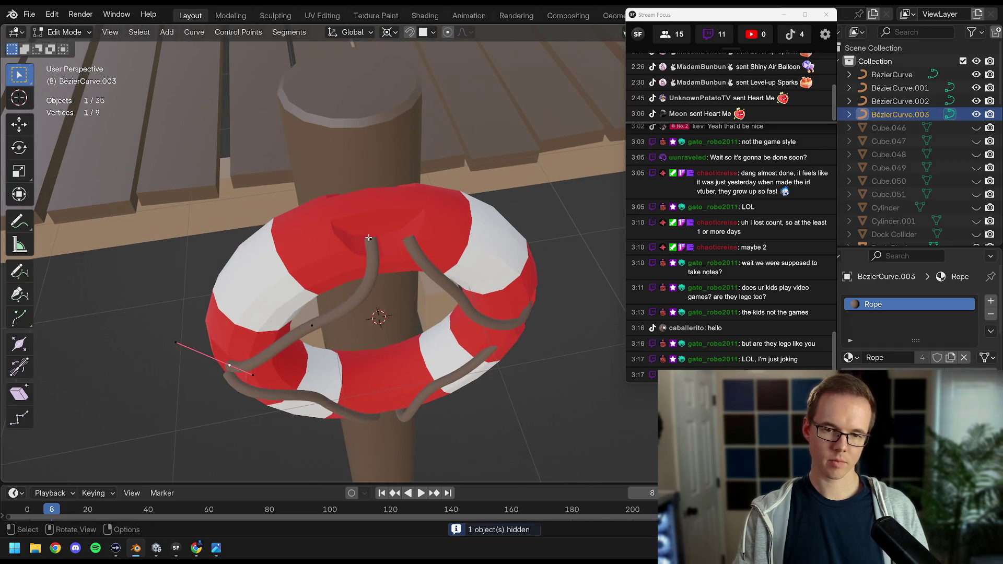
pyautogui.click(368, 236)
pyautogui.click(410, 31)
pyautogui.press('g')
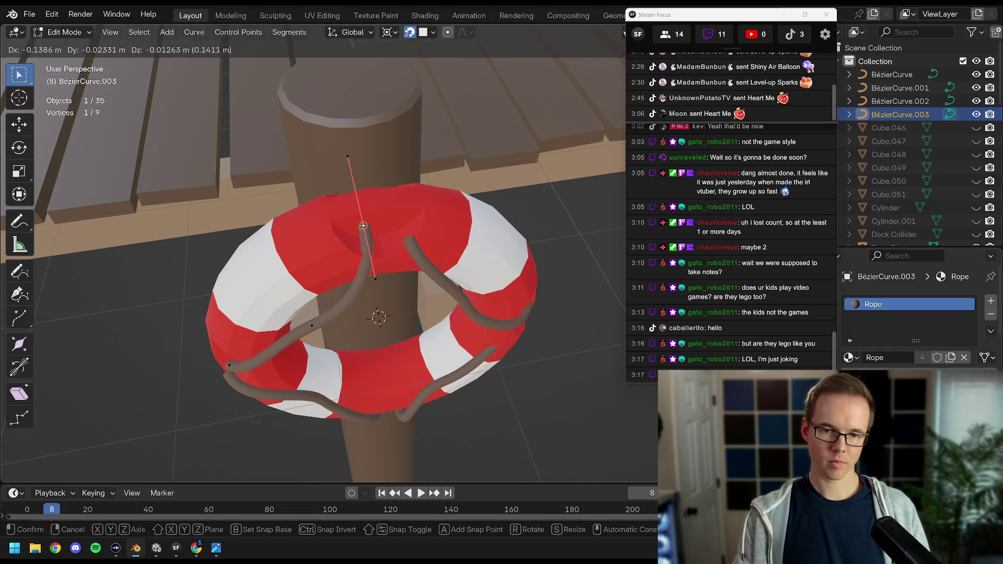
pyautogui.click(388, 231)
pyautogui.press('KP_3')
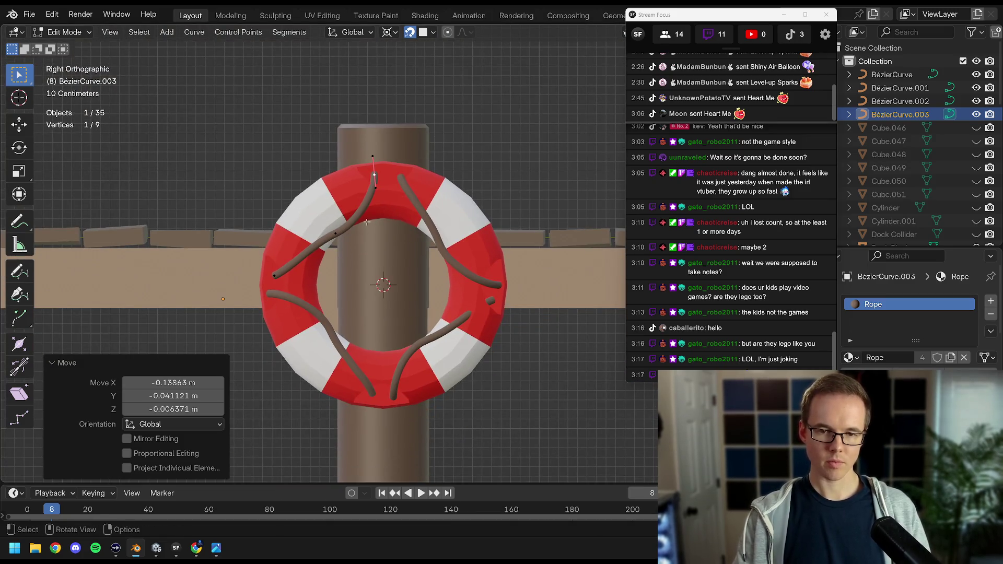
pyautogui.press('Tab')
# Edit the top-right, bottom-right and bottom-left ropes together, dragging their ends behind the ring.
pyautogui.click(412, 194)
pyautogui.click(433, 356)
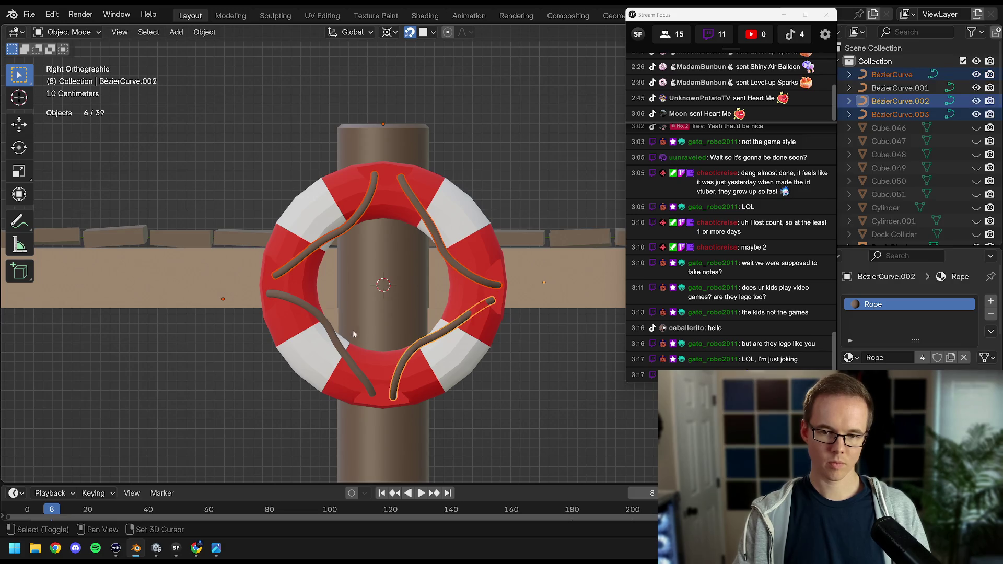
pyautogui.click(320, 320)
pyautogui.press('Tab')
pyautogui.moveTo(267, 293); pyautogui.dragTo(277, 275)
pyautogui.moveTo(372, 176); pyautogui.dragTo(389, 171)
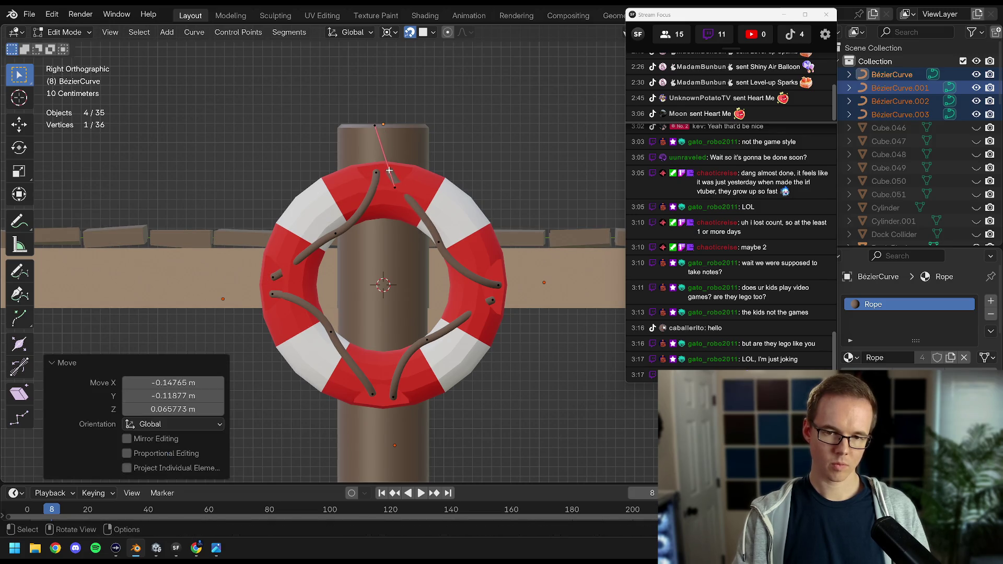
pyautogui.moveTo(497, 283); pyautogui.dragTo(466, 323)
pyautogui.moveTo(392, 399); pyautogui.dragTo(370, 395)
pyautogui.moveTo(335, 333); pyautogui.dragTo(320, 320)
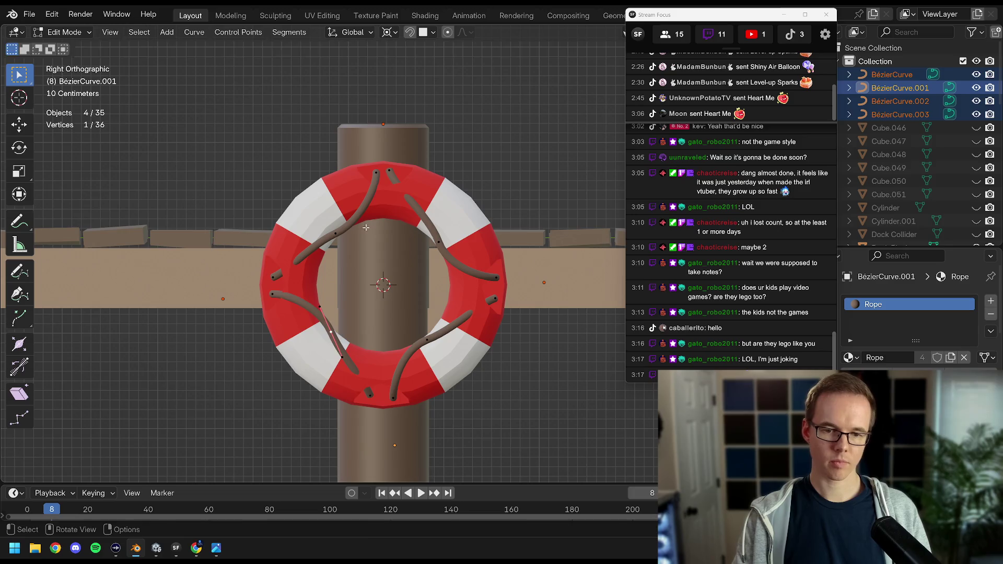
# Switch the pivot point to Median Point and rotate the selected and lower-right rope end points.
pyautogui.press('r')
pyautogui.rightClick(366, 214)
pyautogui.click(389, 32)
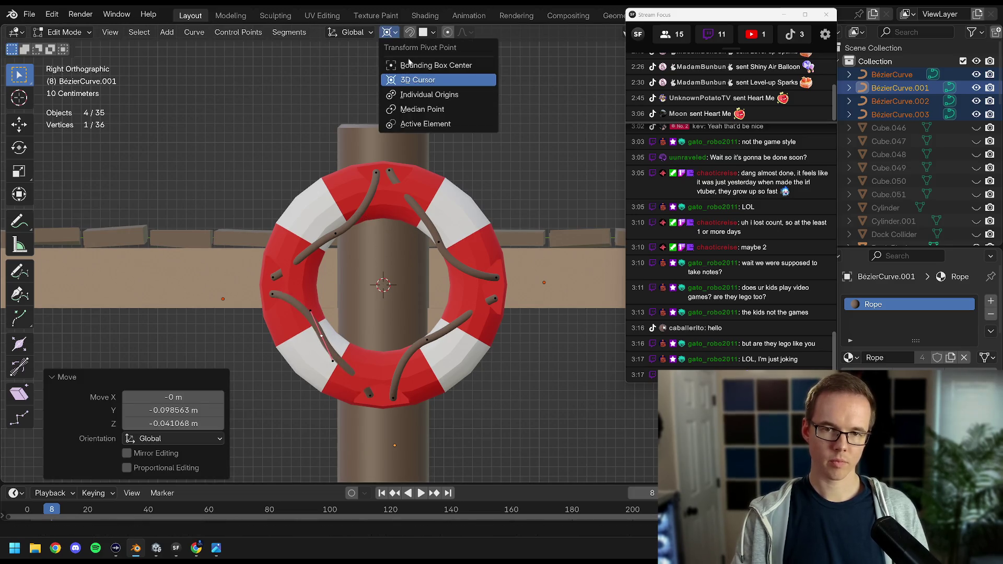
pyautogui.click(414, 115)
pyautogui.press('r')
pyautogui.click(333, 203)
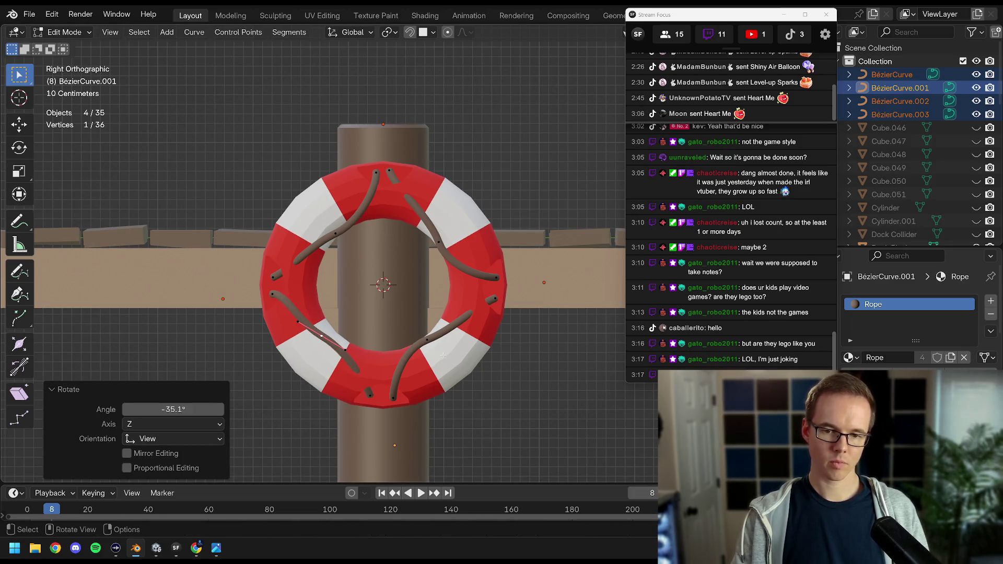
pyautogui.click(435, 340)
pyautogui.press('r')
pyautogui.click(383, 228)
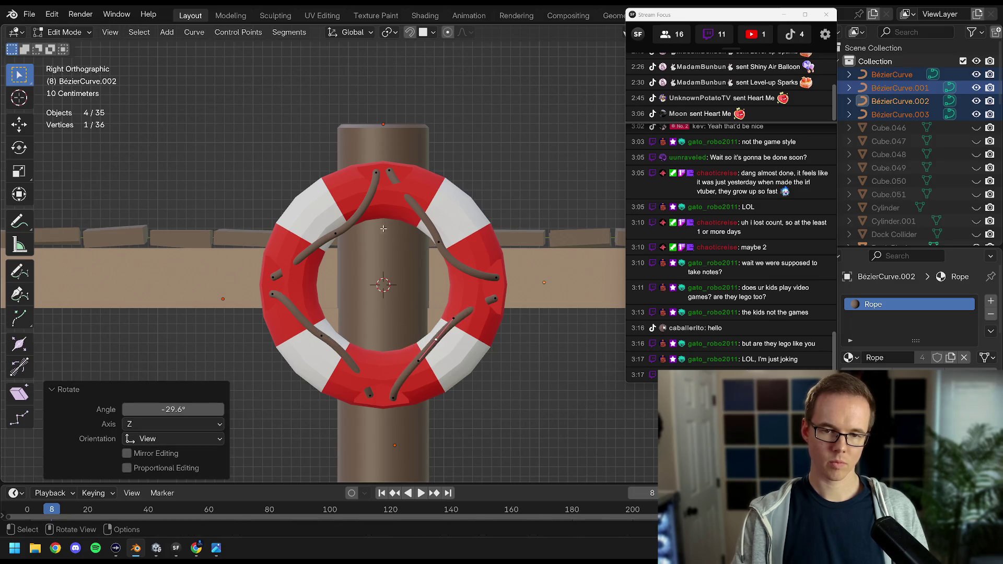
# Move, rotate and rescale the upper-left rope's end point so it follows the ring.
pyautogui.click(343, 232)
pyautogui.press('g')
pyautogui.click(345, 238)
pyautogui.press('r')
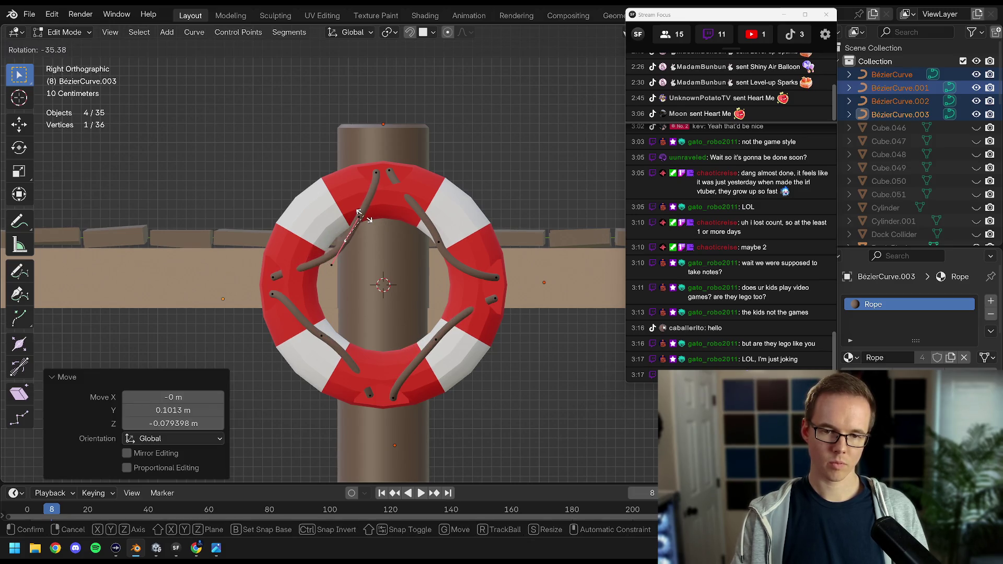
pyautogui.click(364, 216)
pyautogui.press('g')
pyautogui.click(364, 218)
pyautogui.press('r')
pyautogui.click(371, 229)
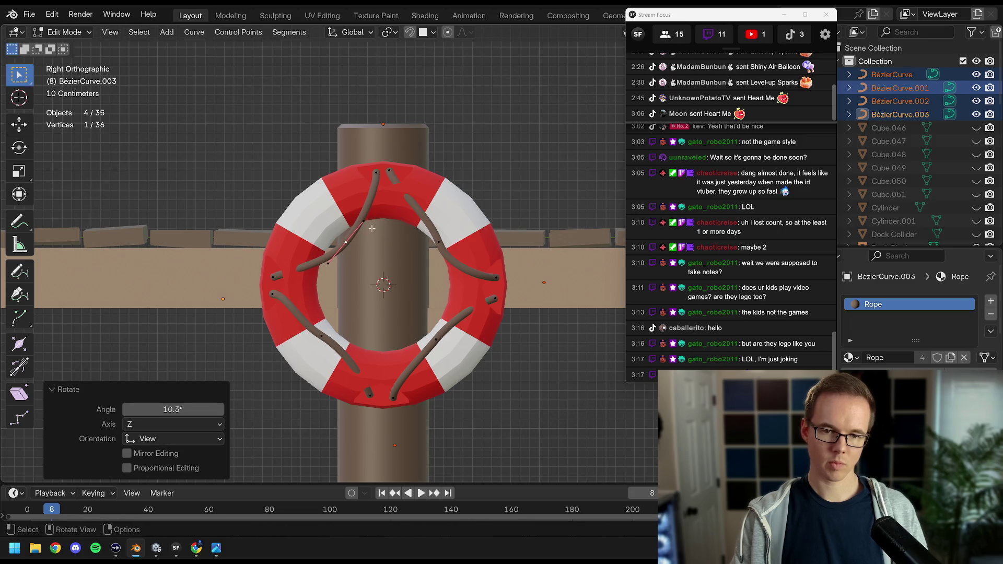
pyautogui.click(377, 231)
# Scale the lower-left rope point's handles and reposition the upper-left rope point from above.
pyautogui.click(324, 334)
pyautogui.press('s')
pyautogui.click(358, 327)
pyautogui.moveTo(358, 314); pyautogui.dragTo(262, 262)
pyautogui.click(325, 263)
pyautogui.moveTo(325, 262); pyautogui.dragTo(318, 347)
pyautogui.click(345, 225)
pyautogui.scroll(3)
# Move the lower-left rope point into the ring's lower outer edge, checking from the side.
pyautogui.click(282, 380)
pyautogui.moveTo(282, 379); pyautogui.dragTo(333, 268)
pyautogui.moveTo(384, 332); pyautogui.dragTo(441, 334)
pyautogui.click(312, 297)
pyautogui.press('g')
pyautogui.click(356, 319)
pyautogui.press('g')
pyautogui.click(435, 201)
pyautogui.click(455, 222)
pyautogui.moveTo(455, 222); pyautogui.dragTo(318, 293)
# Move the selected rope point twice, checking its position from a side view.
pyautogui.press('g')
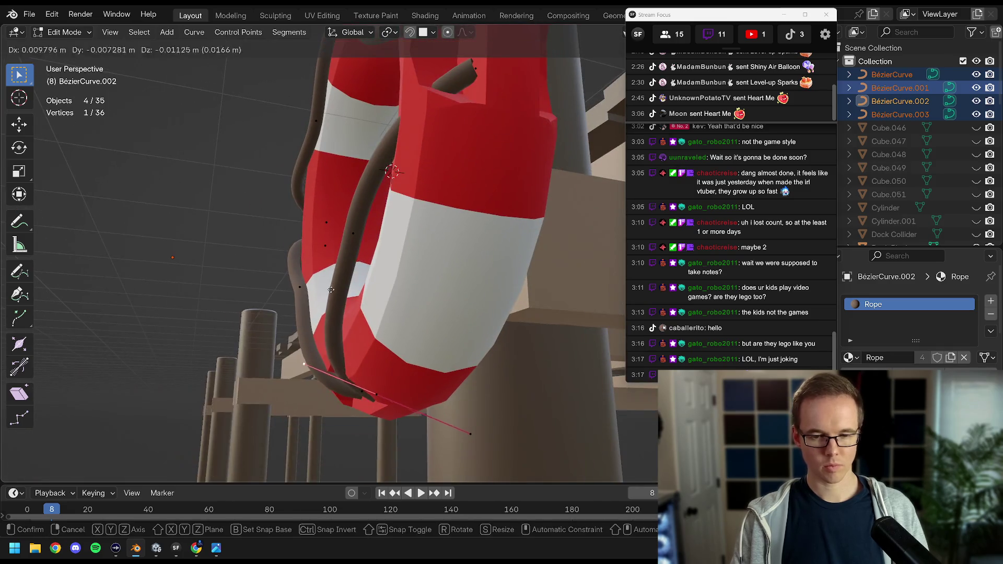
pyautogui.click(366, 261)
pyautogui.moveTo(366, 261); pyautogui.dragTo(471, 328)
pyautogui.press('g')
pyautogui.click(310, 230)
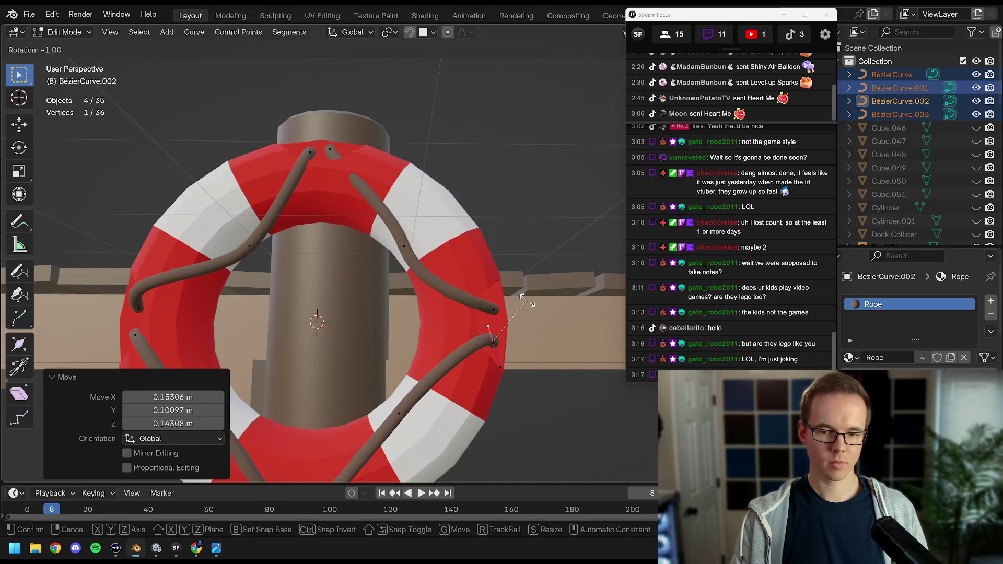
# Rotate the rope point 11.6° about the Z axis.
pyautogui.rightClick(517, 295)
pyautogui.moveTo(517, 295); pyautogui.dragTo(504, 282)
pyautogui.press('r')
pyautogui.rightClick(501, 319)
pyautogui.press('r')
pyautogui.press('z')
pyautogui.click(524, 312)
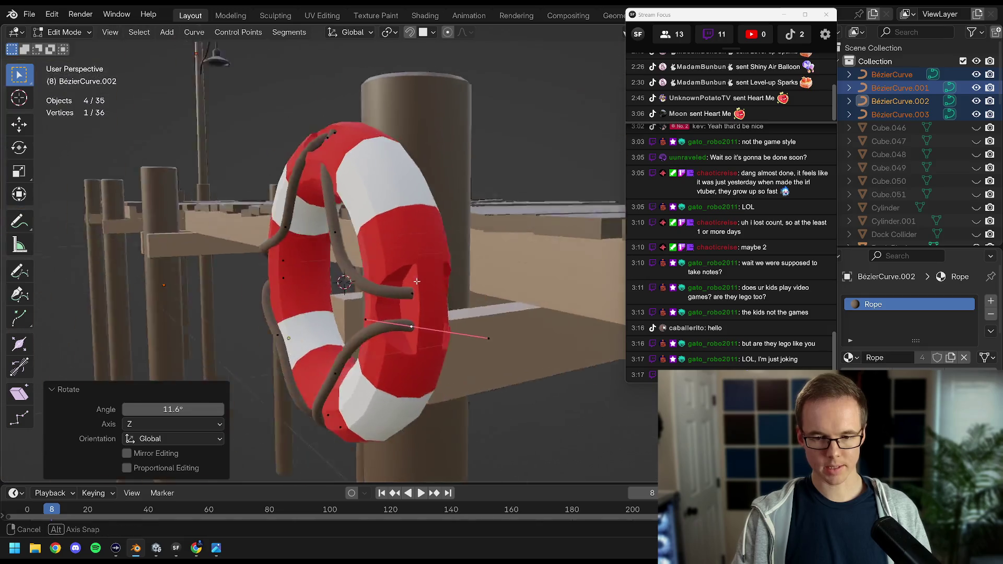
# Shrink and rotate the upper rope end point's handles.
pyautogui.press('r')
pyautogui.click(387, 283)
pyautogui.moveTo(404, 313); pyautogui.dragTo(357, 319)
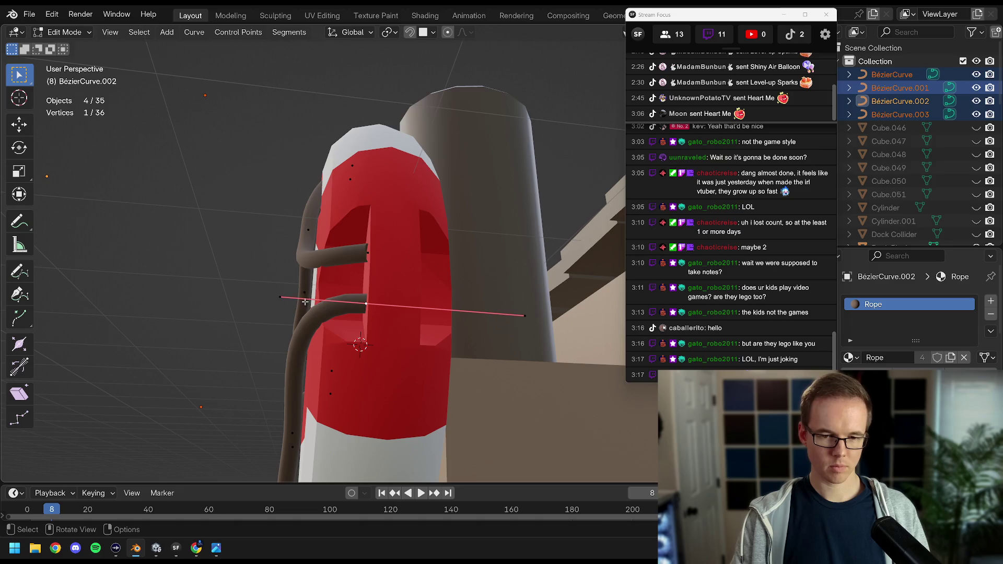
pyautogui.press('s')
pyautogui.click(298, 301)
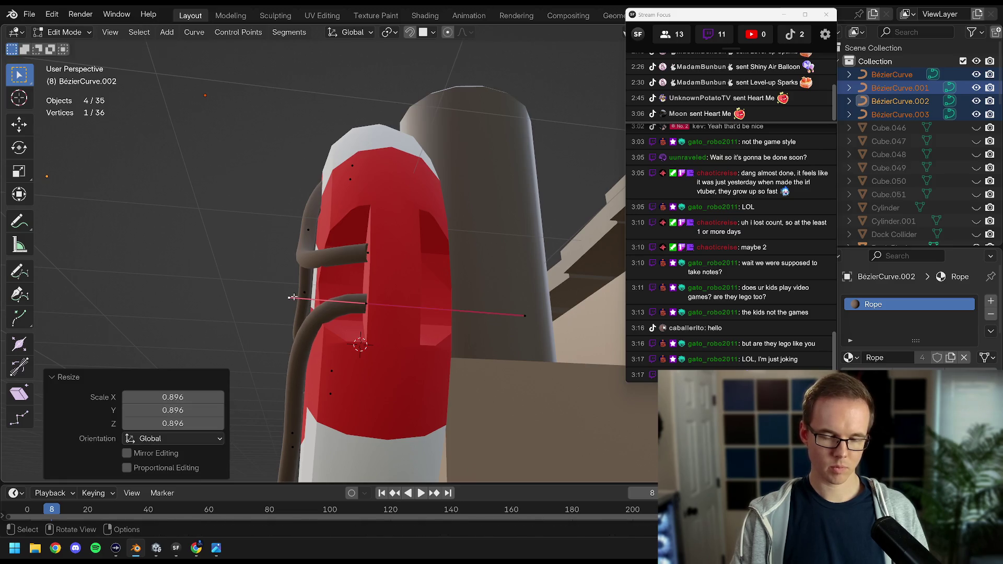
pyautogui.click(295, 294)
# Rotate the rope end point 20.9° about the Z axis.
pyautogui.click(367, 253)
pyautogui.moveTo(367, 253); pyautogui.dragTo(282, 235)
pyautogui.press('r')
pyautogui.press('z')
pyautogui.click(528, 307)
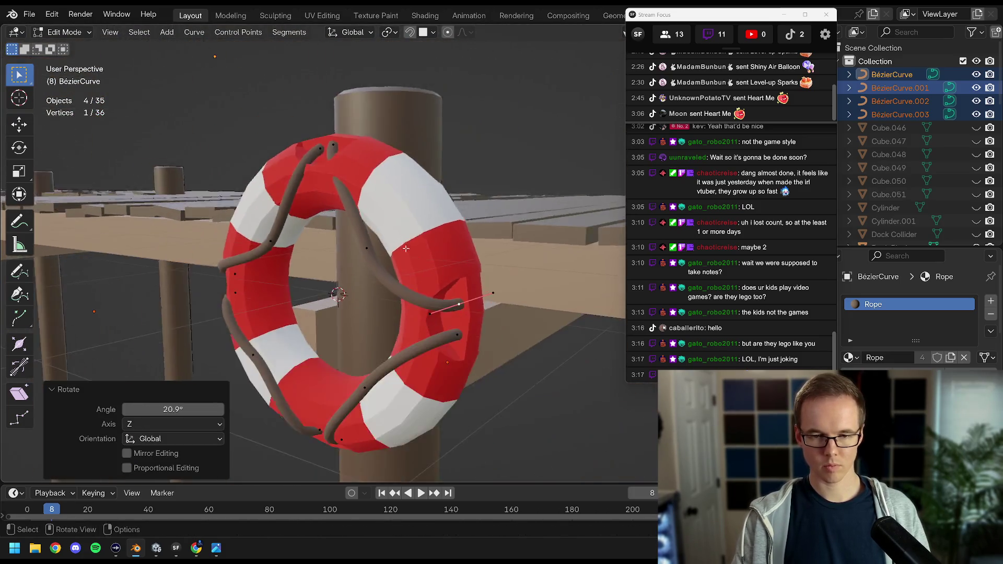
# Rotate and scale the rope's end handle to lengthen its bend.
pyautogui.scroll(3)
pyautogui.click(312, 267)
pyautogui.scroll(-3)
pyautogui.moveTo(312, 267); pyautogui.dragTo(439, 284)
pyautogui.press('r')
pyautogui.click(362, 311)
pyautogui.press('r')
pyautogui.press('s')
# Rotate the rope handle point to tighten the wrap around the ring.
pyautogui.click(370, 314)
pyautogui.press('r')
pyautogui.click(450, 322)
pyautogui.moveTo(450, 322); pyautogui.dragTo(419, 293)
pyautogui.scroll(-3)
# Adjust a point on BézierCurve.003 in Edit Mode, then return to Object Mode.
pyautogui.press('Tab')
pyautogui.press('a')
pyautogui.hotkey('alt', 'a')
pyautogui.click(357, 274)
pyautogui.press('Tab')
pyautogui.click(372, 277)
pyautogui.press('Tab')
# Save Dock.blend and select the life ring Torus.001.
pyautogui.hotkey('ctrl', 's')
pyautogui.scroll(-3)
pyautogui.scroll(3)
pyautogui.click(443, 241)
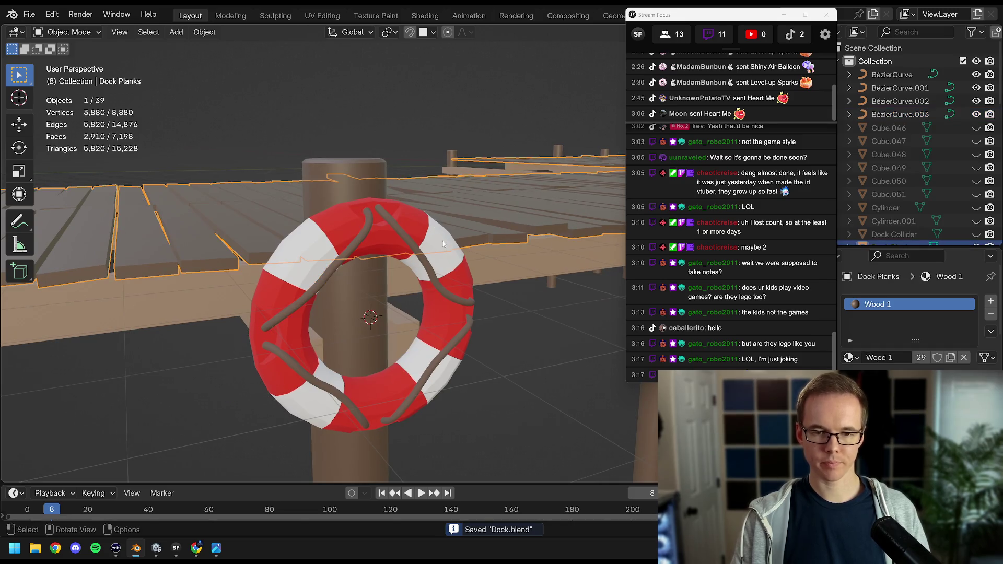
# Apply the Boolean modifier on Torus.001 permanently.
pyautogui.moveTo(706, 40); pyautogui.dragTo(643, 36)
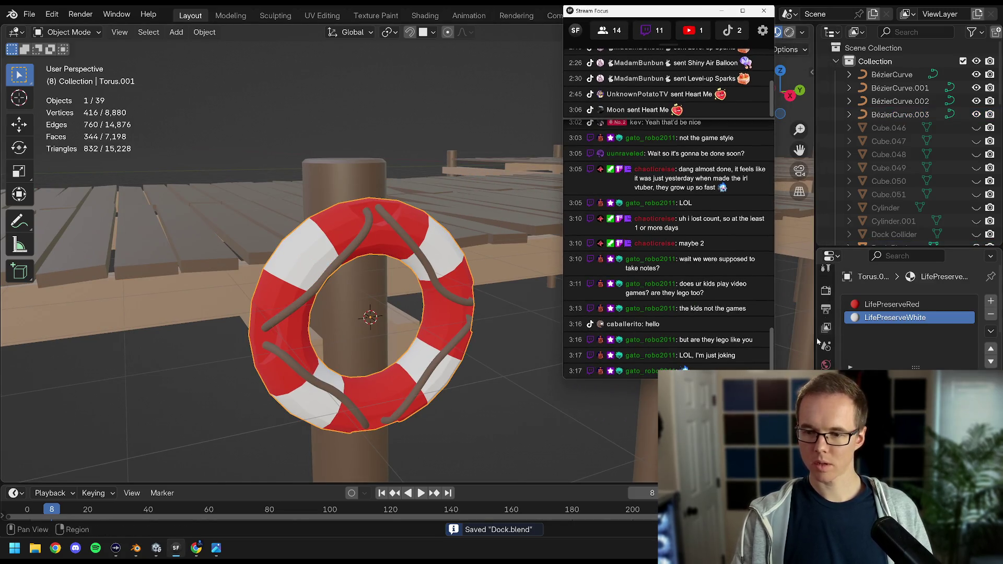
pyautogui.click(826, 422)
pyautogui.rightClick(917, 324)
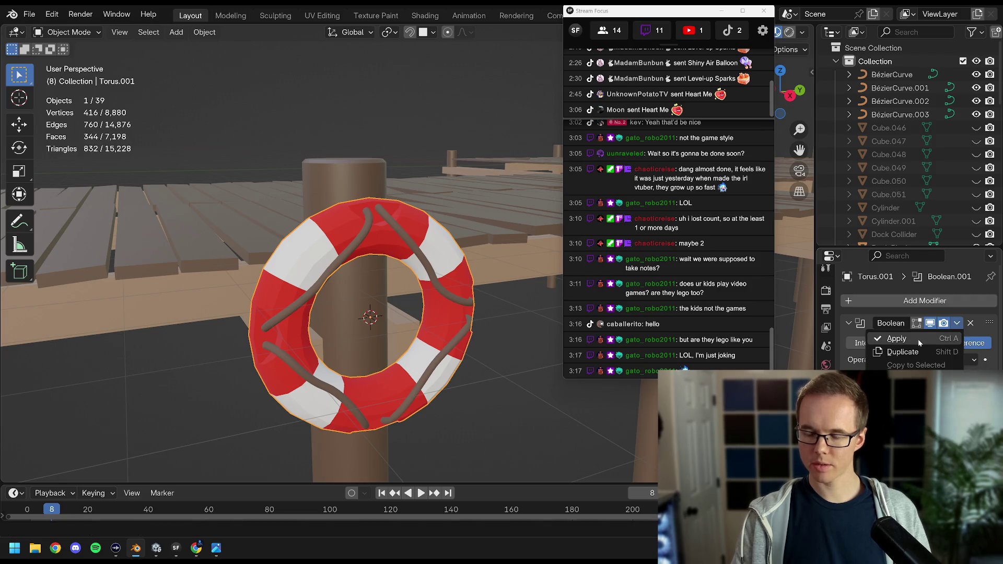
pyautogui.rightClick(917, 325)
pyautogui.click(931, 337)
# Give the life ring Shade Auto Smooth and then Shade Smooth.
pyautogui.scroll(3)
pyautogui.moveTo(434, 249); pyautogui.dragTo(430, 244)
pyautogui.rightClick(431, 244)
pyautogui.click(430, 243)
pyautogui.moveTo(465, 274); pyautogui.dragTo(423, 246)
pyautogui.rightClick(433, 252)
pyautogui.click(408, 241)
# In Edit Mode, select the whole ring mesh and merge its vertices by distance.
pyautogui.press('Tab')
pyautogui.scroll(3)
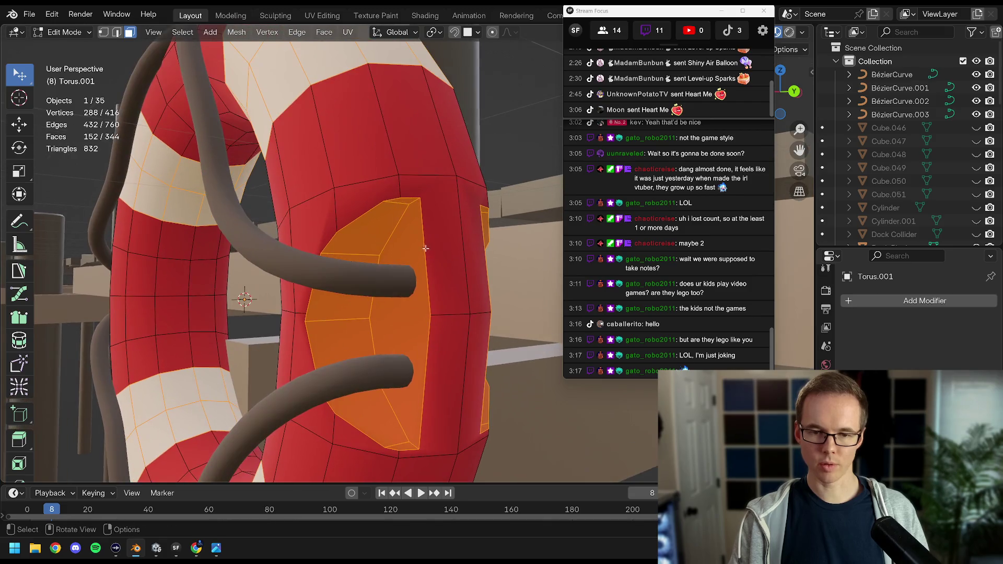
pyautogui.click(121, 33)
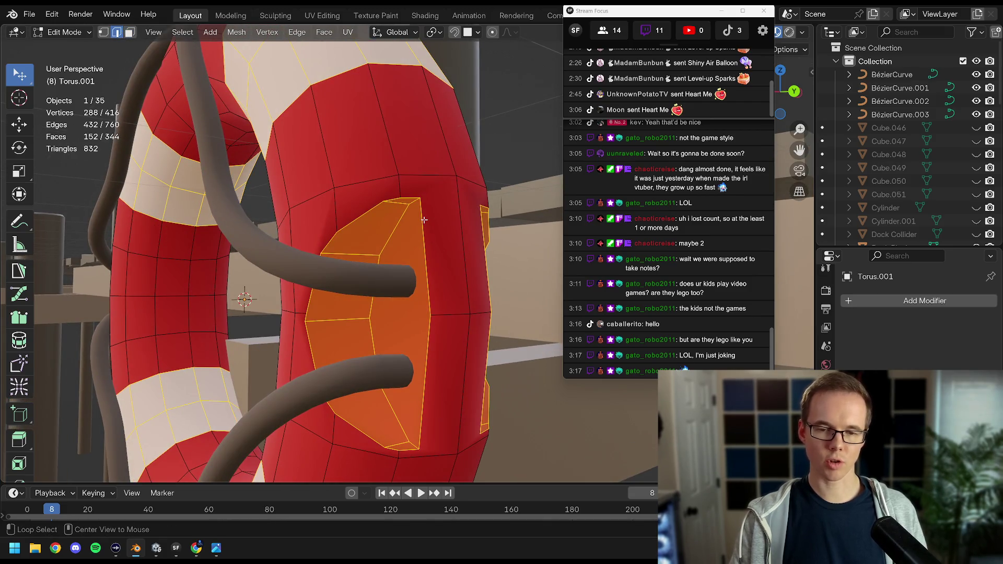
pyautogui.click(357, 215)
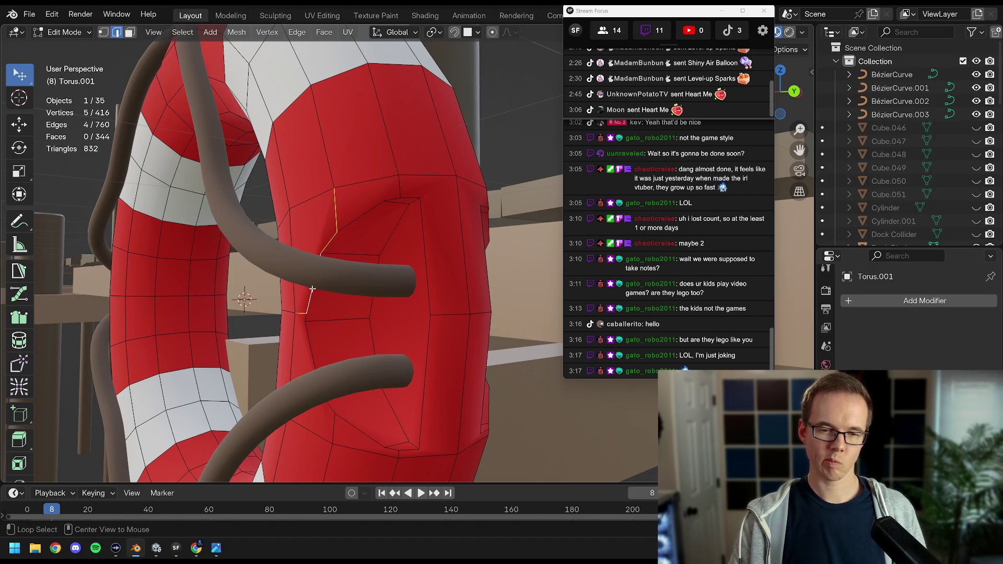
pyautogui.moveTo(336, 259); pyautogui.dragTo(412, 208)
pyautogui.press('a')
pyautogui.press('m')
pyautogui.click(433, 220)
# Select a notch face and extend the selection to all matching notch faces.
pyautogui.click(411, 207)
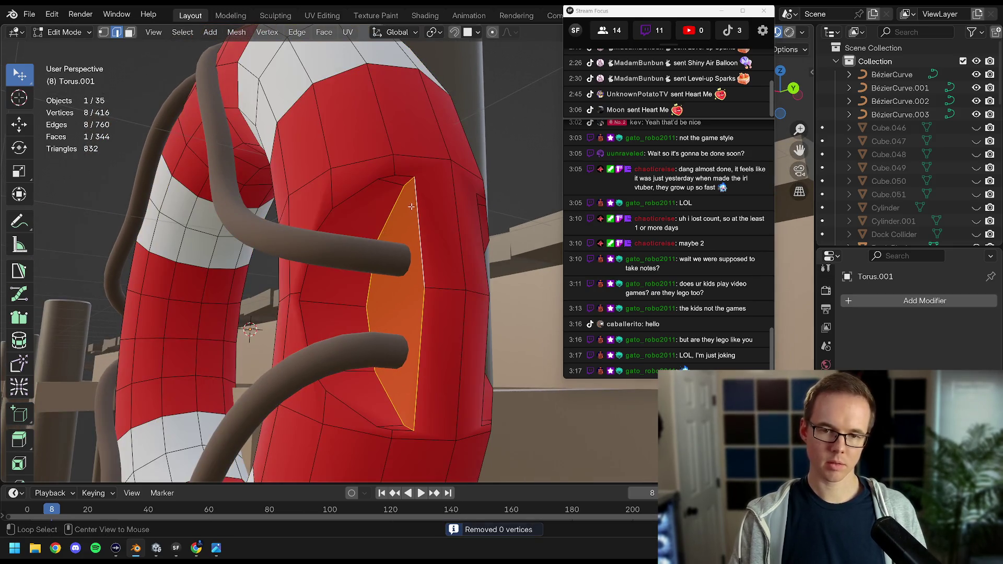
pyautogui.click(419, 210)
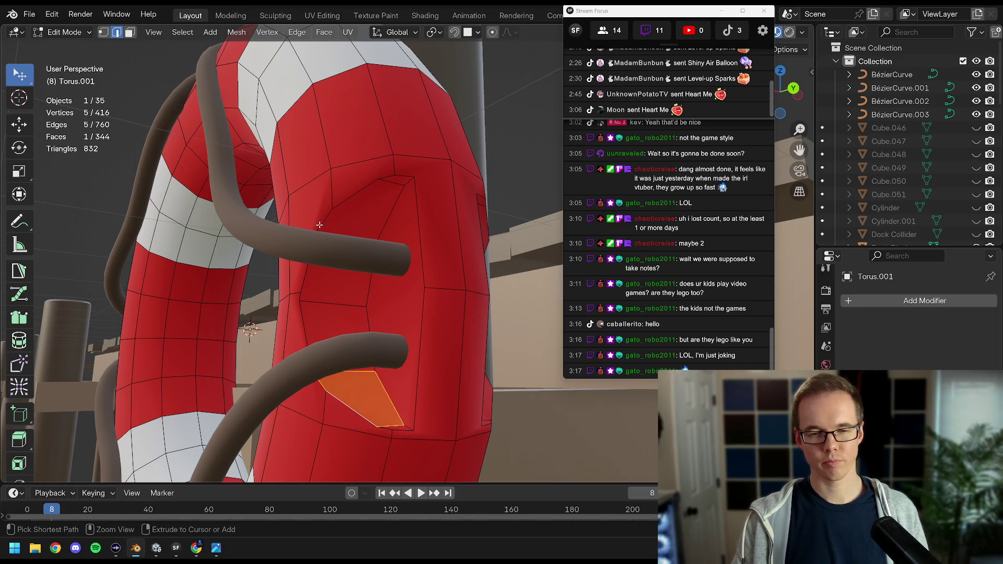
pyautogui.hotkey('ctrl', 'z')
pyautogui.hotkey('ctrl', 'z')
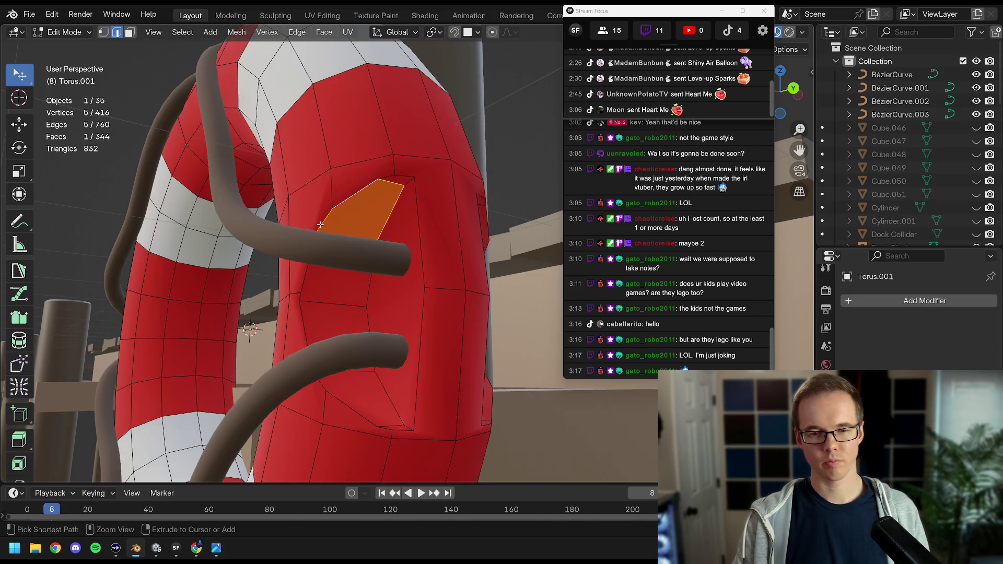
pyautogui.hotkey('ctrl', 'l')
pyautogui.scroll(-3)
pyautogui.moveTo(320, 224); pyautogui.dragTo(485, 286)
# In Right Ortho wireframe view, deselect the three unwanted notch face groups.
pyautogui.press('KP_1')
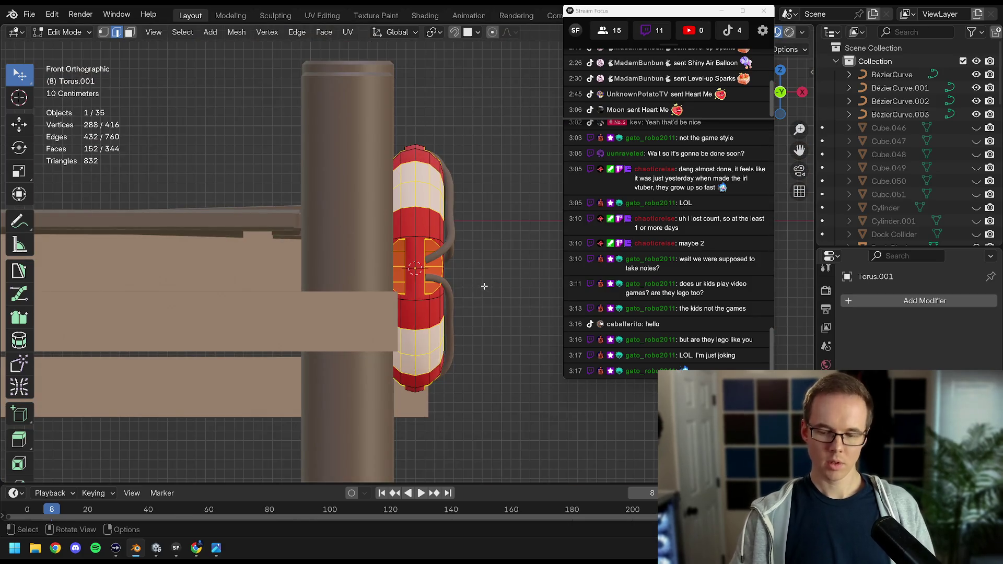
pyautogui.press('KP_3')
pyautogui.press('z')
pyautogui.click(321, 249)
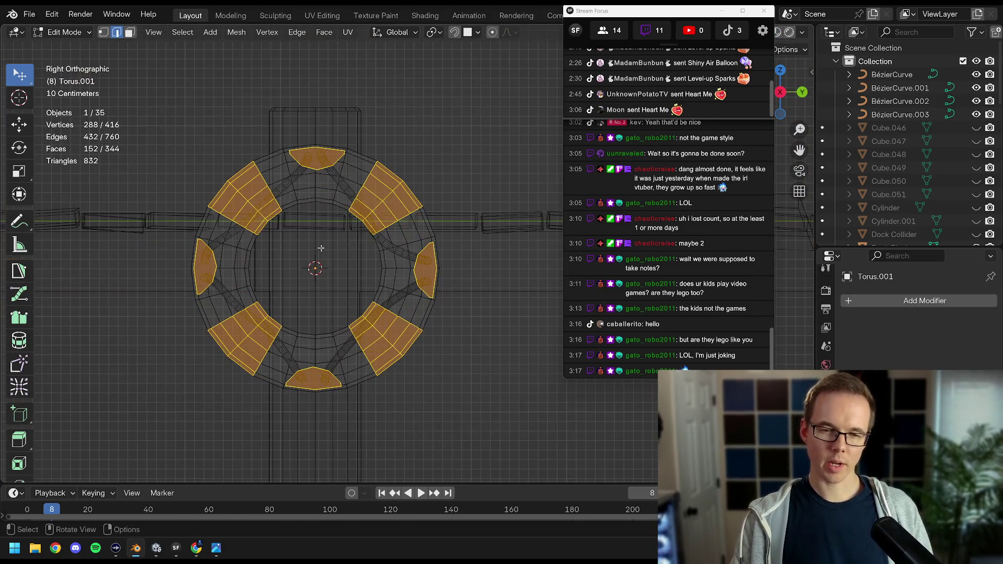
pyautogui.moveTo(233, 183); pyautogui.dragTo(385, 208)
pyautogui.press('Escape')
# Return to solid shading, inspect the selected notch faces, and bring up the Select menu.
pyautogui.moveTo(385, 266); pyautogui.dragTo(343, 213)
pyautogui.press('z')
pyautogui.click(354, 282)
pyautogui.moveTo(353, 282); pyautogui.dragTo(359, 217)
pyautogui.click(177, 34)
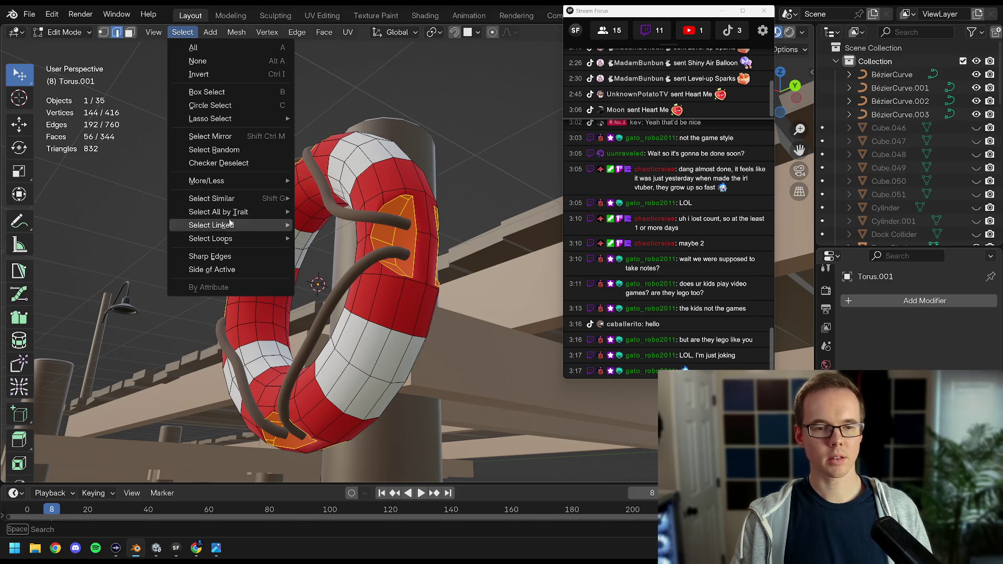
pyautogui.moveTo(231, 240)
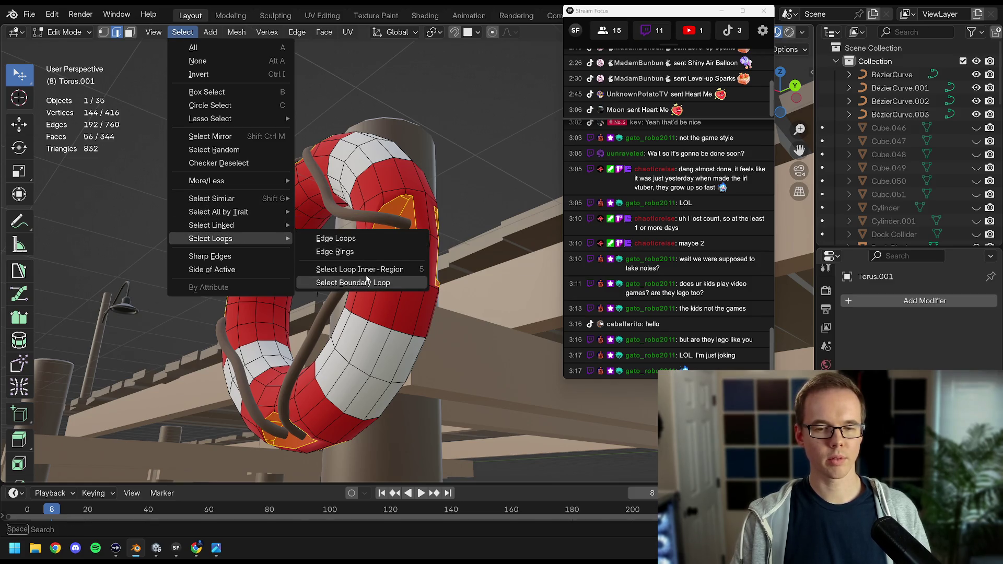
# Mark the boundary-loop edges around the life ring's rope notches as sharp.
pyautogui.click(363, 285)
pyautogui.moveTo(364, 267); pyautogui.dragTo(394, 228)
pyautogui.hotkey('ctrl', 'e')
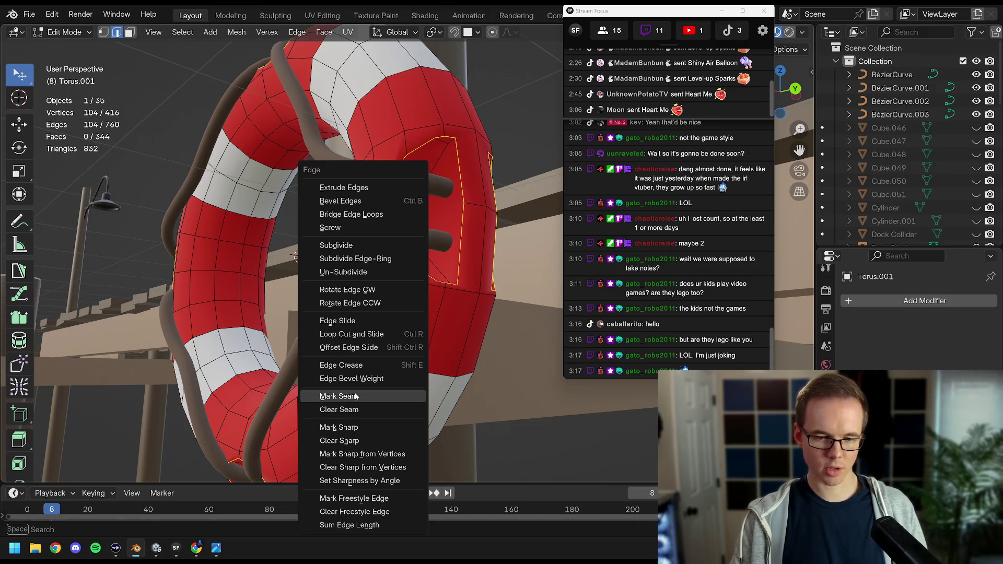
pyautogui.click(349, 429)
pyautogui.moveTo(365, 235); pyautogui.dragTo(435, 243)
pyautogui.press('Tab')
pyautogui.press('Tab')
pyautogui.scroll(3)
pyautogui.hotkey('ctrl', 'e')
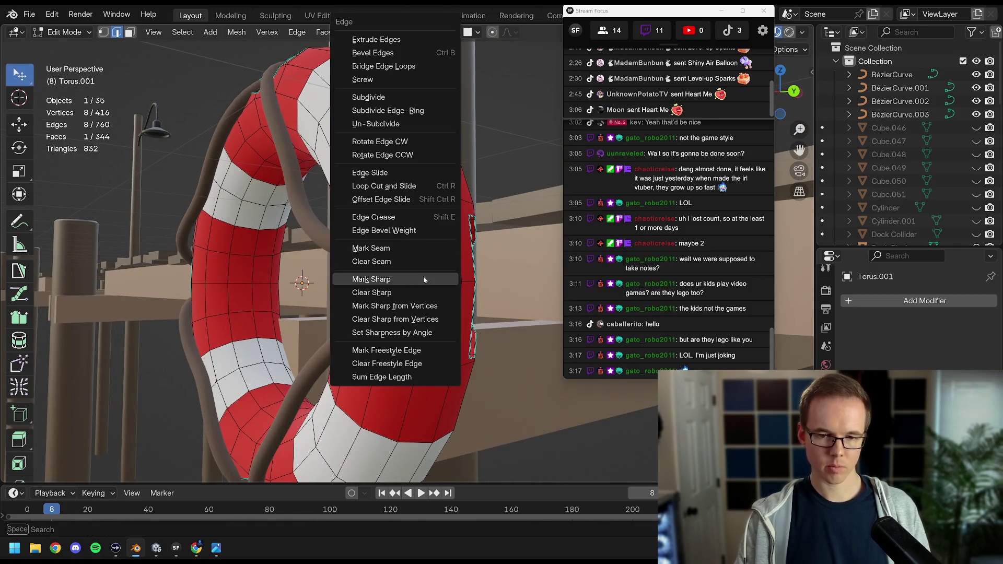
pyautogui.click(424, 280)
pyautogui.press('Tab')
# Add the remaining notch faces on the front and underside to the selection.
pyautogui.moveTo(423, 280); pyautogui.dragTo(366, 251)
pyautogui.press('Tab')
pyautogui.scroll(3)
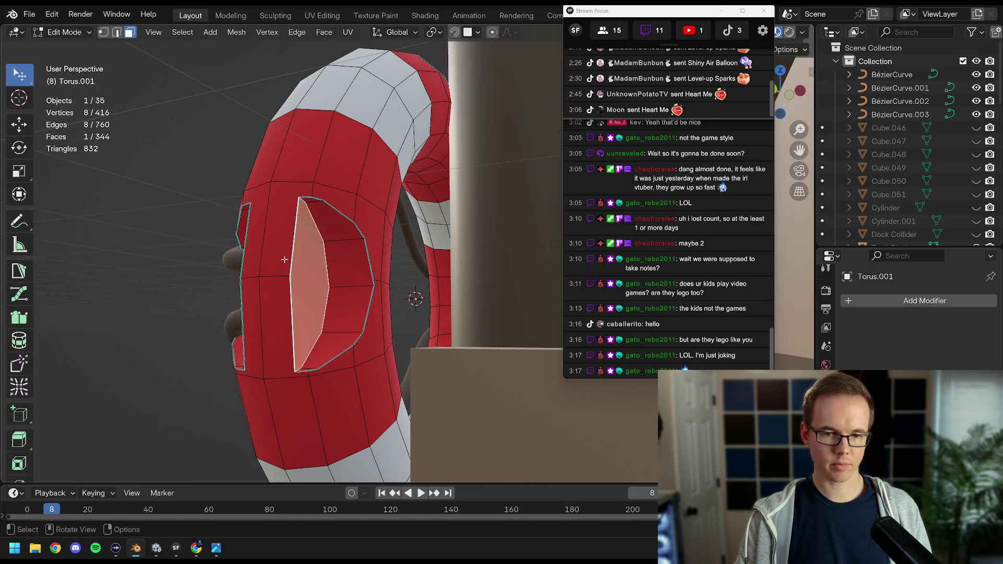
pyautogui.scroll(-3)
pyautogui.moveTo(284, 259); pyautogui.dragTo(243, 223)
pyautogui.click(332, 135)
pyautogui.moveTo(353, 361); pyautogui.dragTo(484, 276)
pyautogui.click(324, 300)
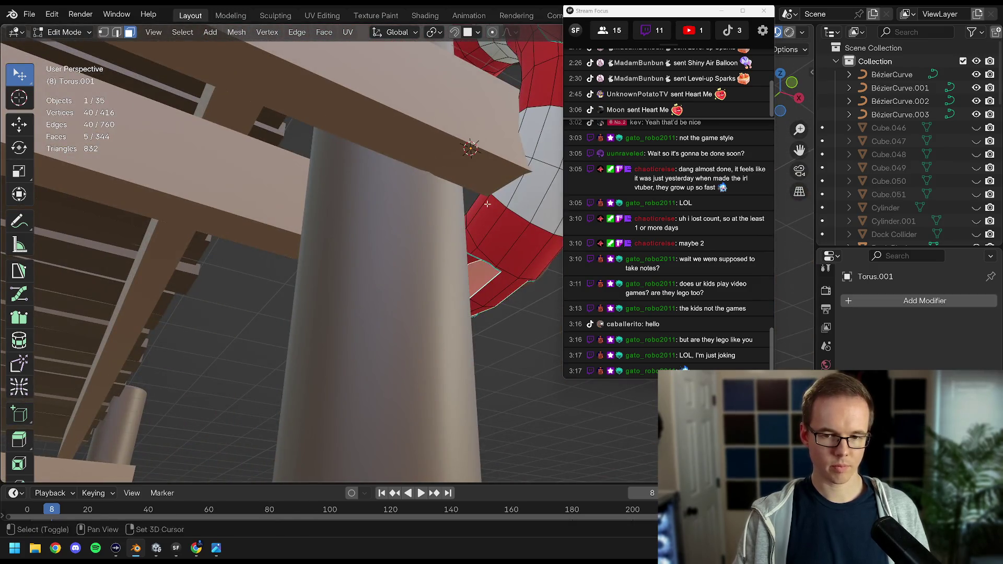
pyautogui.moveTo(487, 204); pyautogui.dragTo(425, 301)
pyautogui.click(459, 272)
# Mark the edges of the added notch faces as sharp and leave Edit Mode.
pyautogui.moveTo(459, 271); pyautogui.dragTo(399, 340)
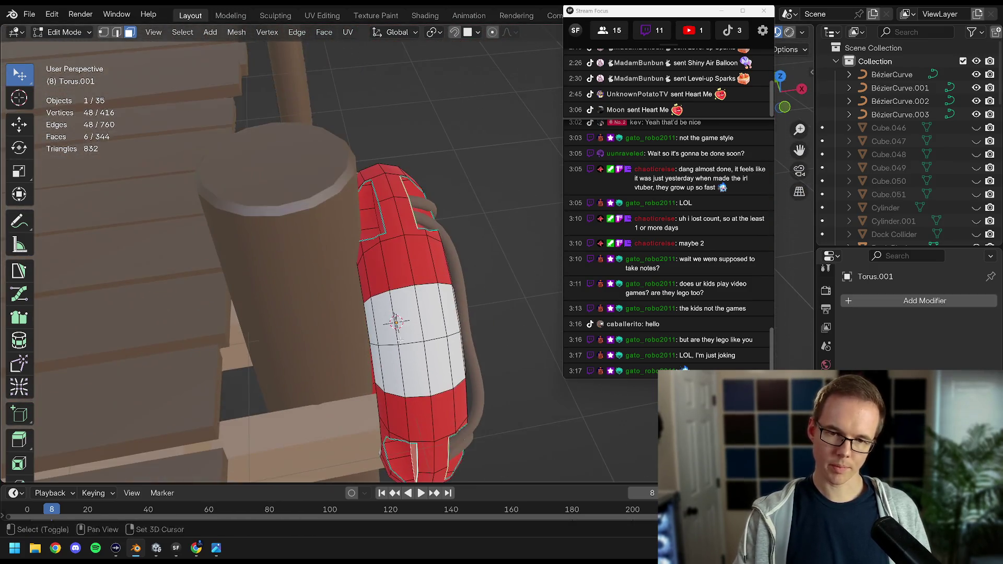
pyautogui.moveTo(377, 206); pyautogui.dragTo(367, 283)
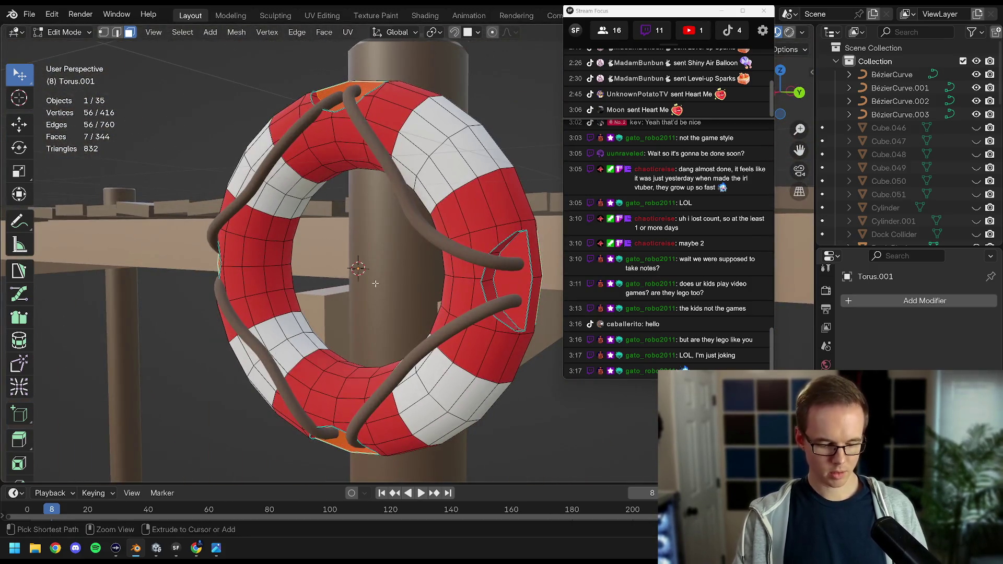
pyautogui.hotkey('ctrl', 'e')
pyautogui.click(368, 284)
pyautogui.press('Tab')
# Save Dock.blend and select the rope curve BézierCurve.003.
pyautogui.moveTo(409, 249); pyautogui.dragTo(441, 321)
pyautogui.hotkey('ctrl', 's')
pyautogui.click(434, 251)
# Turn on the wireframe overlay and bring up the rope curve's Shape settings.
pyautogui.moveTo(433, 250); pyautogui.dragTo(397, 221)
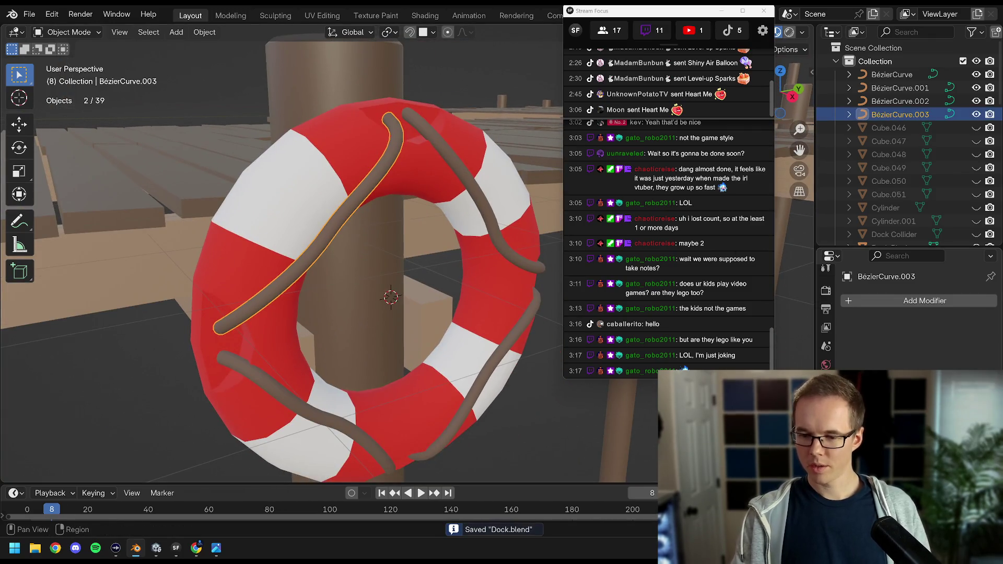
pyautogui.click(826, 478)
pyautogui.scroll(-3)
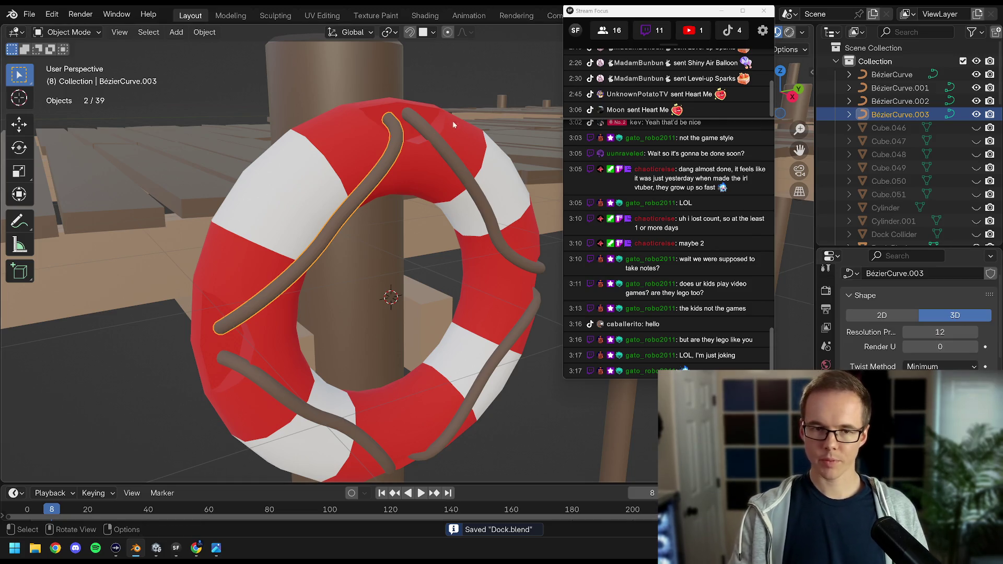
pyautogui.moveTo(624, 10); pyautogui.dragTo(661, 93)
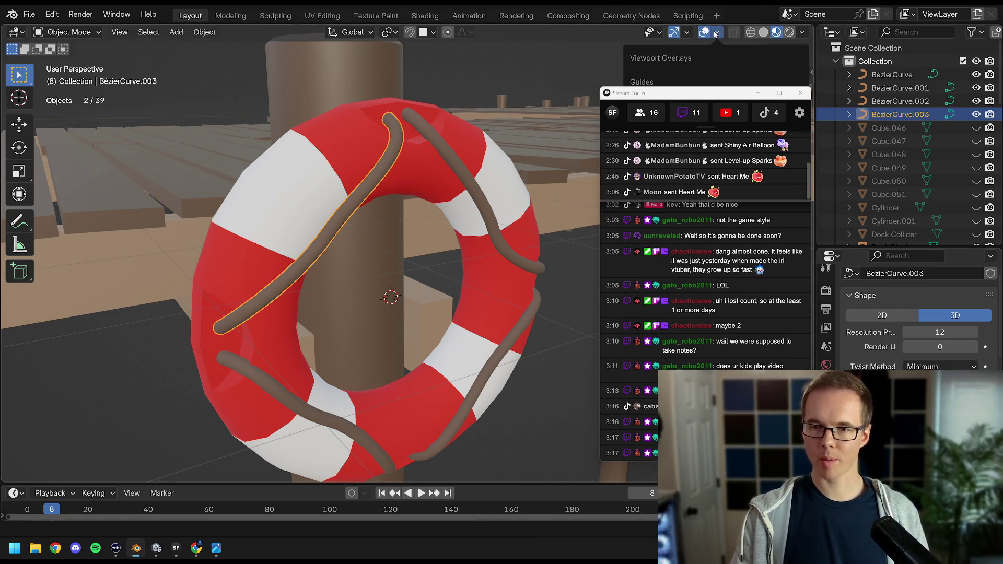
pyautogui.moveTo(860, 30); pyautogui.dragTo(895, 14)
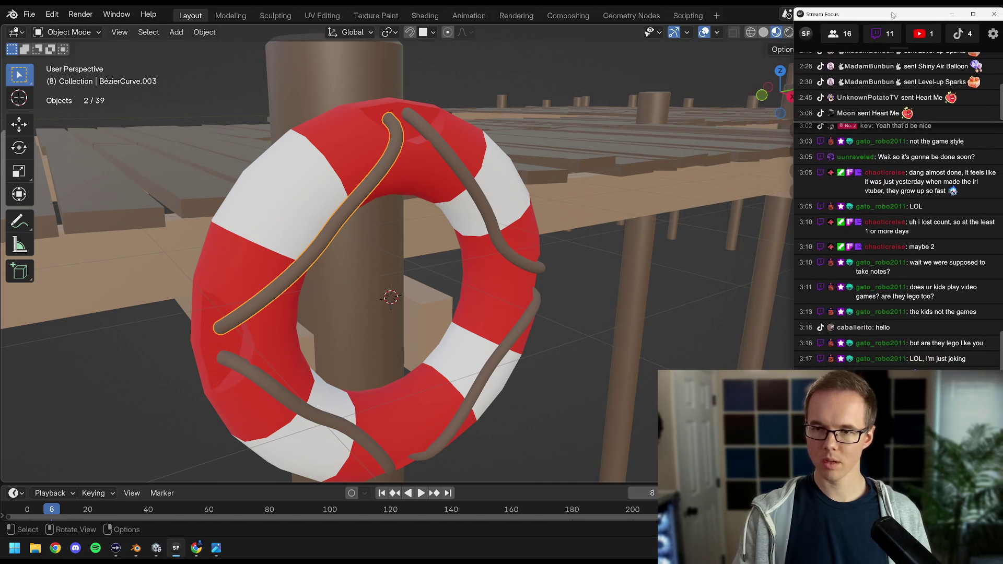
pyautogui.click(717, 33)
pyautogui.click(635, 272)
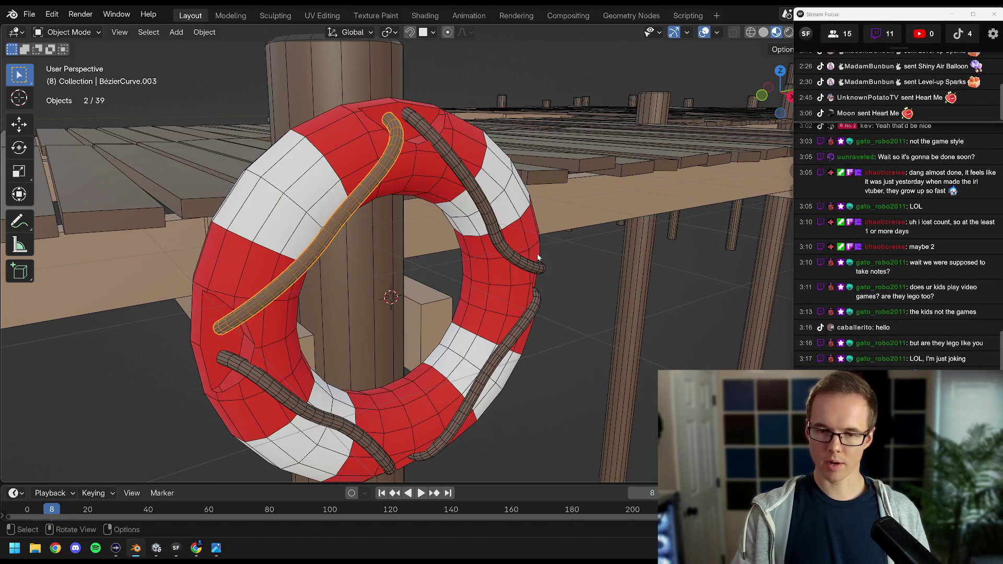
pyautogui.scroll(3)
pyautogui.moveTo(877, 19); pyautogui.dragTo(672, 19)
# Lower BézierCurve.003's preview resolution to 6, checking the rope from several angles.
pyautogui.click(907, 333)
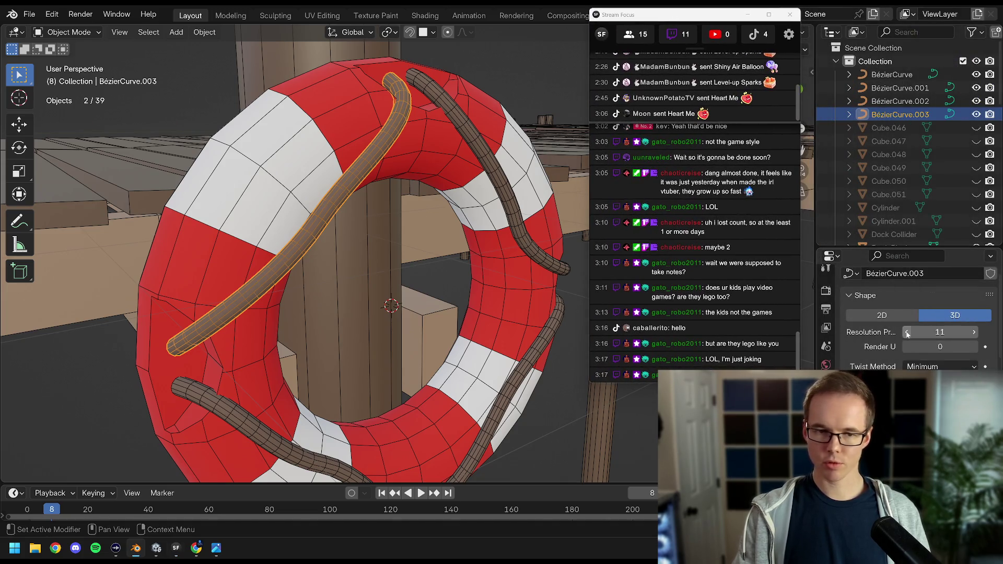
pyautogui.click(908, 332)
pyautogui.click(907, 332)
pyautogui.click(907, 333)
pyautogui.click(972, 332)
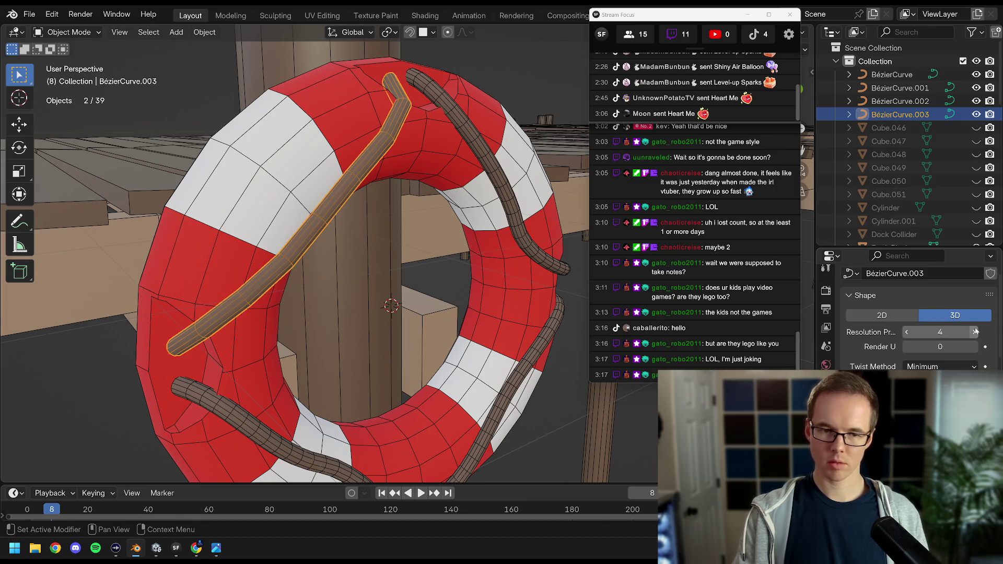
pyautogui.click(972, 332)
pyautogui.moveTo(339, 235); pyautogui.dragTo(550, 120)
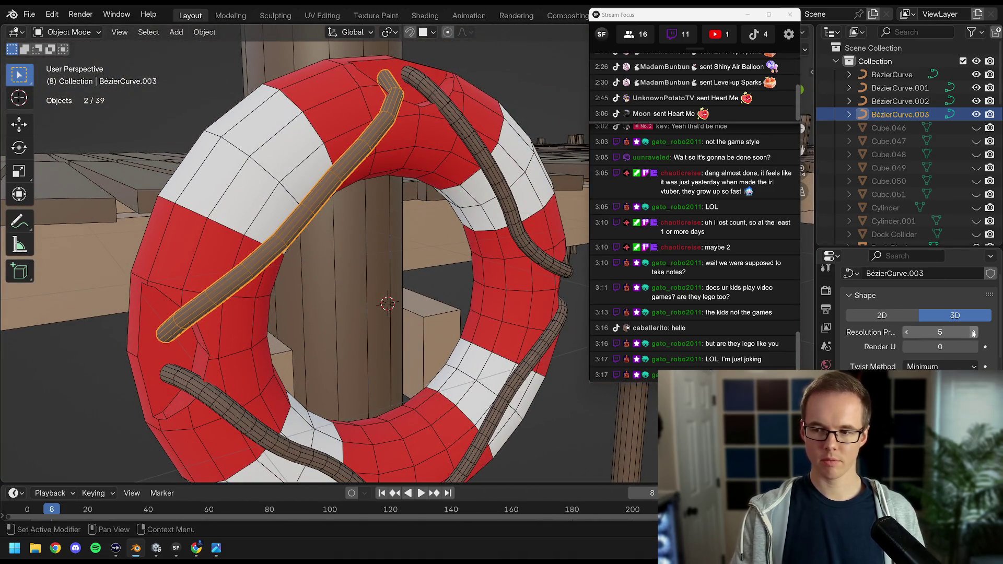
pyautogui.click(973, 333)
pyautogui.moveTo(360, 209); pyautogui.dragTo(334, 195)
pyautogui.scroll(-3)
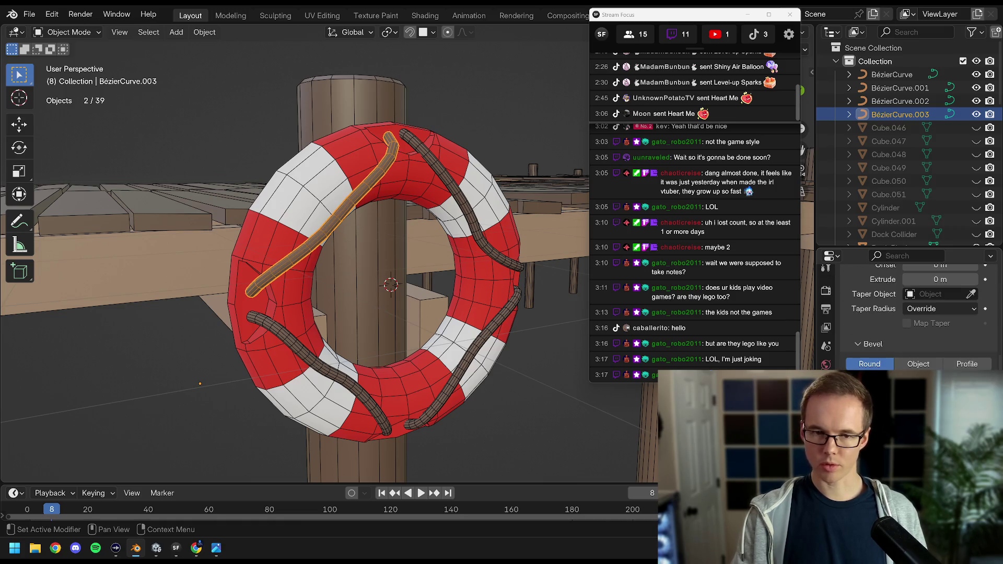
pyautogui.moveTo(397, 282); pyautogui.dragTo(418, 257)
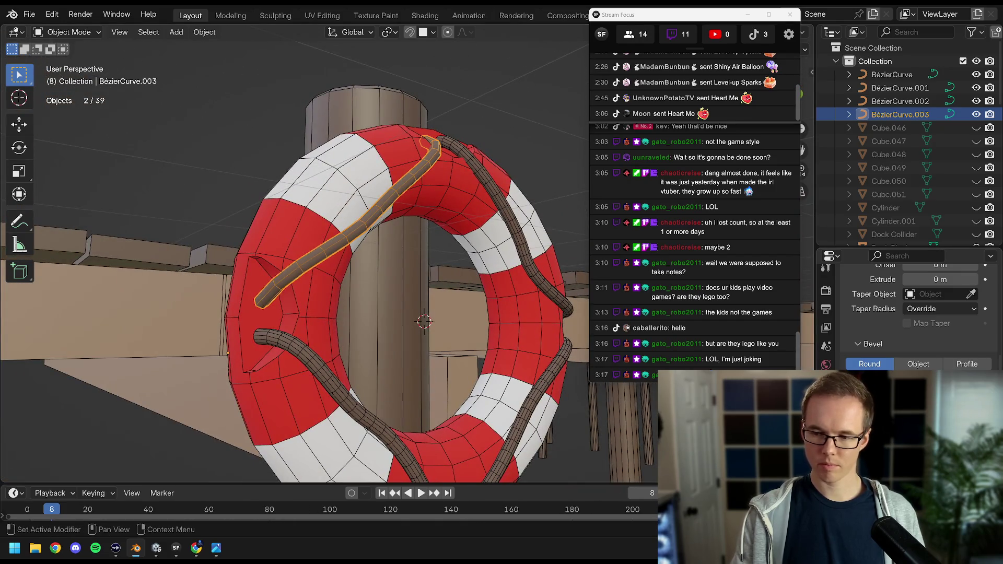
pyautogui.moveTo(334, 292); pyautogui.dragTo(429, 289)
pyautogui.scroll(3)
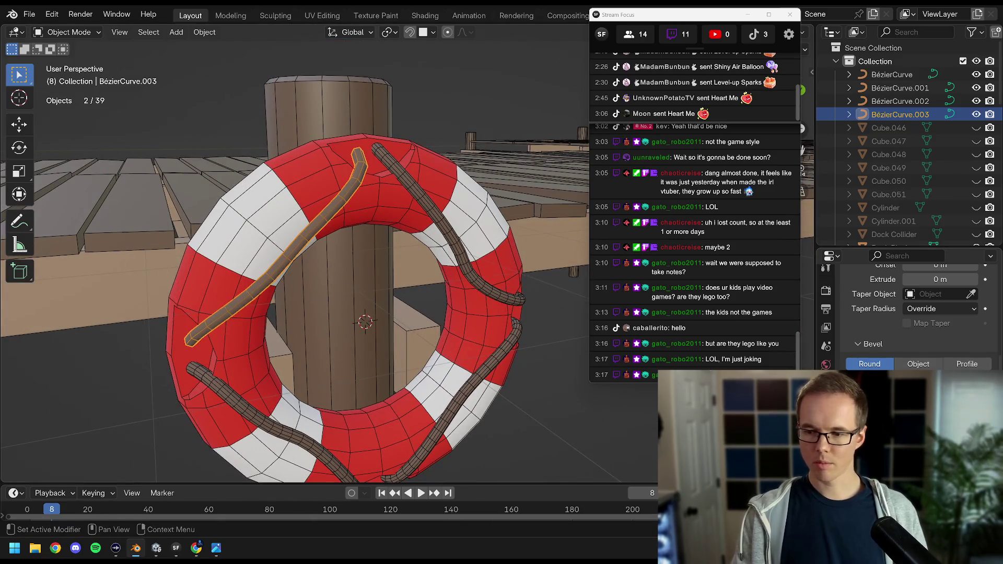
pyautogui.scroll(3)
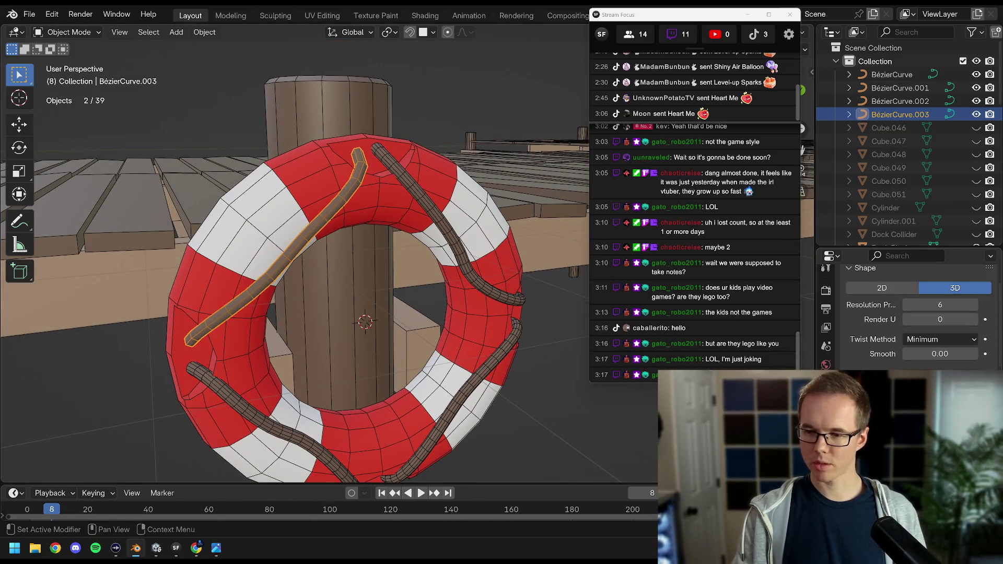
pyautogui.scroll(-3)
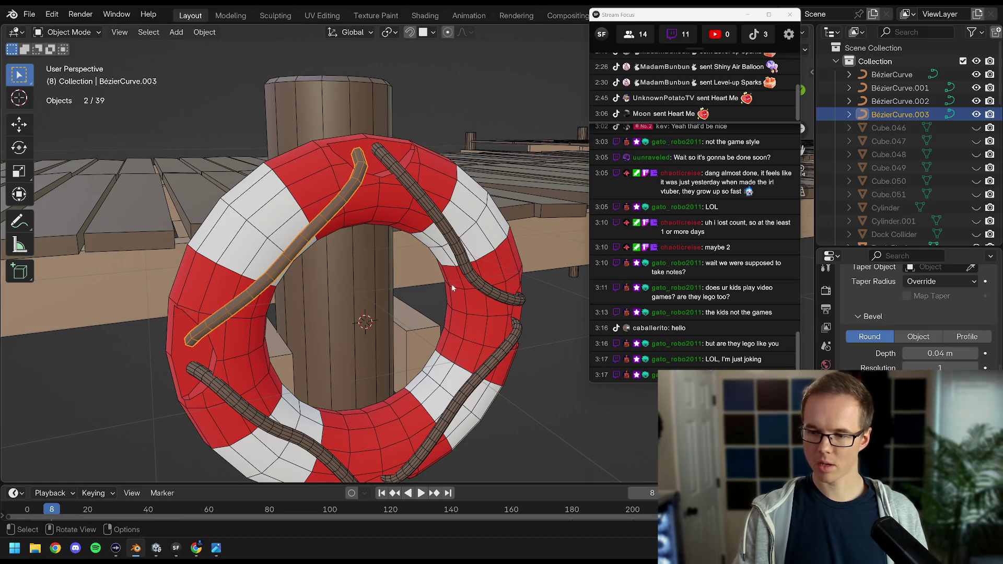
# Give the upper-right rope bevel resolution 1 and preview resolution 6.
pyautogui.click(404, 189)
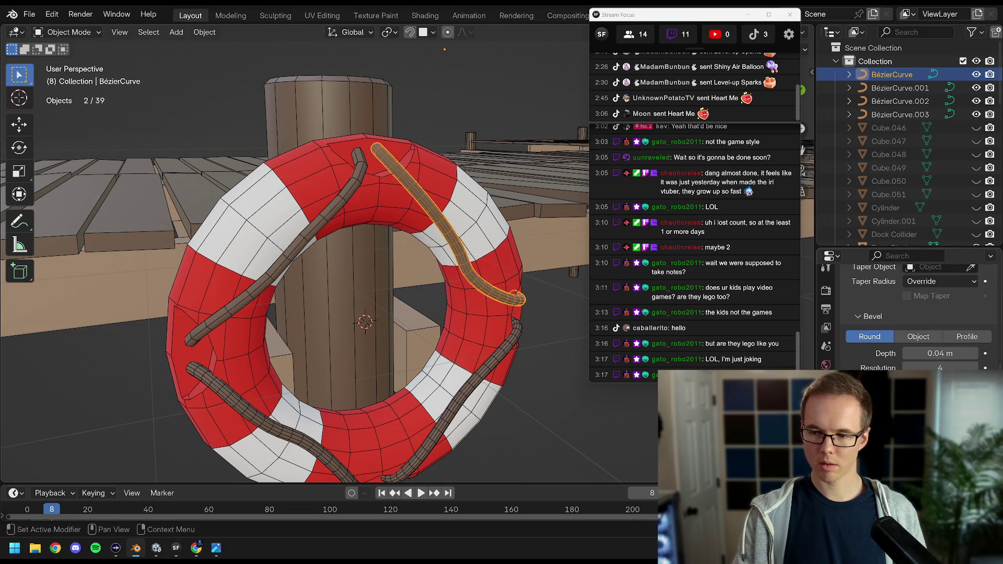
pyautogui.write('1')
pyautogui.press('Return')
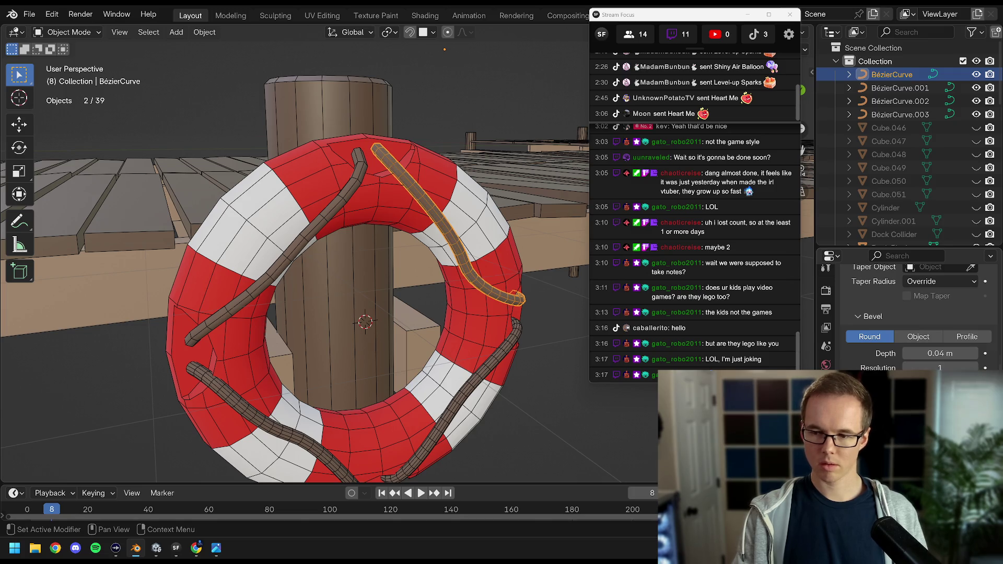
pyautogui.scroll(3)
pyautogui.click(940, 305)
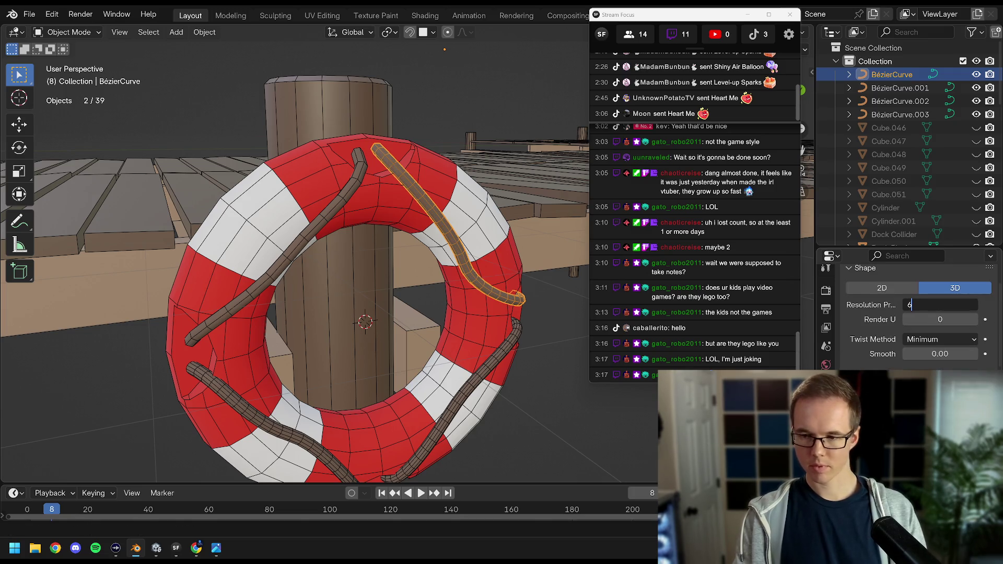
pyautogui.press('Return')
# Set the lower-left rope's preview resolution to 6.
pyautogui.click(493, 360)
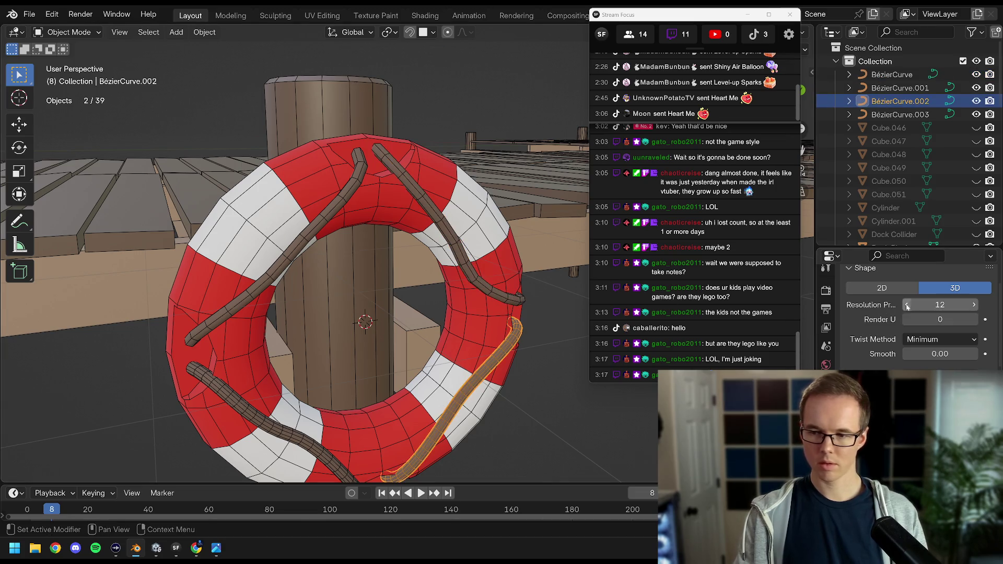
pyautogui.scroll(-3)
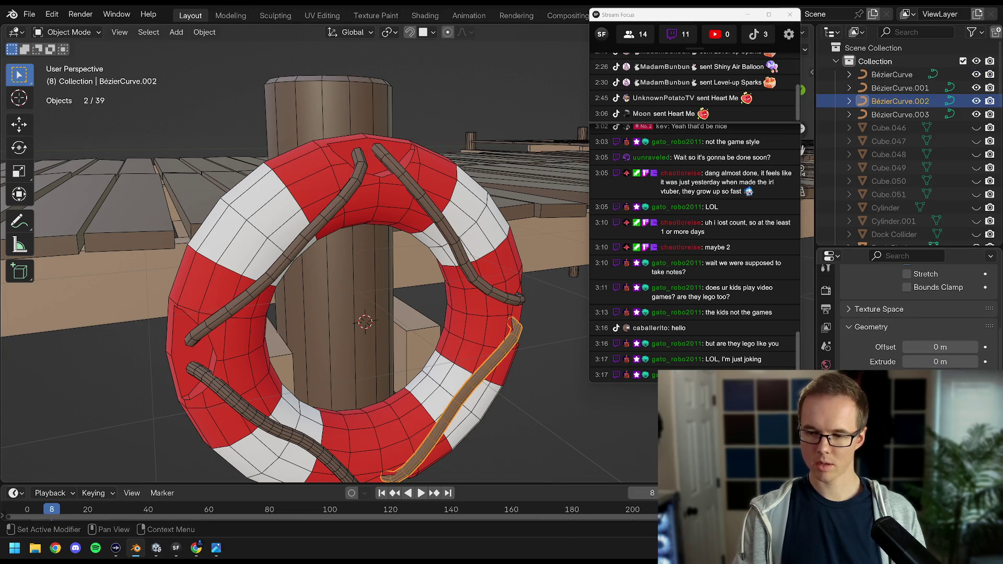
pyautogui.moveTo(402, 368); pyautogui.dragTo(303, 361)
pyautogui.click(291, 369)
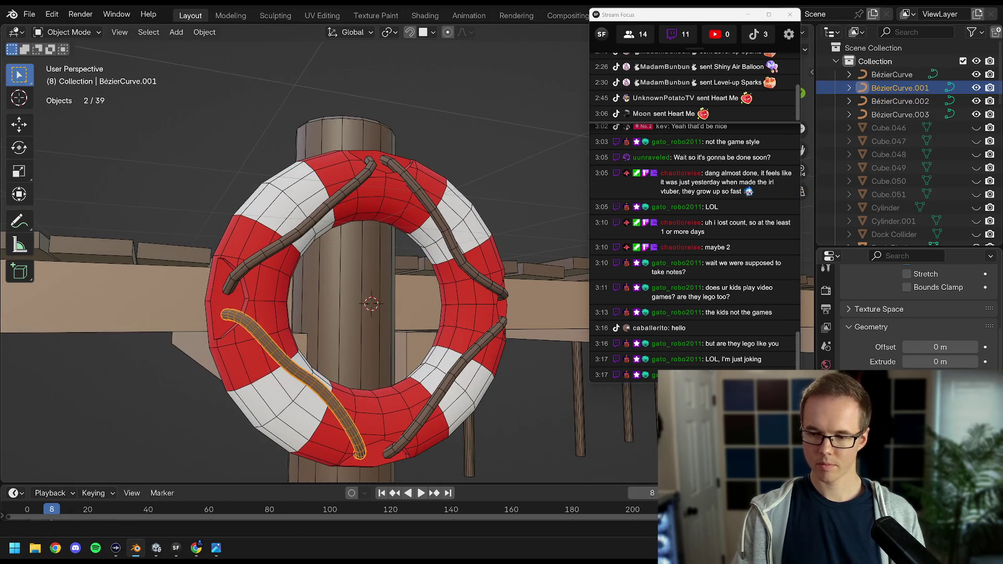
pyautogui.scroll(3)
pyautogui.click(951, 359)
pyautogui.write('6')
pyautogui.press('Return')
# Save Dock.blend, check the rope's material and select the life ring.
pyautogui.moveTo(543, 256); pyautogui.dragTo(449, 293)
pyautogui.hotkey('ctrl', 's')
pyautogui.click(825, 364)
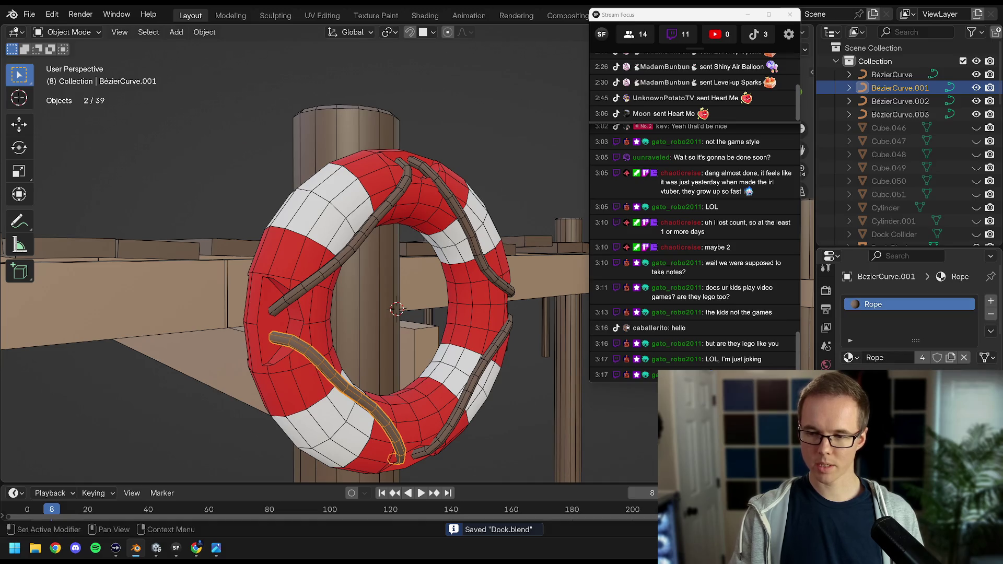
pyautogui.click(383, 212)
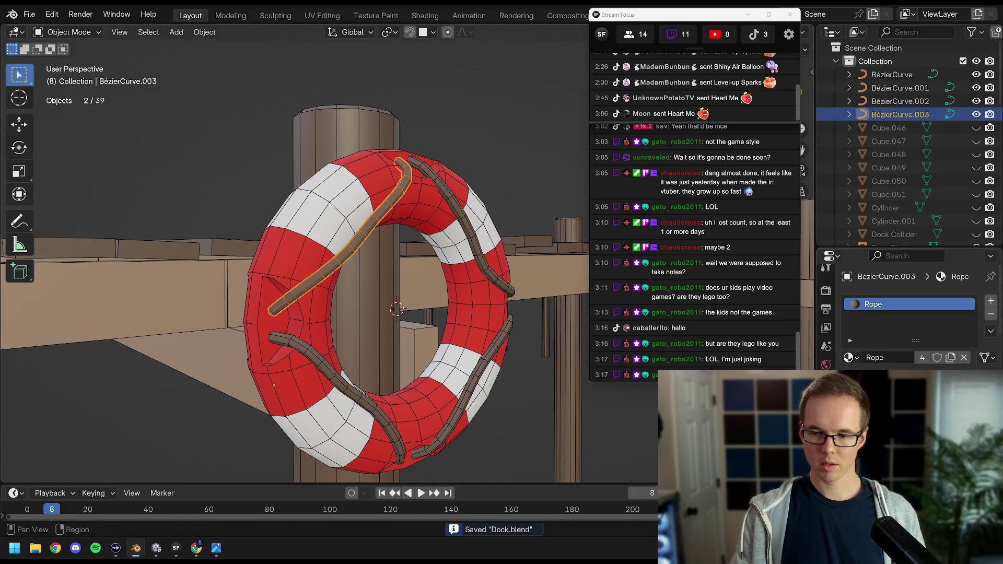
pyautogui.click(422, 198)
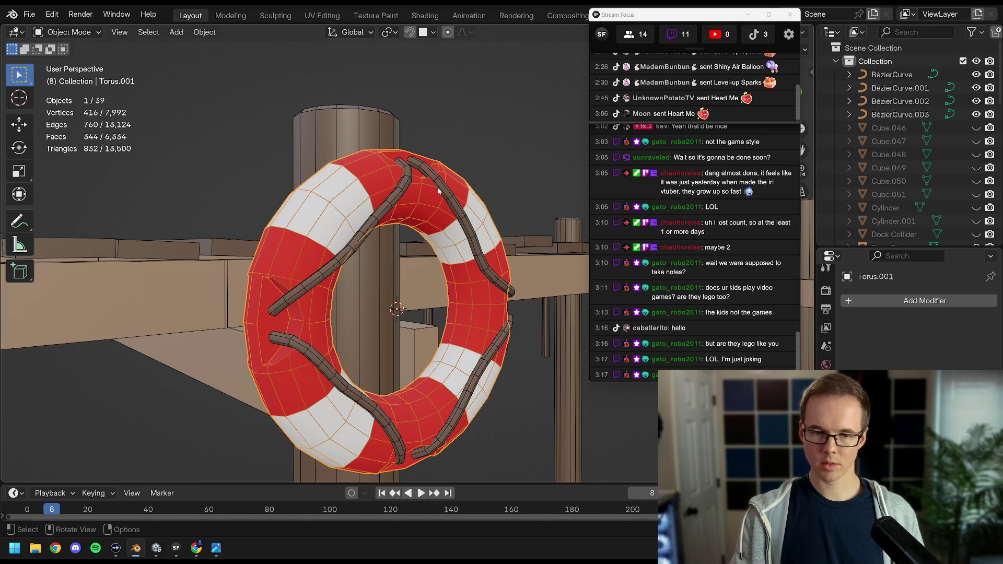
# Select the four rope curves, undoing an early join attempt with the ring.
pyautogui.click(437, 187)
pyautogui.click(355, 246)
pyautogui.click(319, 368)
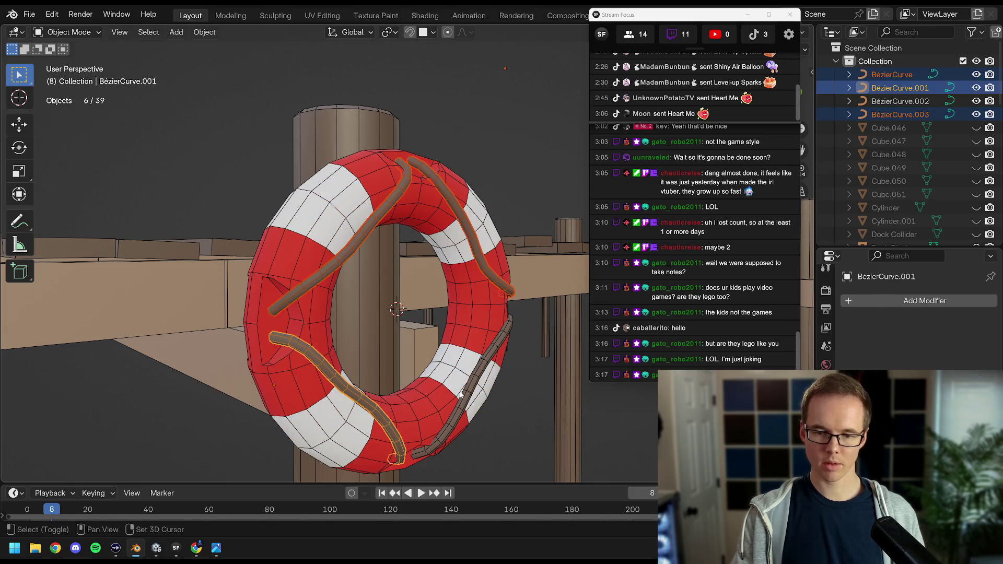
pyautogui.click(460, 394)
pyautogui.moveTo(516, 366); pyautogui.dragTo(493, 367)
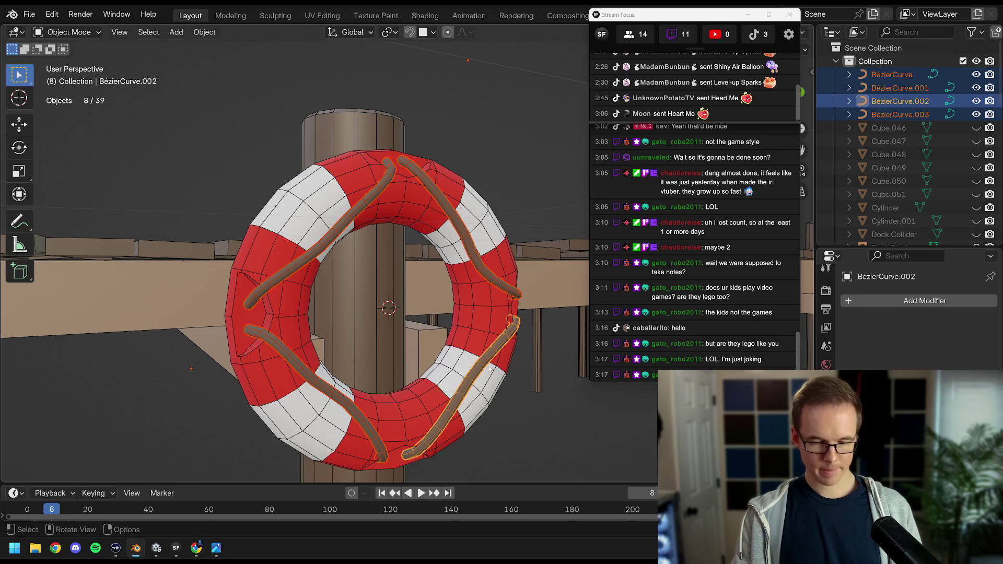
pyautogui.click(410, 208)
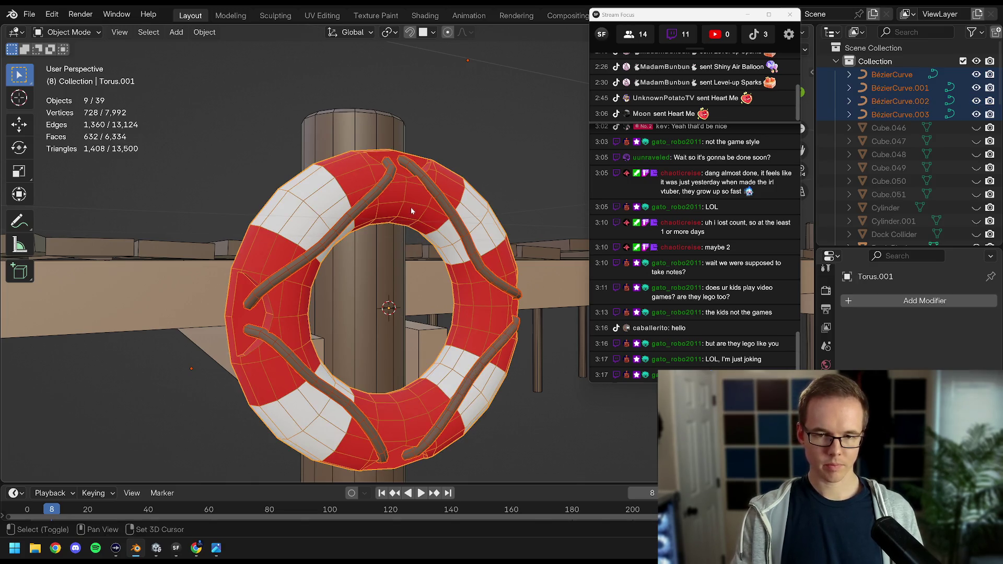
pyautogui.hotkey('ctrl', 'j')
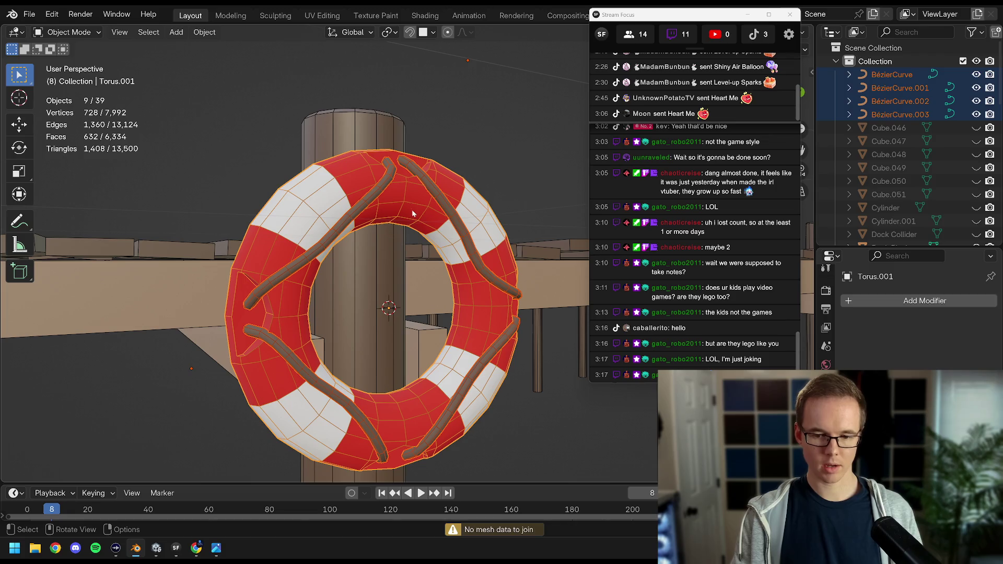
pyautogui.hotkey('ctrl', 'z')
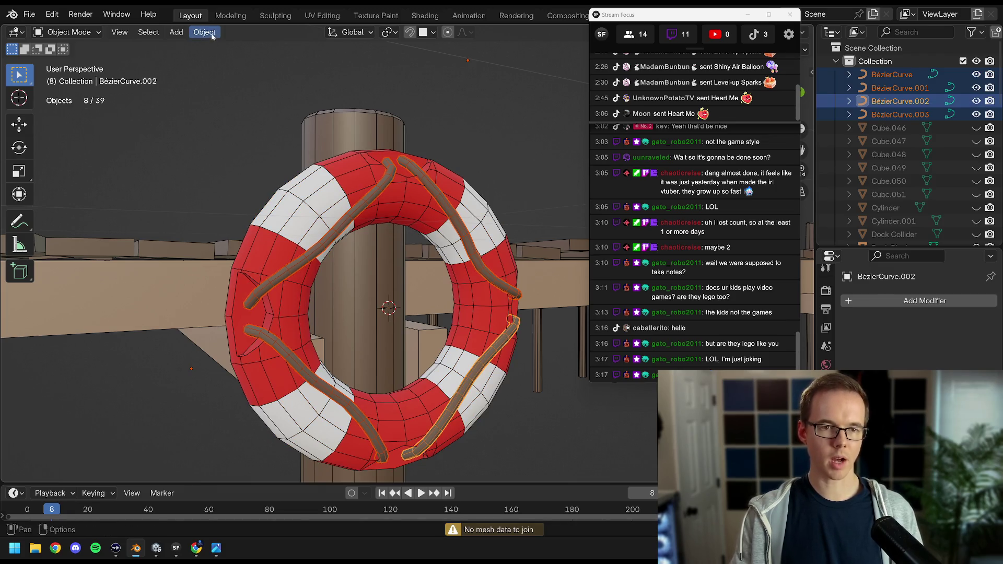
# Convert the selected ropes to mesh and join them into the life ring Torus.001.
pyautogui.click(204, 32)
pyautogui.moveTo(245, 416)
pyautogui.click(376, 418)
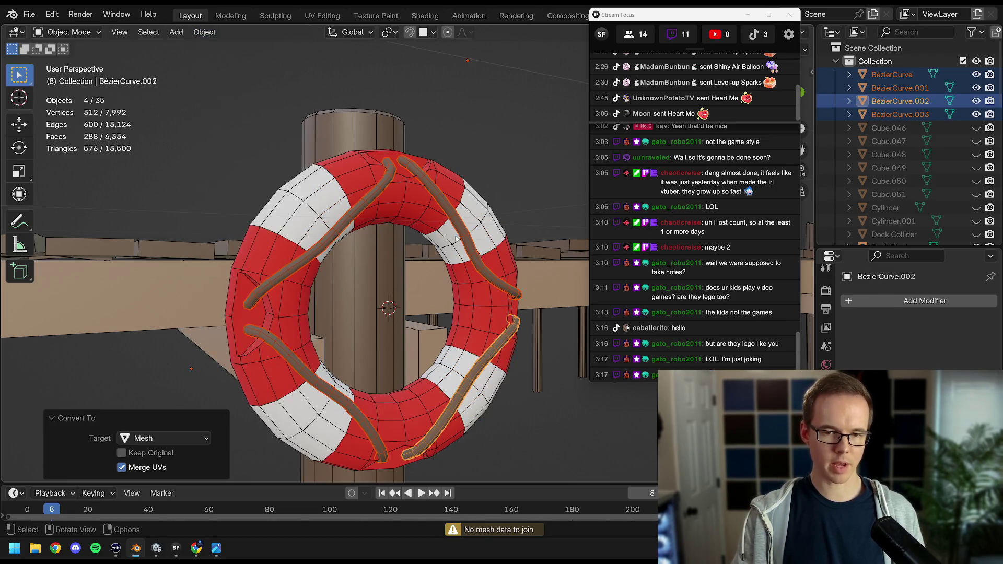
pyautogui.click(474, 206)
pyautogui.hotkey('ctrl', 'j')
# Inspect the joined ring up close, deselect it and save Dock.blend.
pyautogui.moveTo(475, 205); pyautogui.dragTo(402, 250)
pyautogui.scroll(3)
pyautogui.moveTo(488, 244); pyautogui.dragTo(432, 232)
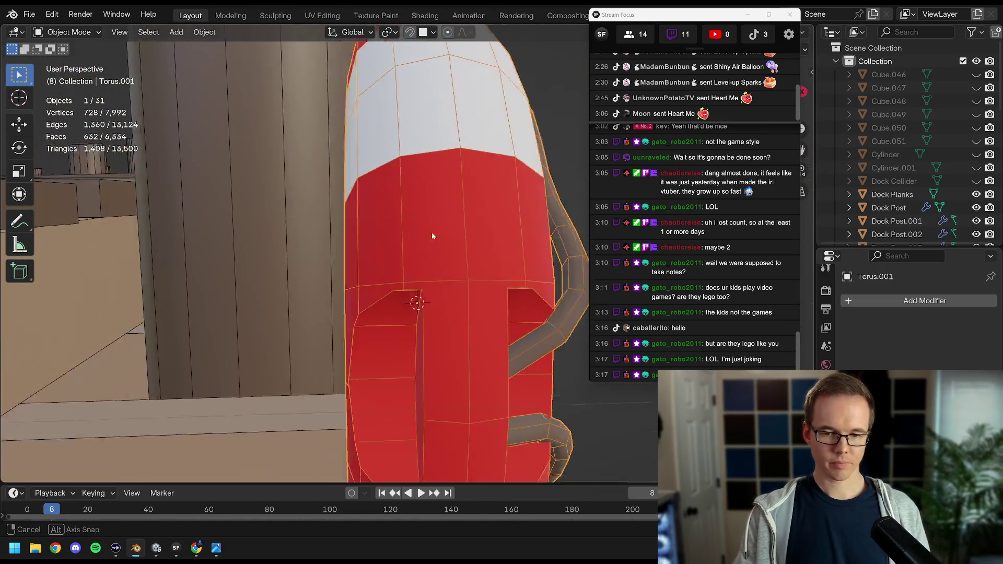
pyautogui.scroll(-3)
pyautogui.hotkey('alt', 'a')
pyautogui.moveTo(370, 239); pyautogui.dragTo(456, 277)
pyautogui.hotkey('ctrl', 's')
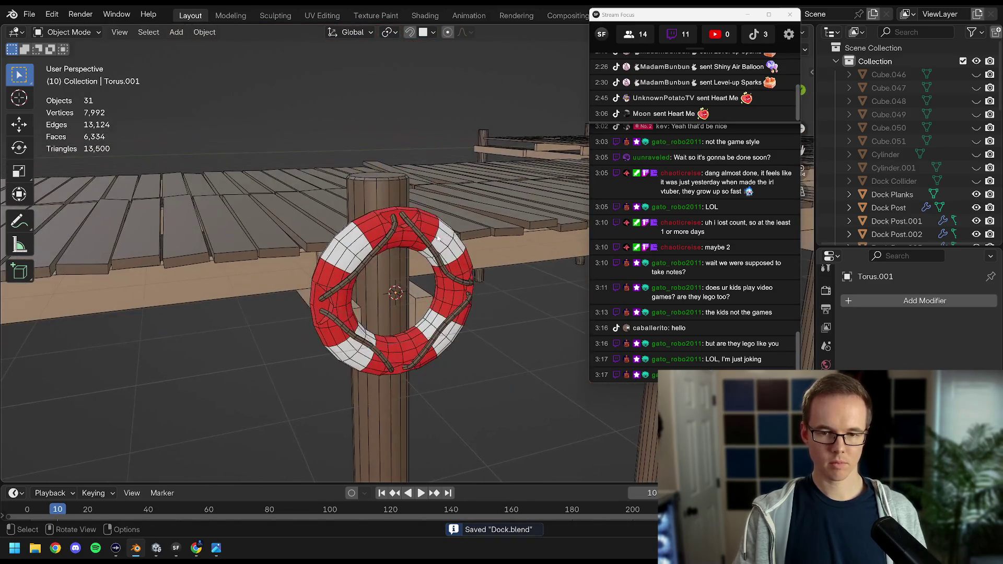
# Rename the life ring object from Torus.001 to 'Life Preserve' in Object Properties.
pyautogui.click(456, 277)
pyautogui.click(826, 509)
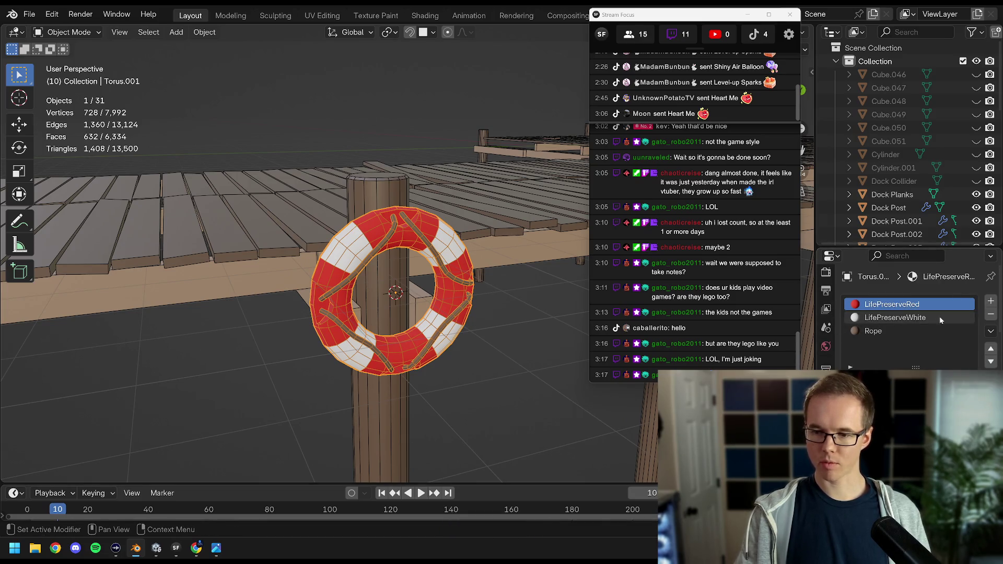
pyautogui.click(825, 385)
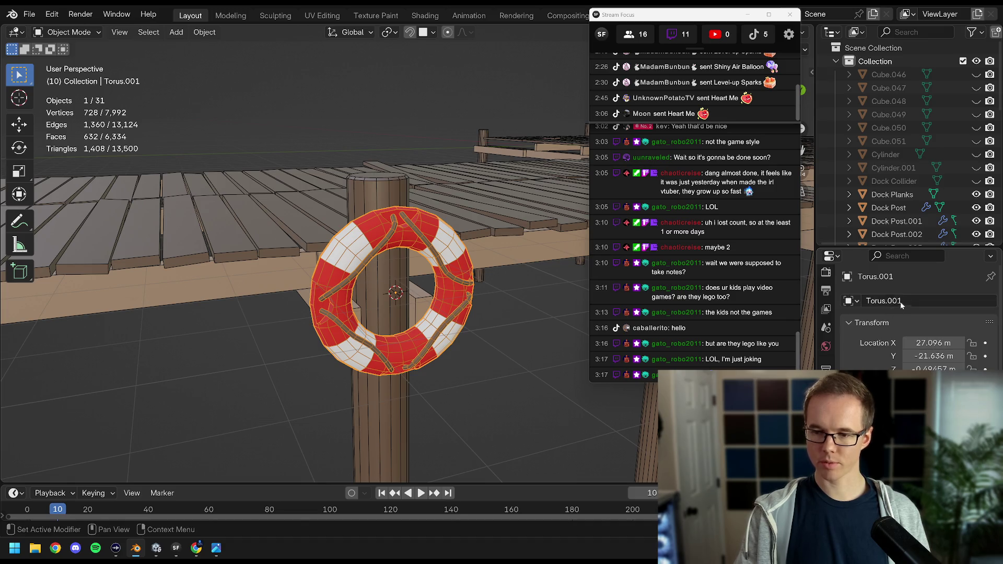
pyautogui.click(919, 301)
pyautogui.write('K')
pyautogui.press('BackSpace')
pyautogui.write('Life')
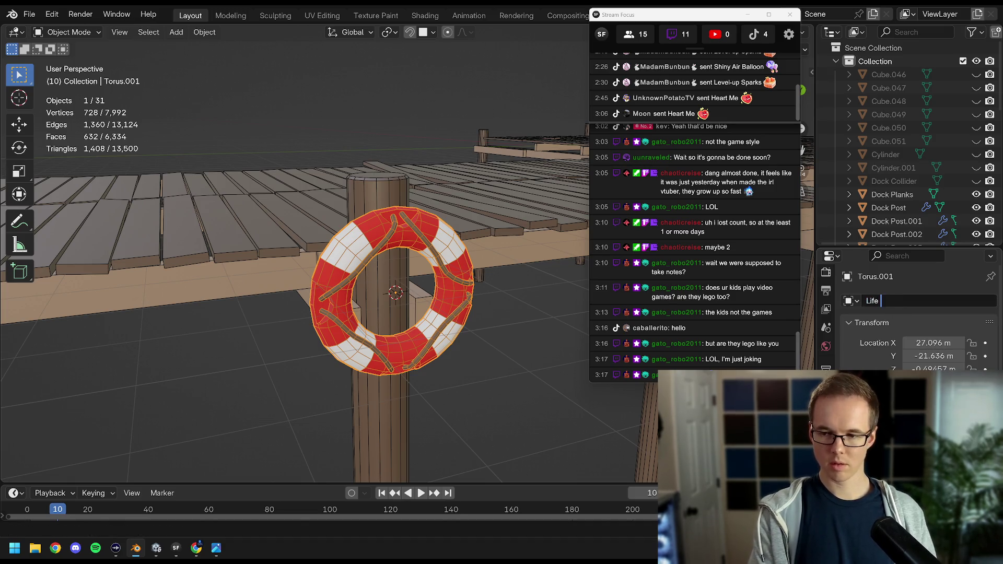
pyautogui.press('BackSpace')
pyautogui.press('BackSpace')
pyautogui.write('erve')
pyautogui.press('Return')
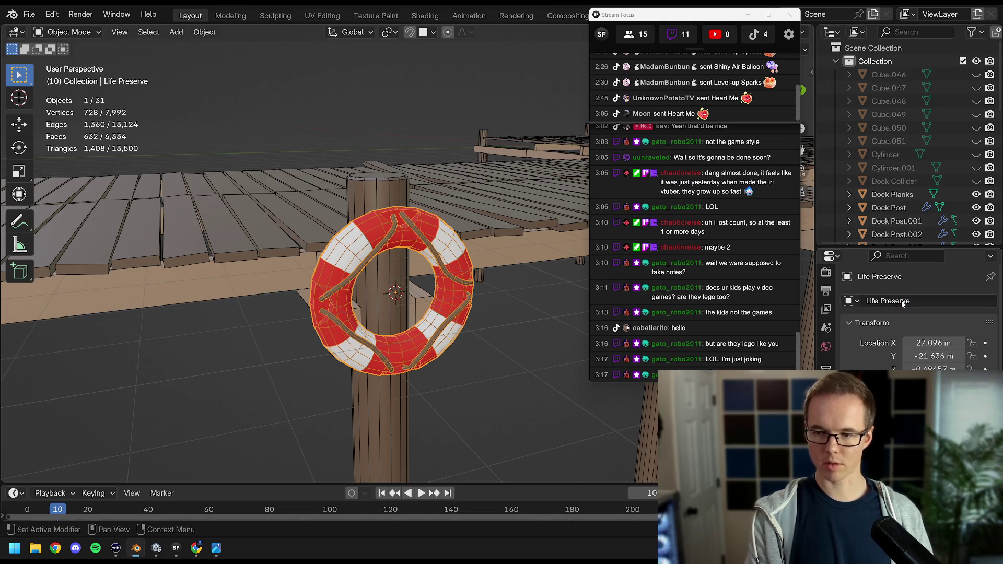
# Save Dock.blend and clear the scene selection.
pyautogui.hotkey('ctrl', 's')
pyautogui.moveTo(409, 154); pyautogui.dragTo(410, 173)
pyautogui.press('a')
pyautogui.hotkey('alt', 'a')
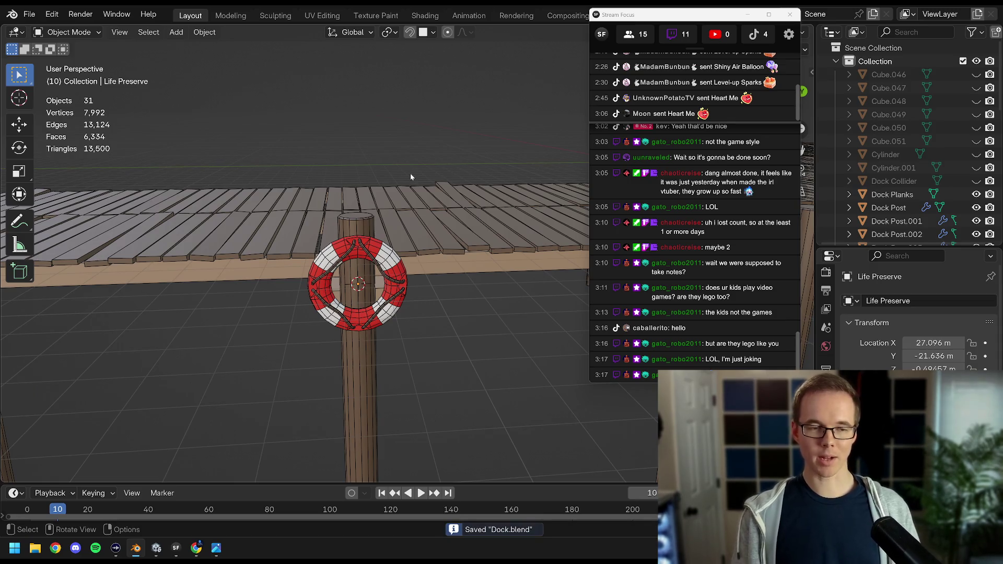
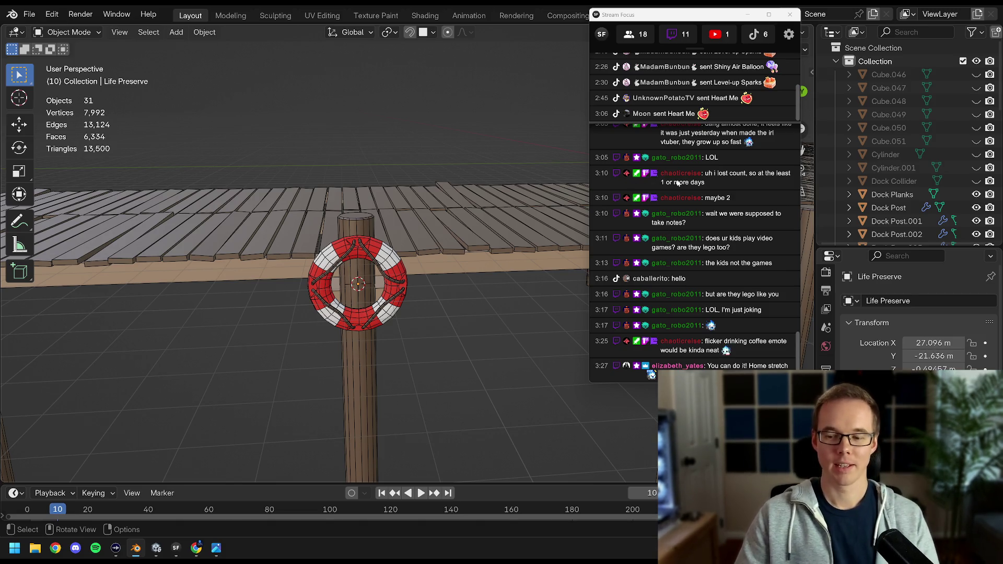
# Orbit and zoom around the life preserver and dock post to inspect the scene.
pyautogui.click(670, 19)
pyautogui.moveTo(671, 19); pyautogui.dragTo(871, 10)
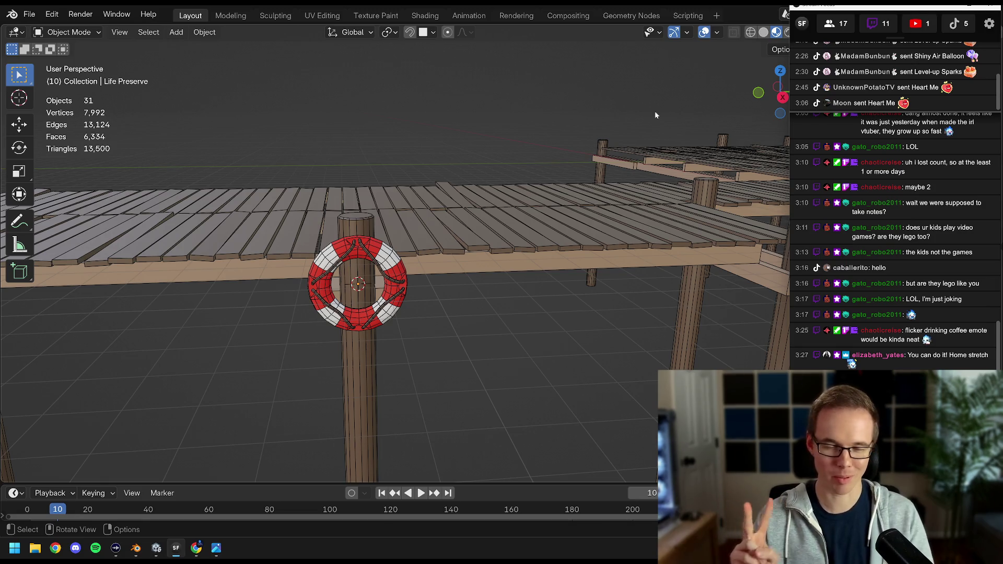
pyautogui.moveTo(503, 233); pyautogui.dragTo(398, 271)
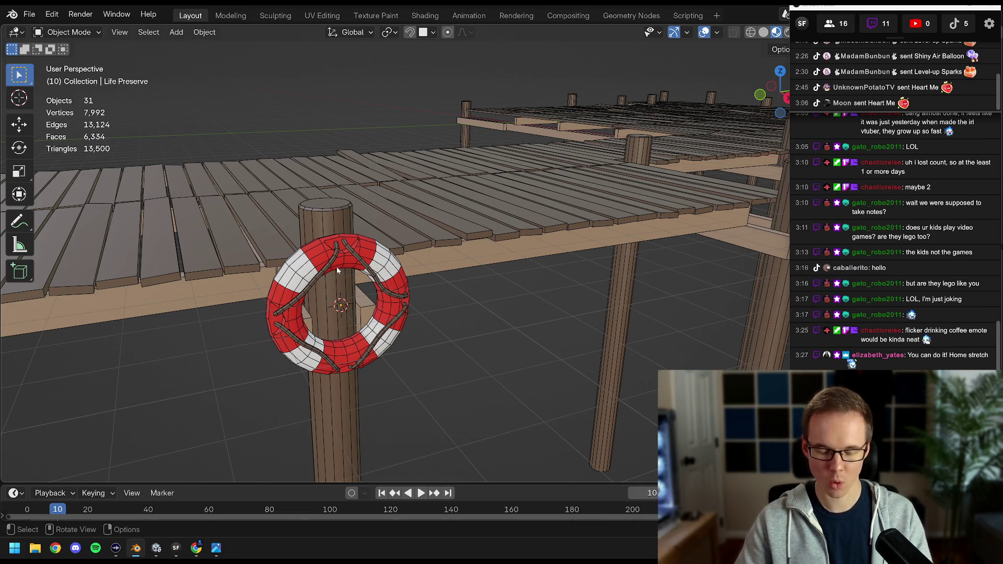
pyautogui.scroll(3)
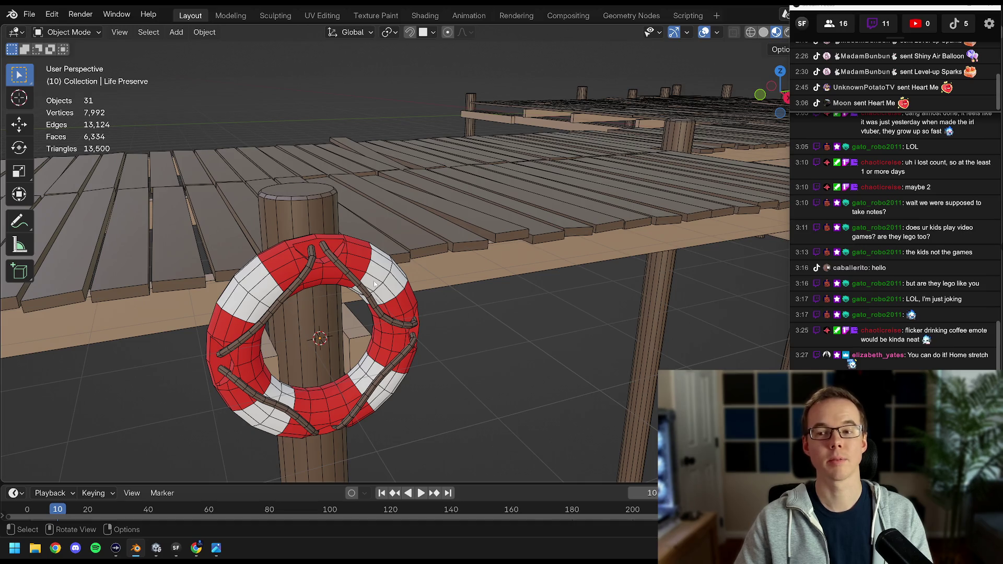
pyautogui.moveTo(467, 265); pyautogui.dragTo(564, 256)
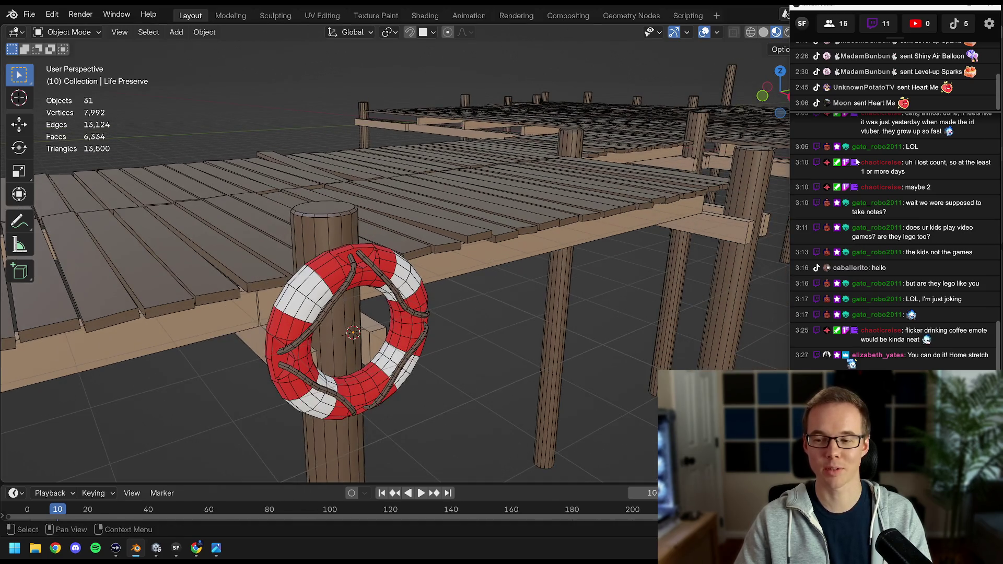
pyautogui.click(909, 213)
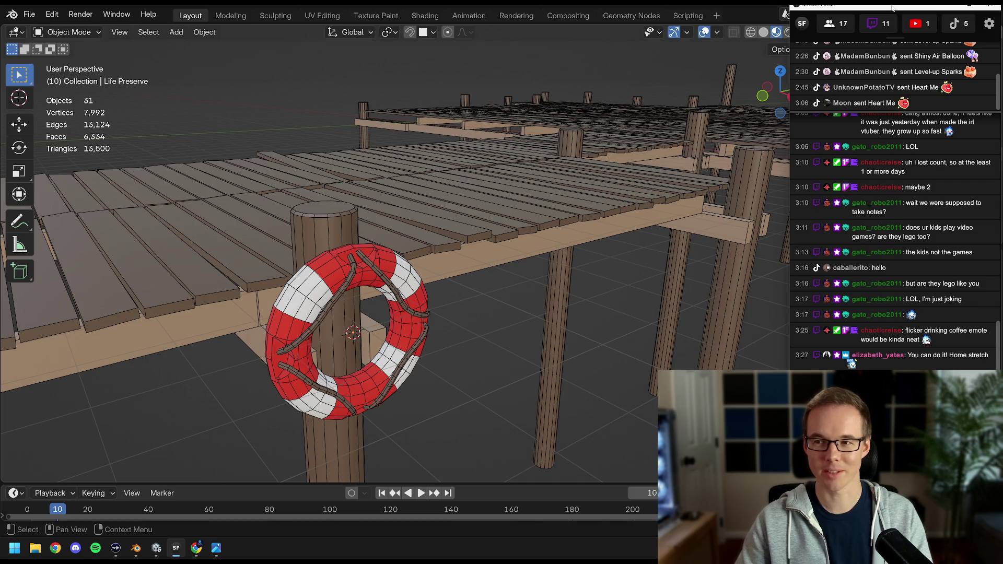
pyautogui.moveTo(892, 8); pyautogui.dragTo(894, 9)
pyautogui.moveTo(537, 222); pyautogui.dragTo(505, 262)
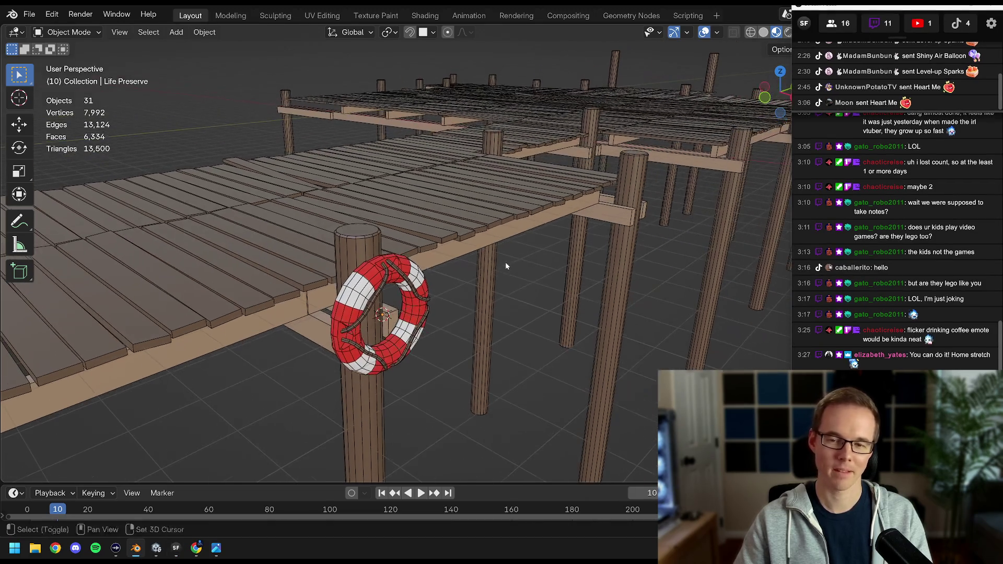
# Try Rendered shading and toggle the viewport overlays off and back on.
pyautogui.press('z')
pyautogui.click(710, 34)
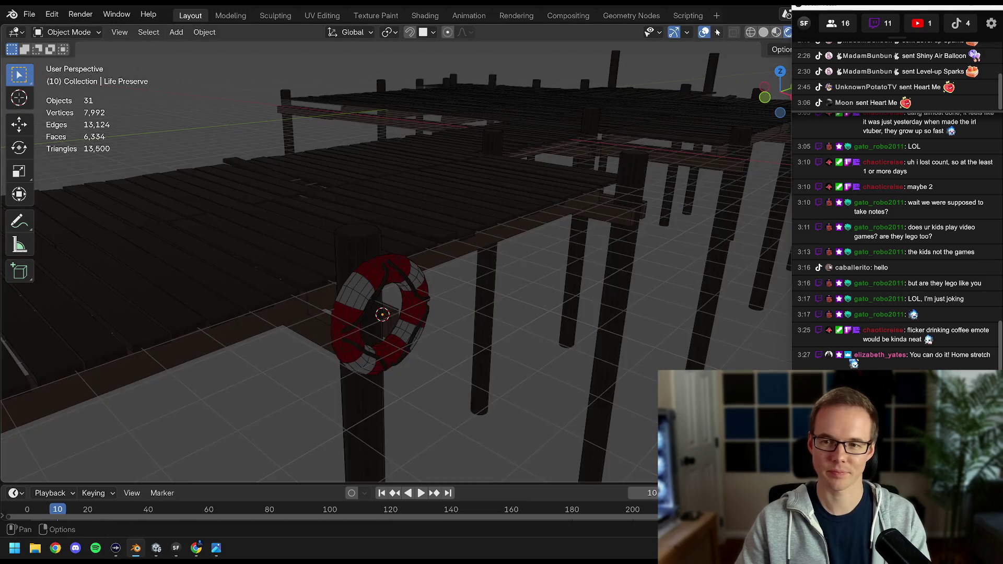
pyautogui.click(717, 32)
pyautogui.click(704, 34)
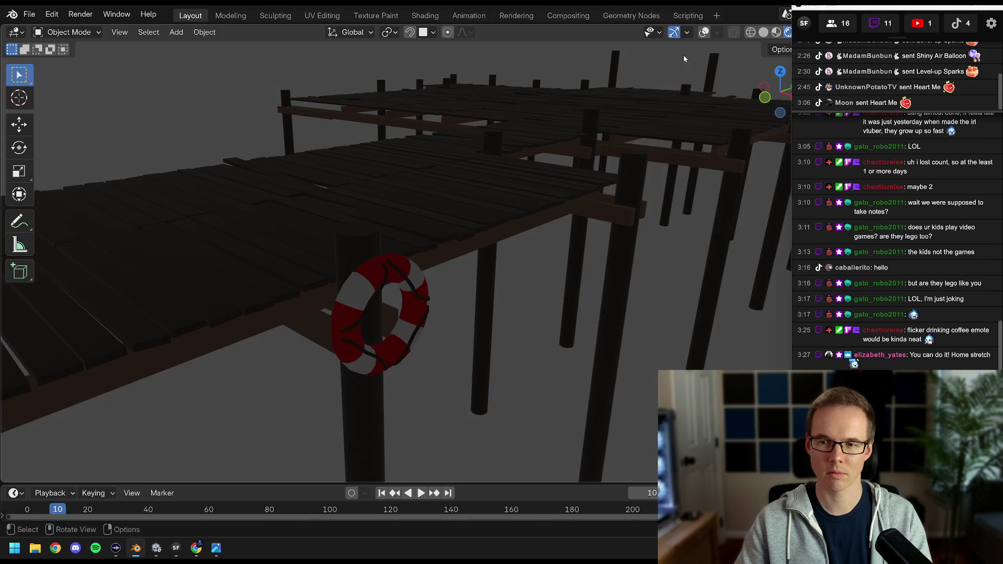
pyautogui.click(704, 32)
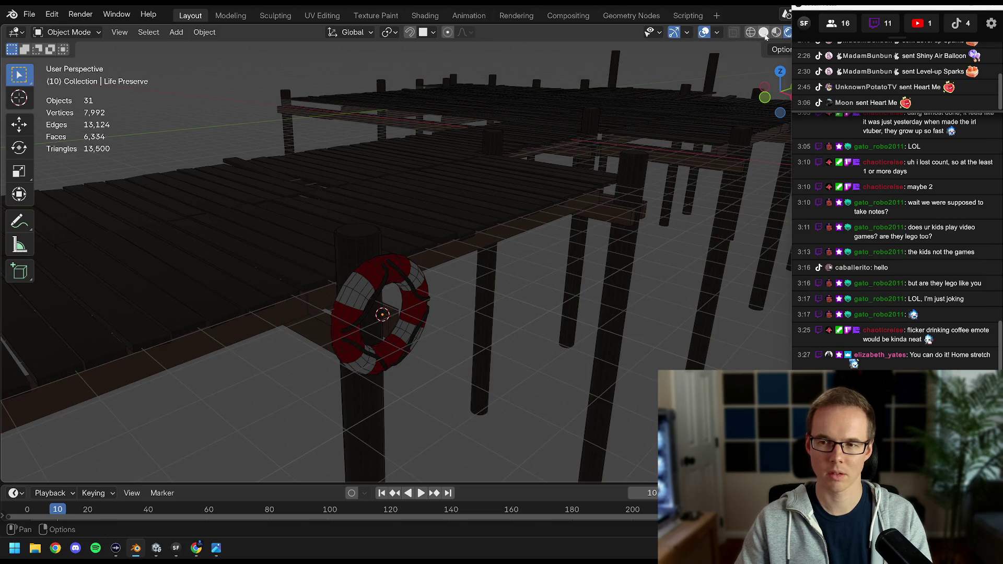
# Switch to Material Preview shading, turn off the Wireframe overlay, and show the sidebar.
pyautogui.moveTo(814, 5); pyautogui.dragTo(815, 53)
pyautogui.click(776, 32)
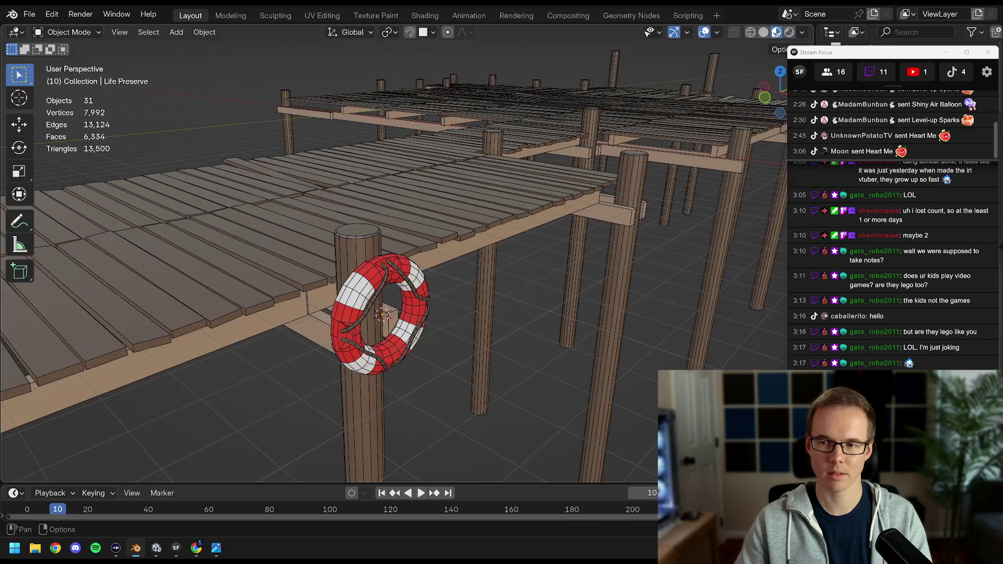
pyautogui.click(716, 33)
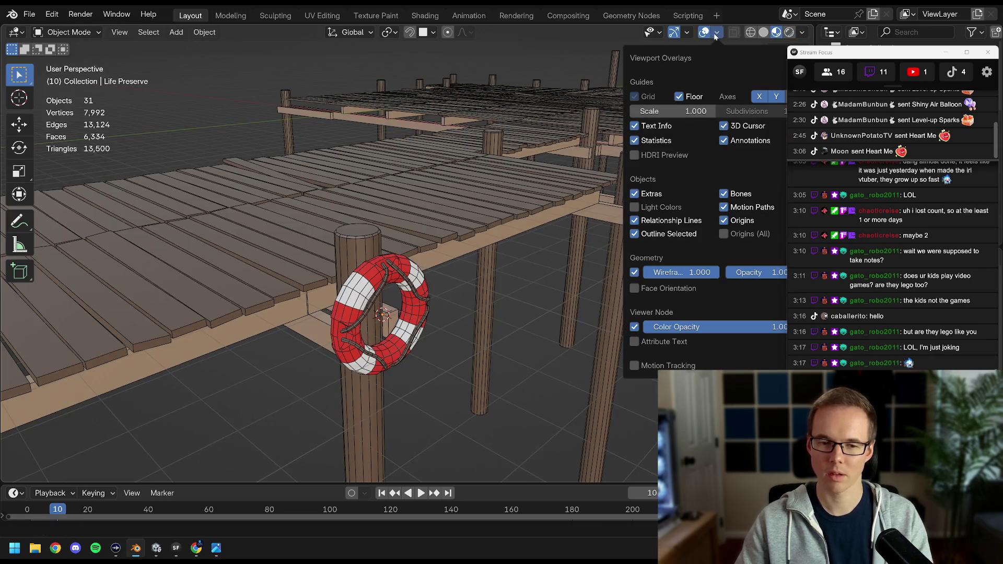
pyautogui.click(716, 33)
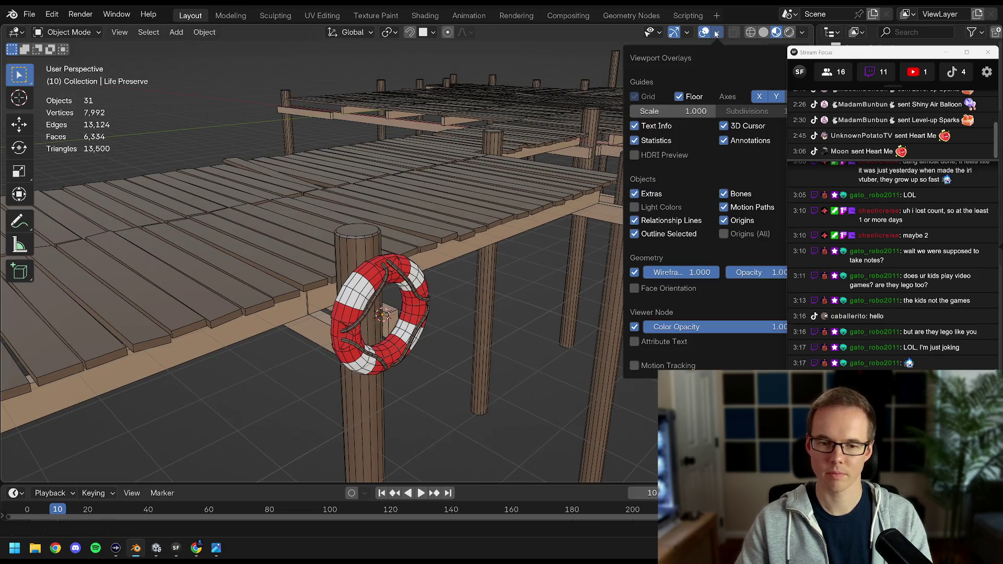
pyautogui.click(634, 272)
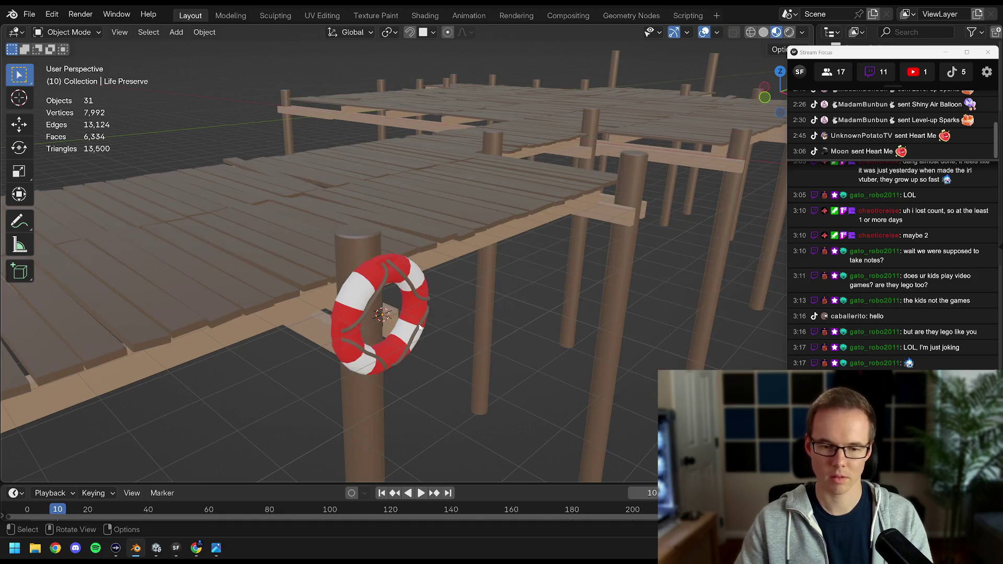
pyautogui.press('n')
pyautogui.press('n')
pyautogui.moveTo(442, 314); pyautogui.dragTo(450, 270)
# Snap the 3D cursor to the dock post's top face, deselect, and save the file.
pyautogui.click(373, 250)
pyautogui.press('Tab')
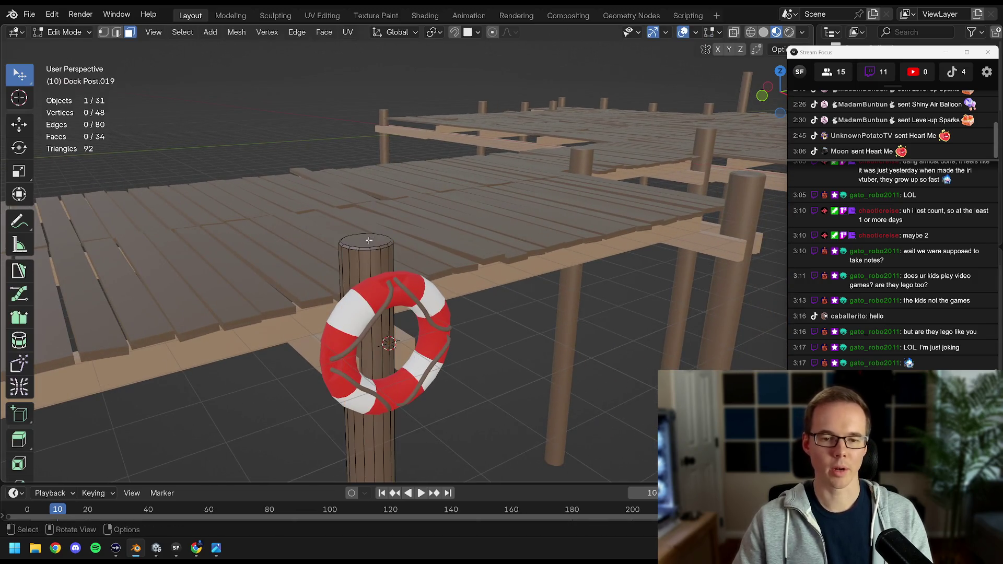
pyautogui.click(367, 239)
pyautogui.hotkey('shift', 's')
pyautogui.click(391, 327)
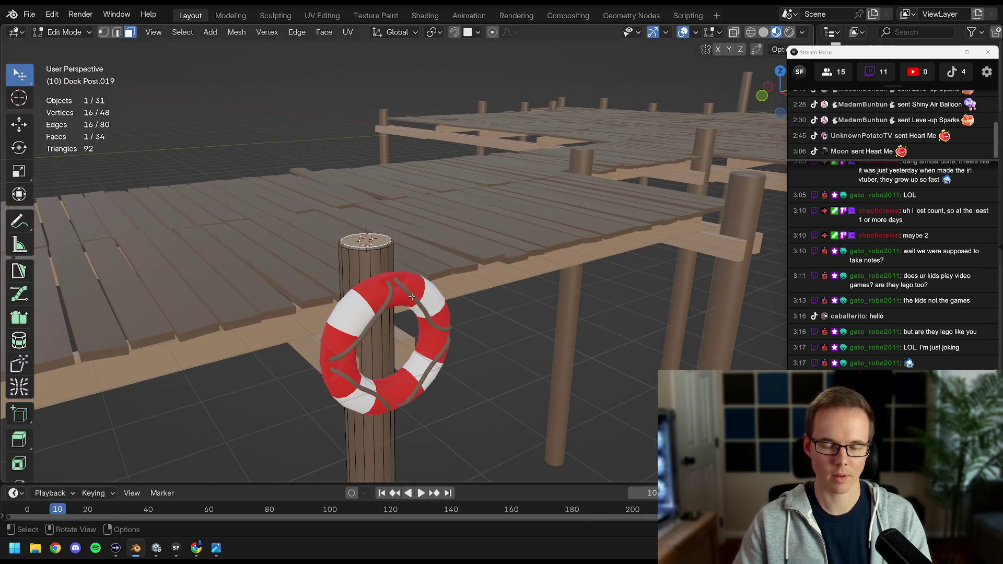
pyautogui.press('Tab')
pyautogui.moveTo(427, 277); pyautogui.dragTo(439, 287)
pyautogui.hotkey('alt', 'a')
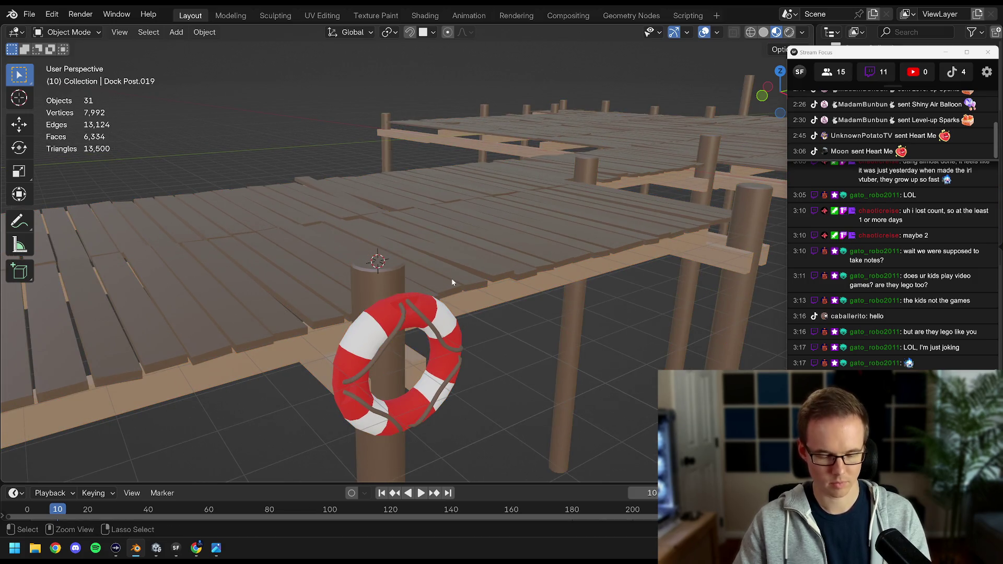
pyautogui.hotkey('ctrl', 's')
# Add a Bézier curve at the 3D cursor on the post top.
pyautogui.hotkey('shift', 'a')
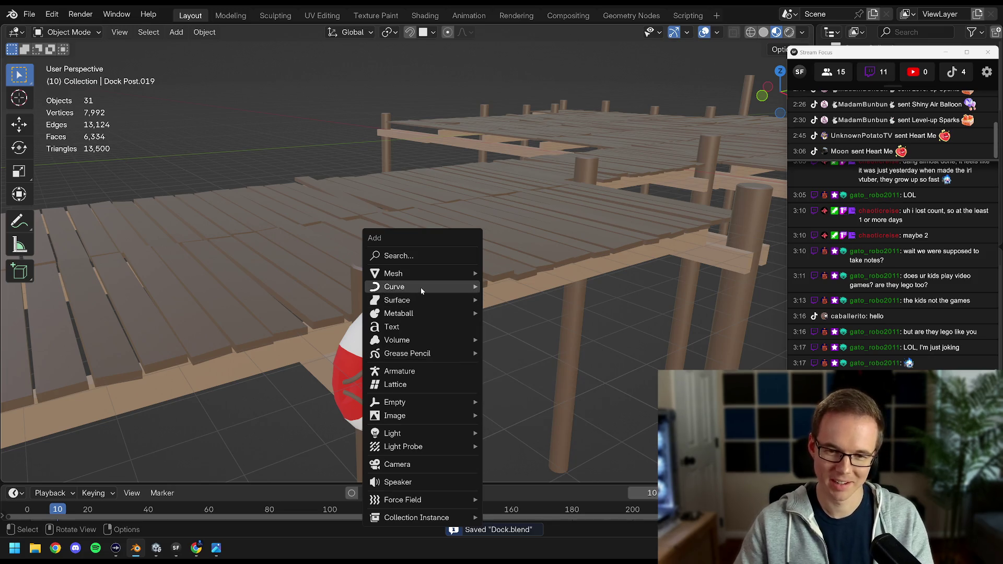
pyautogui.moveTo(421, 287)
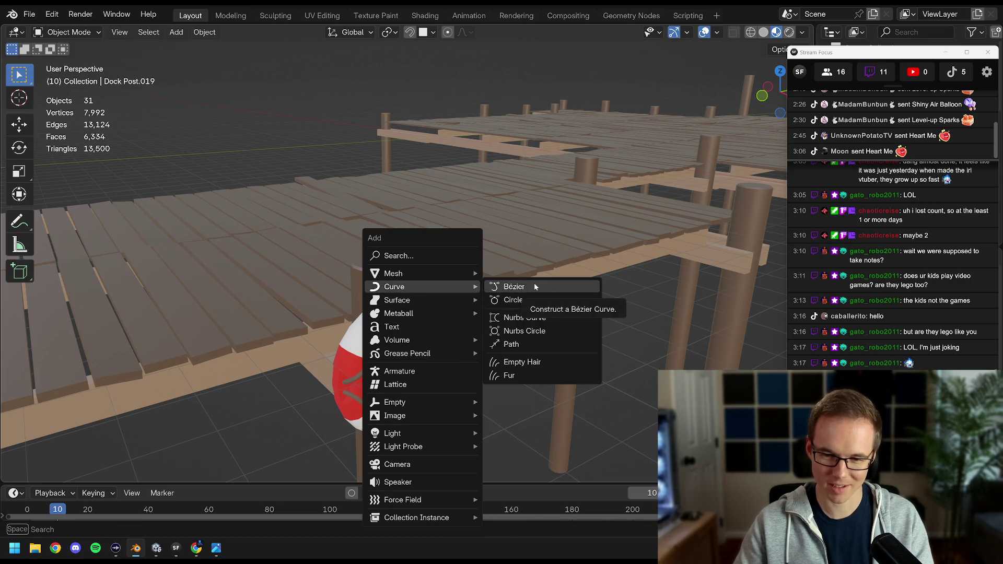
pyautogui.click(535, 285)
pyautogui.moveTo(535, 285); pyautogui.dragTo(600, 248)
pyautogui.moveTo(877, 63); pyautogui.dragTo(694, 32)
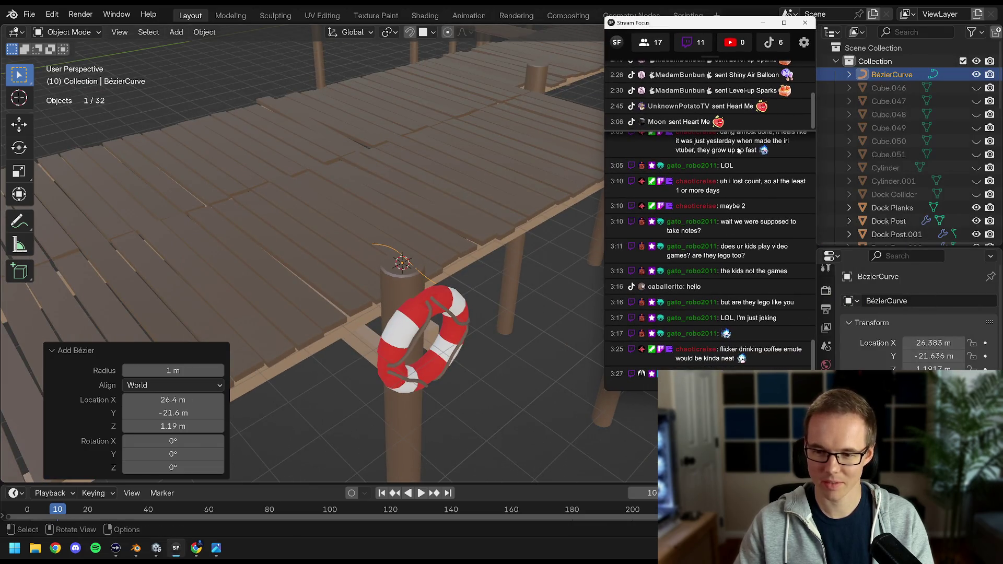
# Set the curve's Resolution Preview U to 6 in its data settings.
pyautogui.click(826, 458)
pyautogui.scroll(-3)
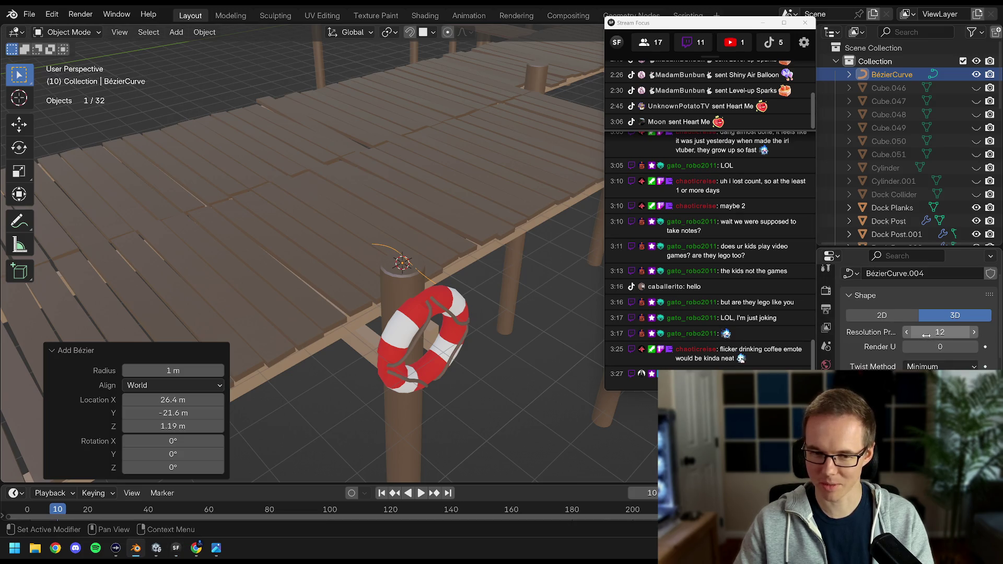
pyautogui.click(926, 335)
pyautogui.write('6')
pyautogui.press('Return')
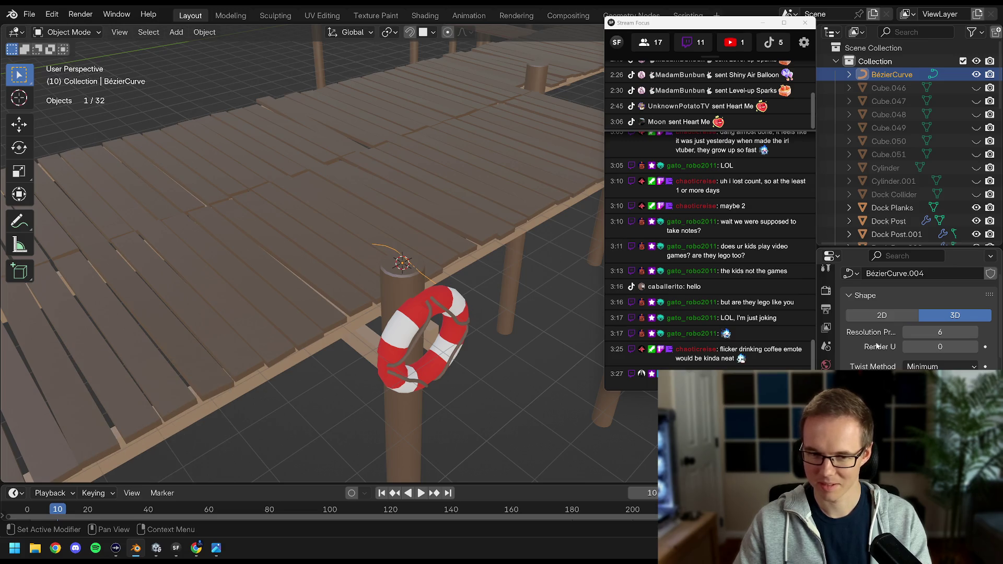
pyautogui.scroll(-3)
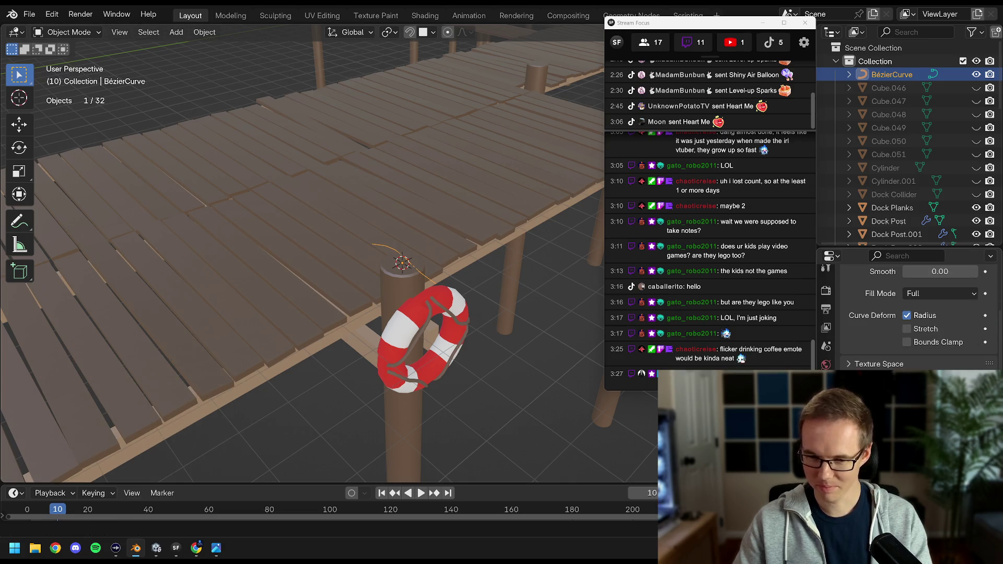
pyautogui.scroll(-3)
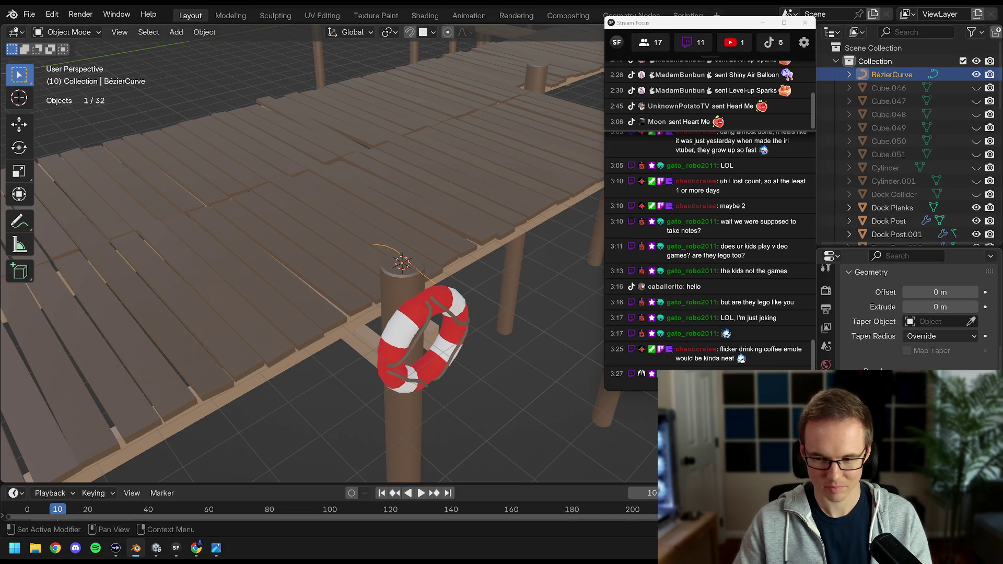
pyautogui.scroll(3)
# Assign the Rope material to the Bézier curve.
pyautogui.moveTo(451, 298); pyautogui.dragTo(414, 260)
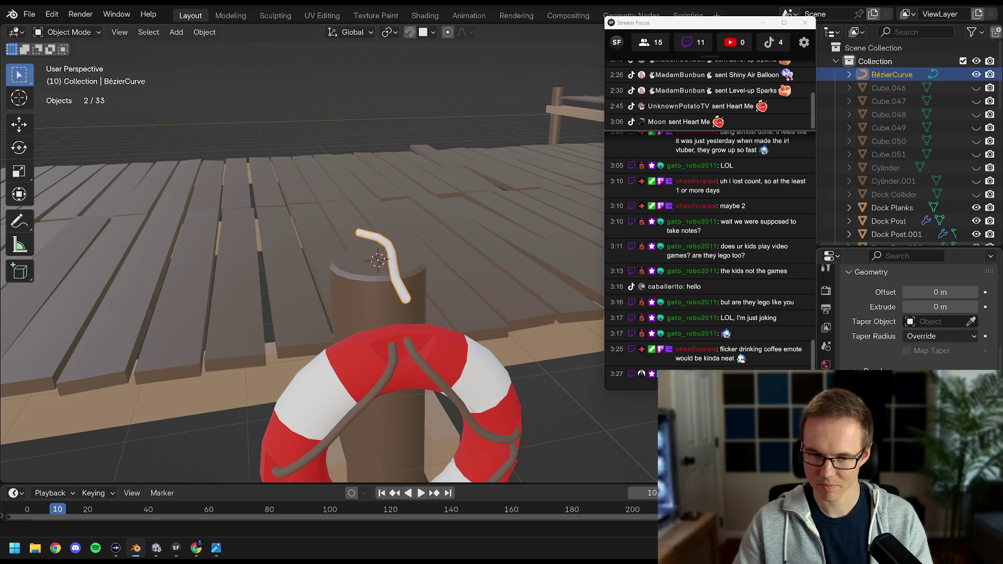
pyautogui.moveTo(359, 263); pyautogui.dragTo(469, 202)
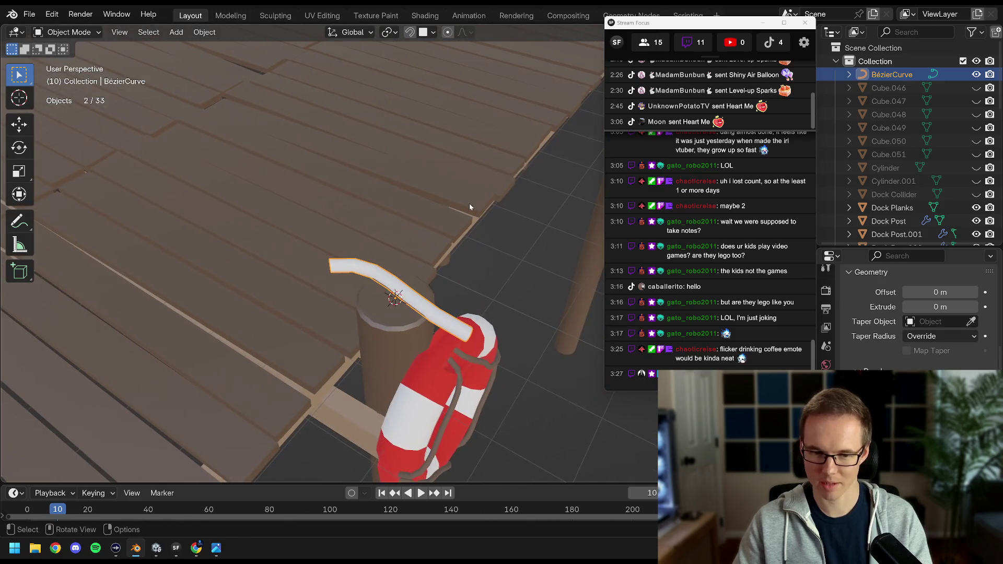
pyautogui.scroll(-3)
pyautogui.click(848, 357)
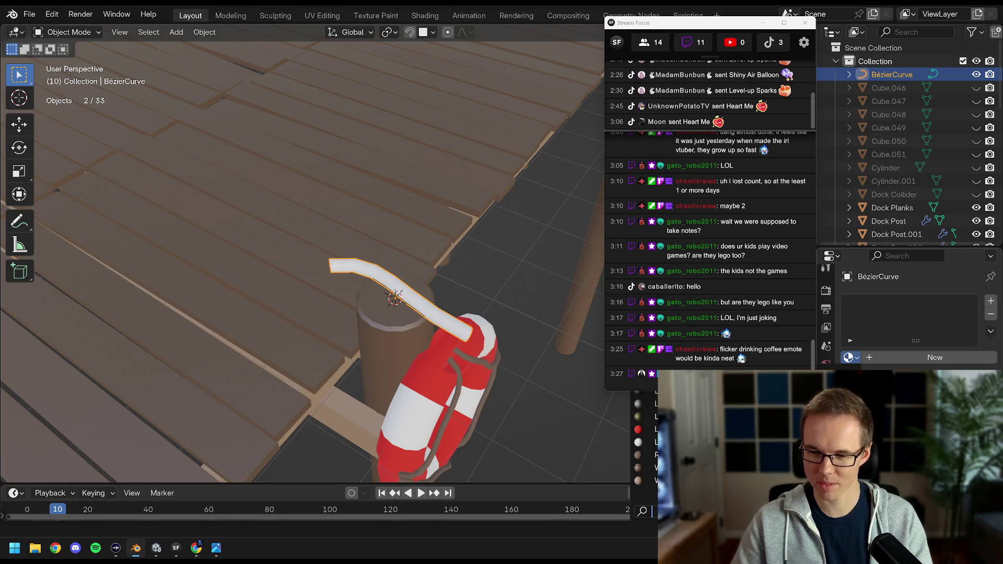
pyautogui.click(689, 455)
# Raise the Rope material's colour value to brighten the rope.
pyautogui.moveTo(454, 299); pyautogui.dragTo(397, 209)
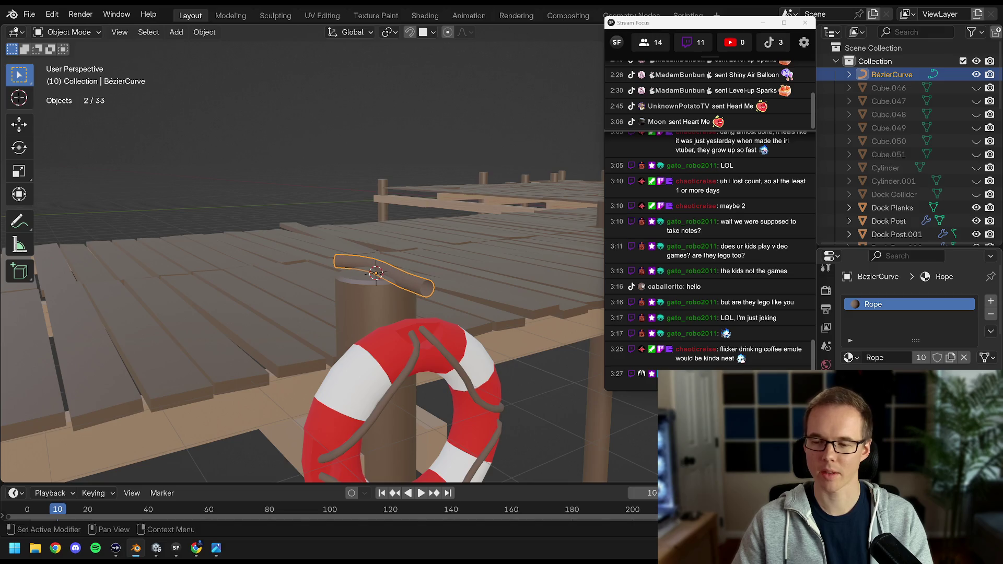
pyautogui.scroll(-3)
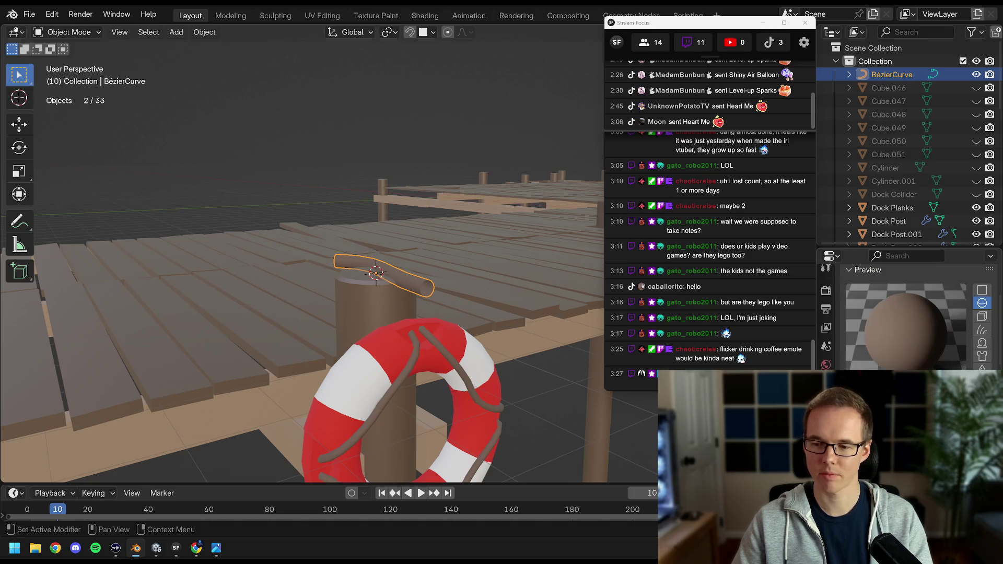
pyautogui.click(976, 292)
pyautogui.moveTo(967, 302); pyautogui.dragTo(967, 280)
# Move the rope curve and life preserver along Y to another dock post.
pyautogui.moveTo(454, 251); pyautogui.dragTo(456, 331)
pyautogui.press('KP_7')
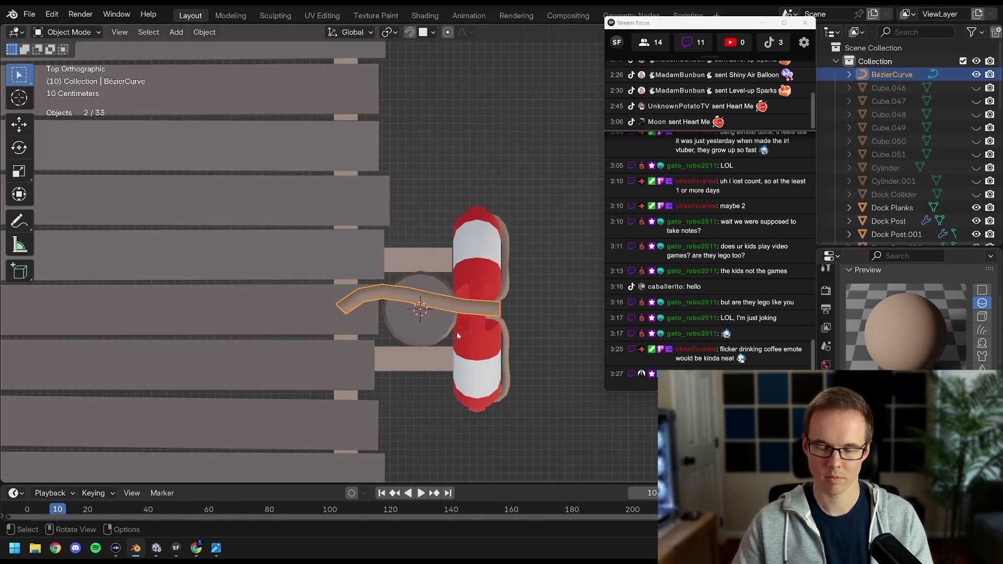
pyautogui.scroll(-3)
pyautogui.moveTo(458, 335); pyautogui.dragTo(334, 269)
pyautogui.press('g')
pyautogui.press('y')
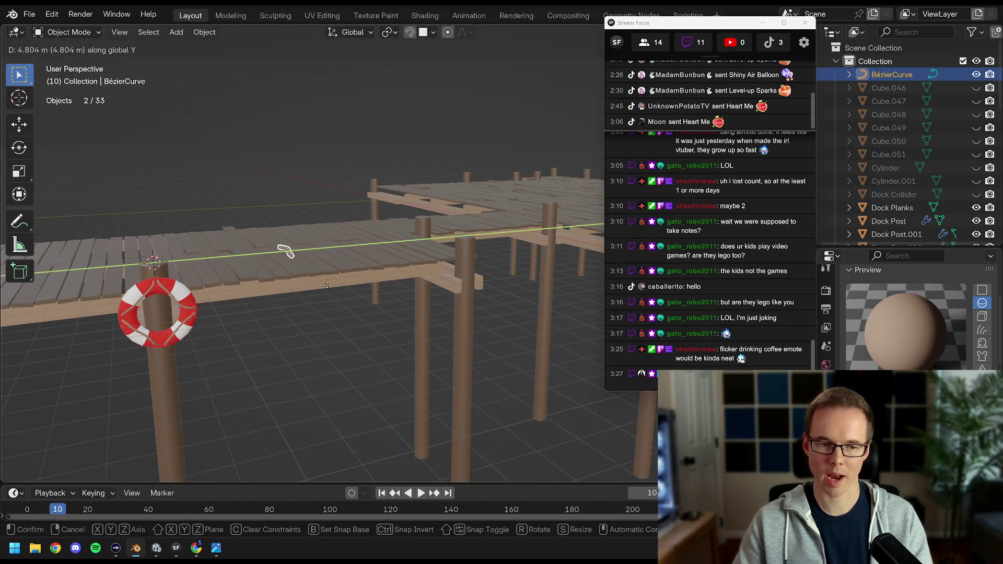
pyautogui.click(415, 298)
pyautogui.scroll(3)
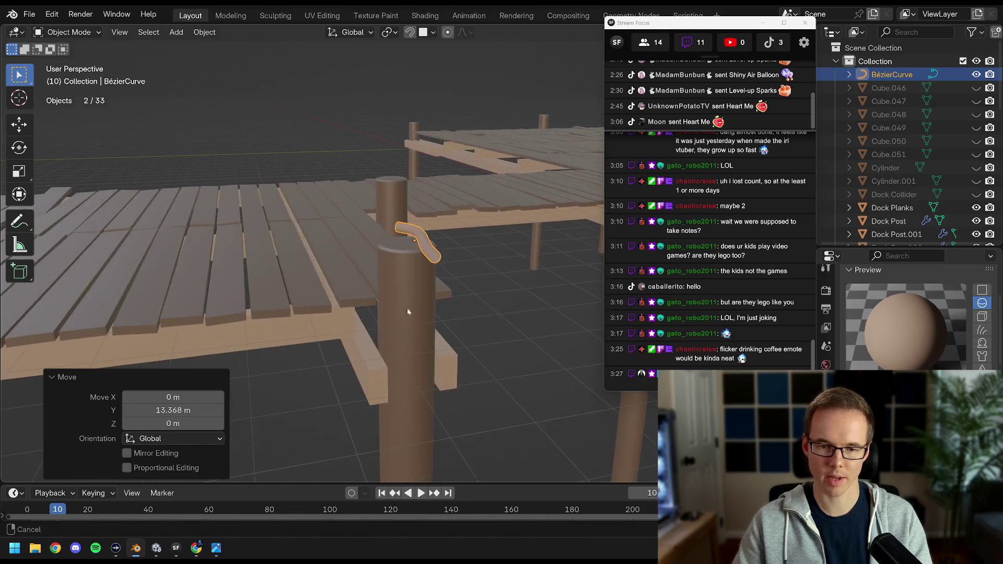
# In Edit Mode top view, drag one rope point right and the end point left and down.
pyautogui.moveTo(368, 312); pyautogui.dragTo(381, 284)
pyautogui.scroll(3)
pyautogui.moveTo(690, 24); pyautogui.dragTo(865, 7)
pyautogui.moveTo(425, 157); pyautogui.dragTo(426, 220)
pyautogui.press('Tab')
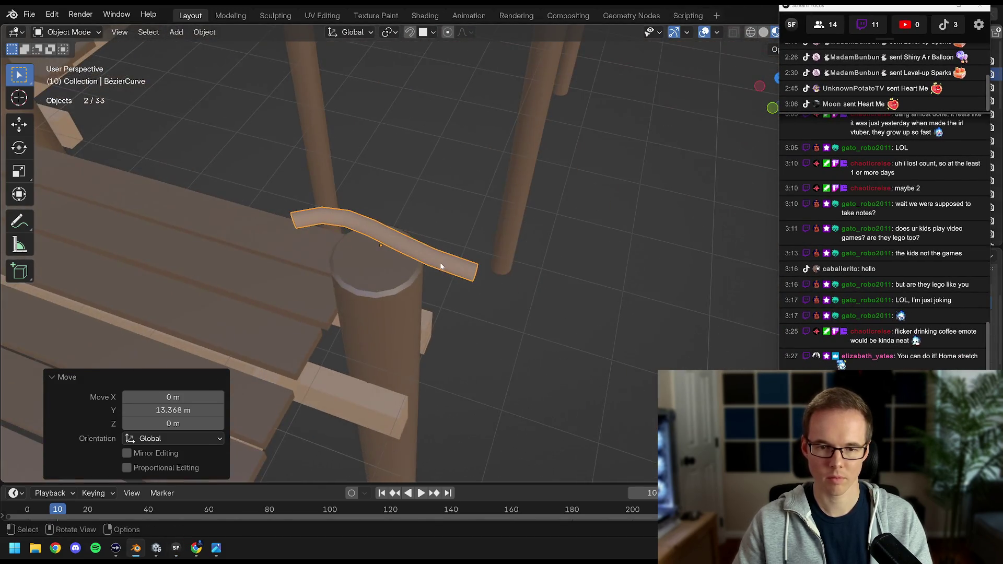
pyautogui.press('KP_7')
pyautogui.moveTo(294, 276); pyautogui.dragTo(335, 275)
pyautogui.moveTo(486, 276); pyautogui.dragTo(443, 287)
# Rotate the end point's handles around the post and reposition it, nudging along X.
pyautogui.press('r')
pyautogui.click(467, 320)
pyautogui.scroll(3)
pyautogui.press('g')
pyautogui.click(506, 271)
pyautogui.press('g')
pyautogui.press('x')
pyautogui.click(511, 269)
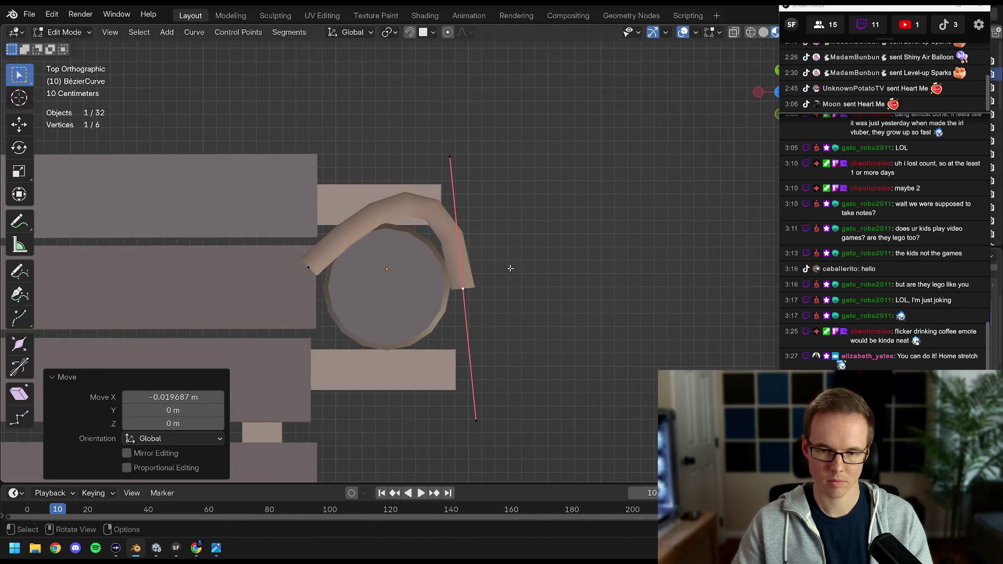
# Shorten, rotate, then lengthen that point's handles to smooth the arc.
pyautogui.press('s')
pyautogui.click(488, 253)
pyautogui.press('r')
pyautogui.click(518, 211)
pyautogui.press('s')
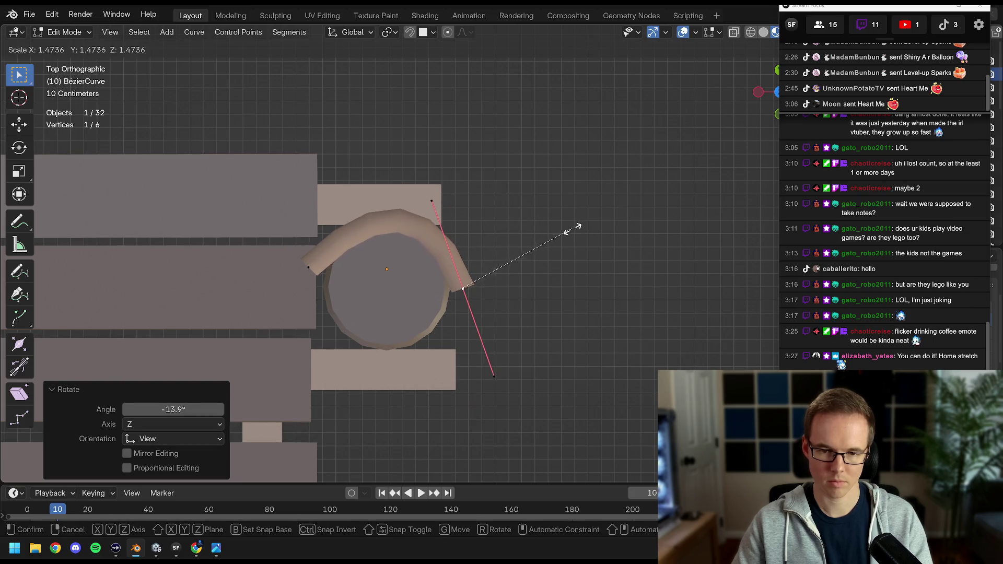
pyautogui.click(574, 229)
# Move the rope's left end point up around the post and recheck from top view.
pyautogui.click(313, 266)
pyautogui.press('g')
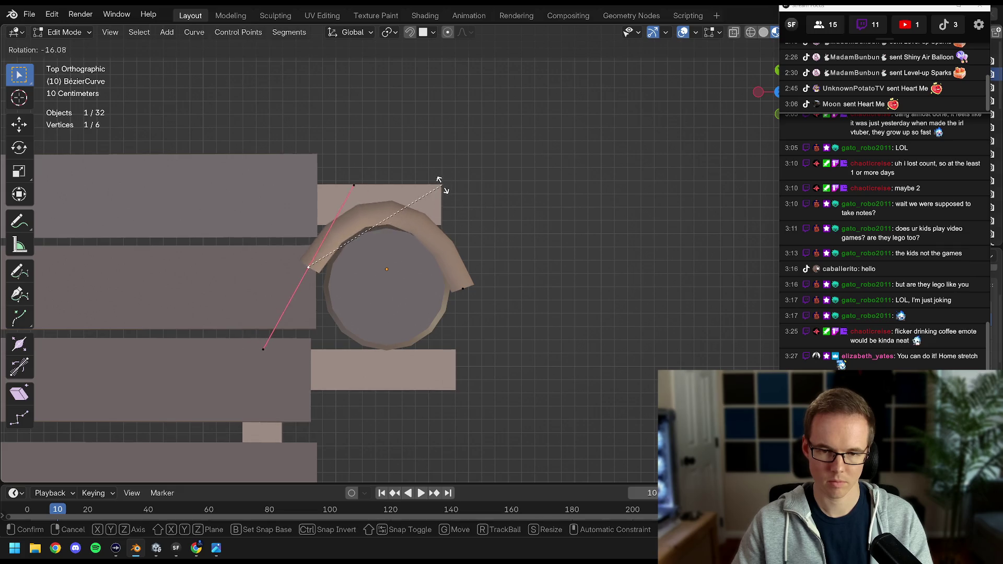
pyautogui.click(449, 188)
pyautogui.moveTo(450, 188); pyautogui.dragTo(475, 223)
pyautogui.press('KP_7')
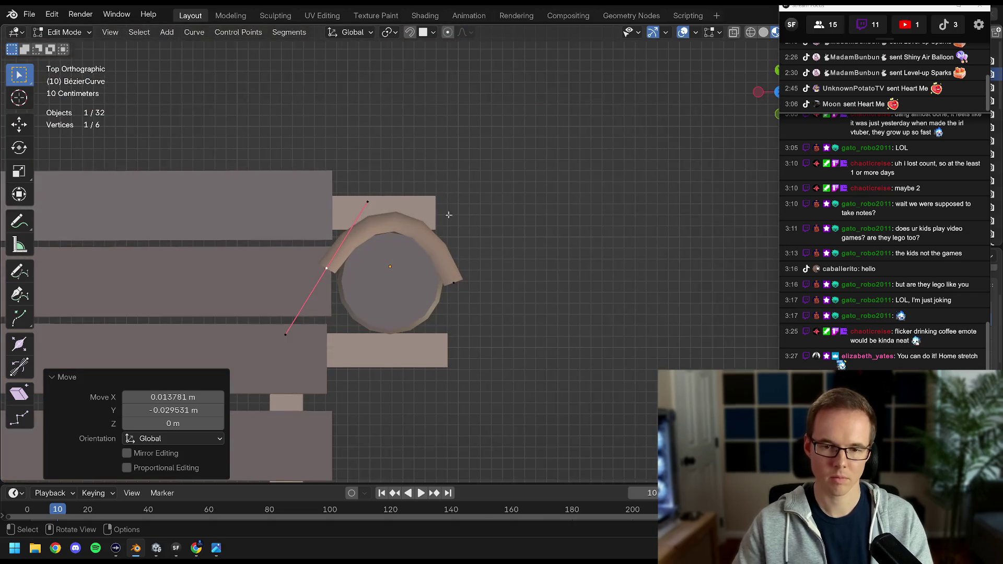
# Extrude the rope's right end, then undo the extra tail.
pyautogui.click(455, 281)
pyautogui.moveTo(454, 281); pyautogui.dragTo(466, 258)
pyautogui.press('e')
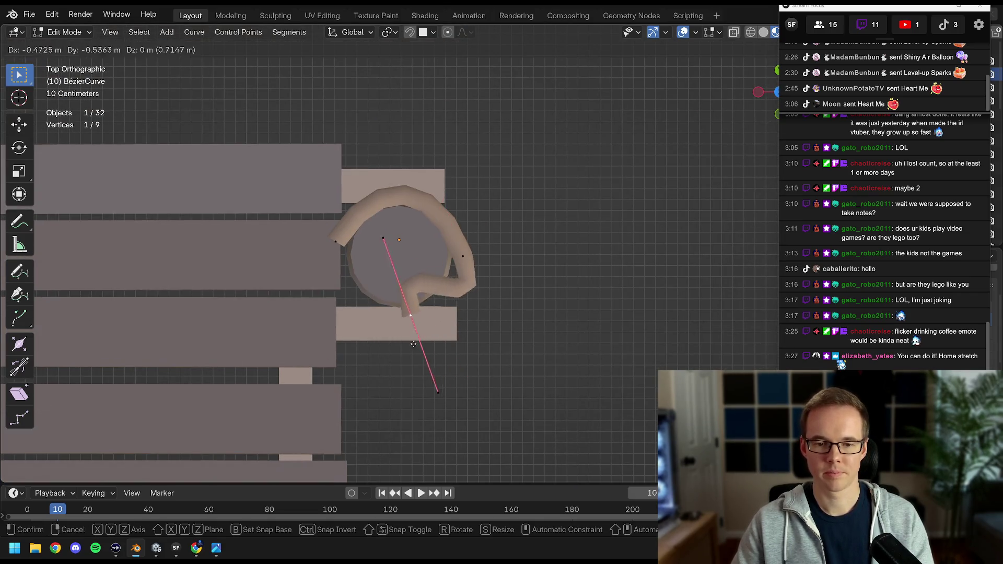
pyautogui.click(356, 325)
pyautogui.press('e')
pyautogui.press('Escape')
pyautogui.hotkey('ctrl', 'z')
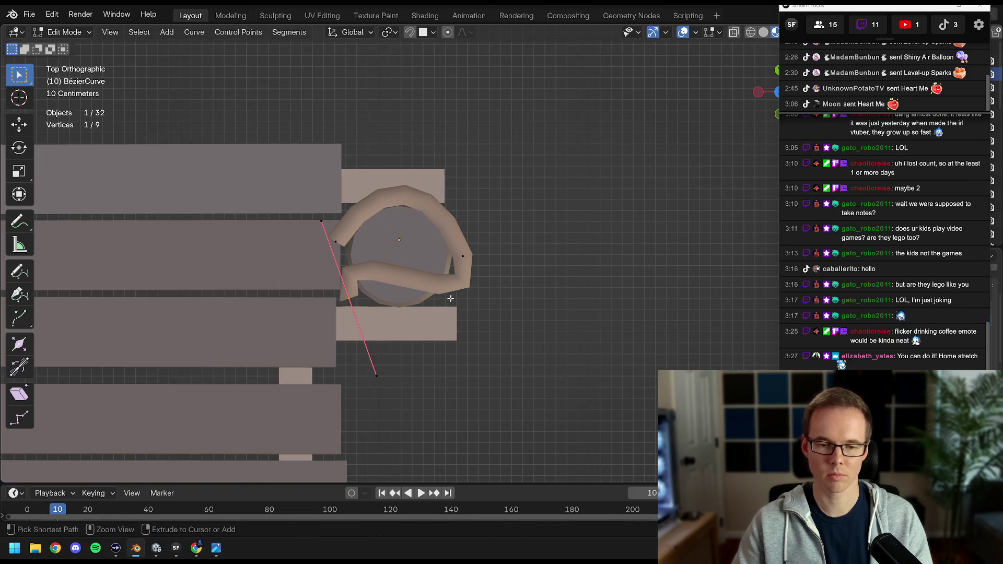
pyautogui.hotkey('ctrl', 'z')
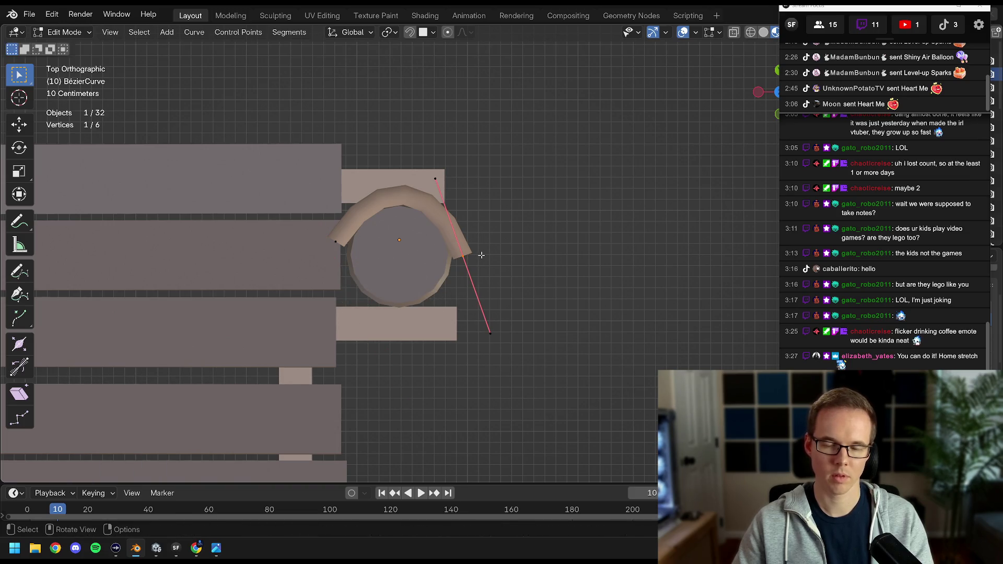
pyautogui.hotkey('shift', 'a')
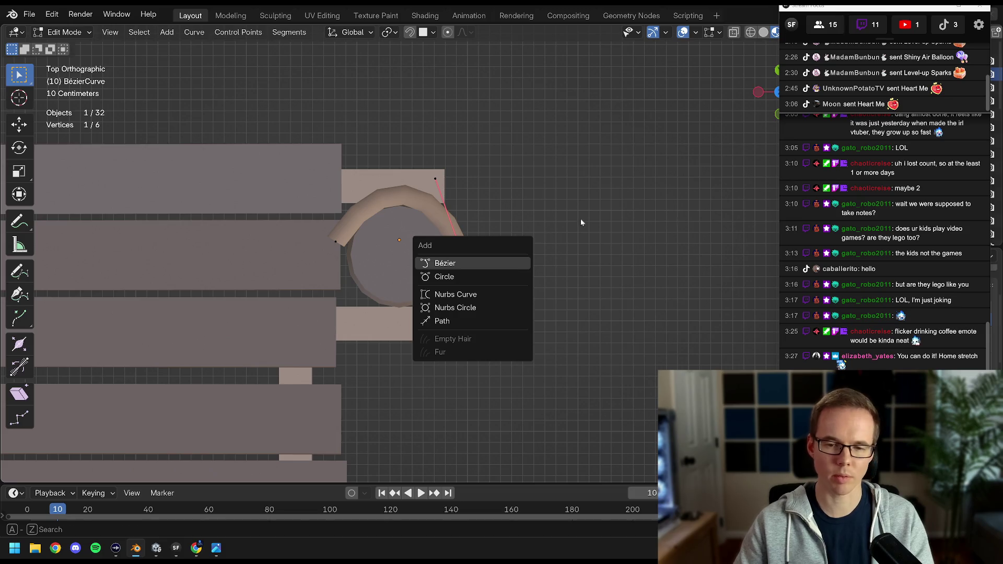
pyautogui.press('Escape')
pyautogui.press('Tab')
pyautogui.hotkey('shift', 'a')
pyautogui.moveTo(491, 226)
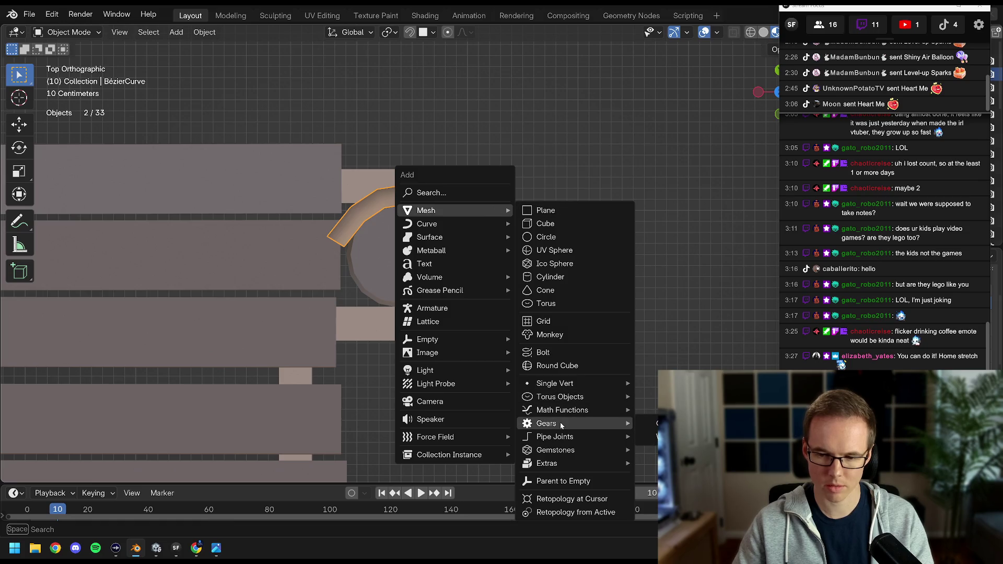
pyautogui.moveTo(557, 439)
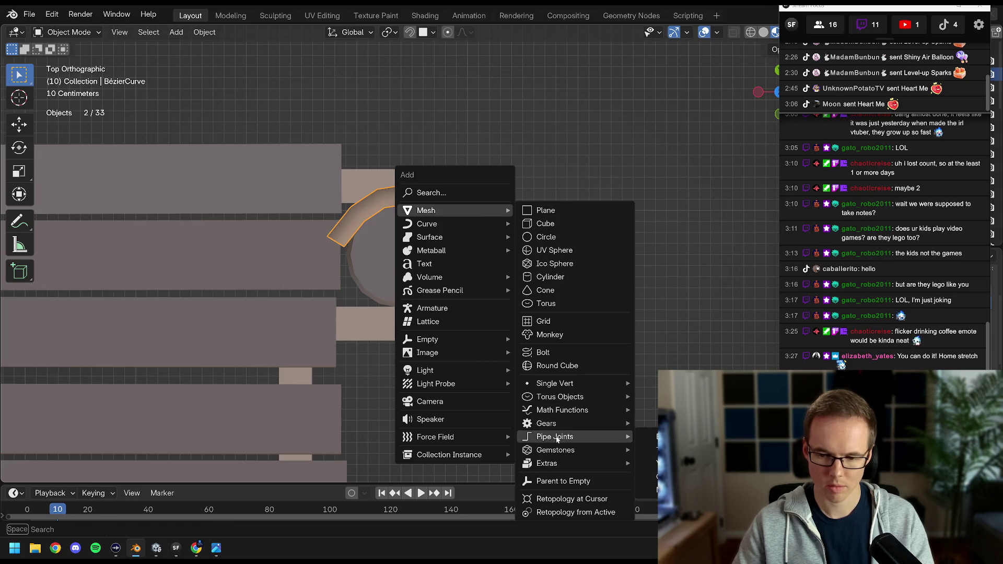
pyautogui.moveTo(569, 468)
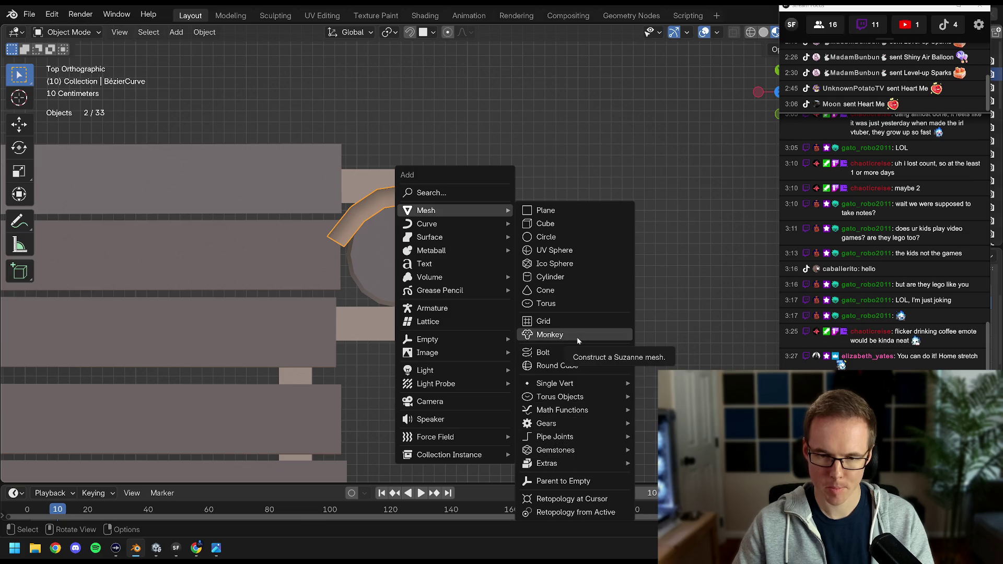
pyautogui.press('Escape')
pyautogui.hotkey('ctrl', 'j')
pyautogui.press('Tab')
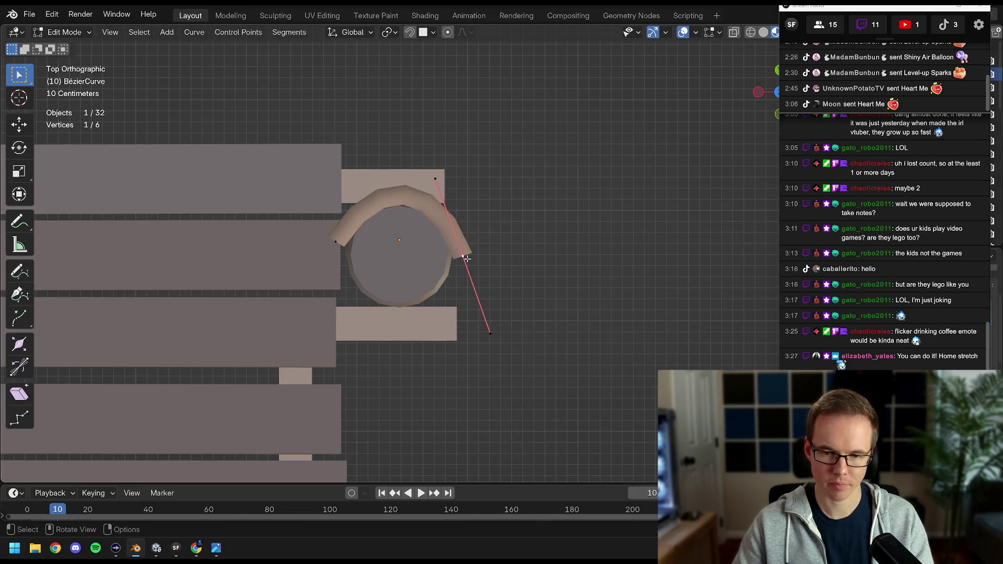
# Extrude a new rope point from the end around the post and rotate its handles.
pyautogui.moveTo(464, 257); pyautogui.dragTo(533, 208)
pyautogui.press('KP_7')
pyautogui.press('e')
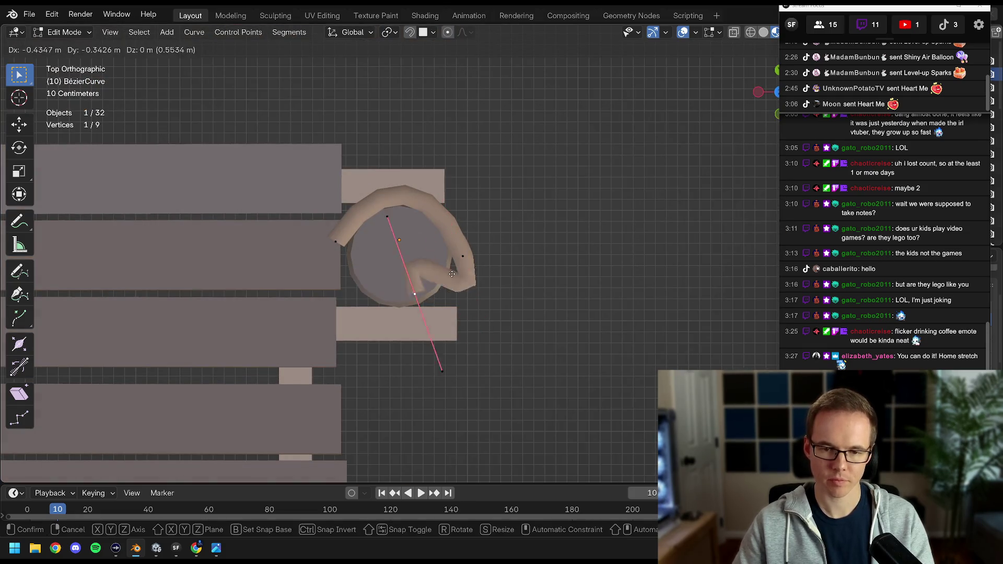
pyautogui.click(408, 263)
pyautogui.press('r')
pyautogui.click(293, 339)
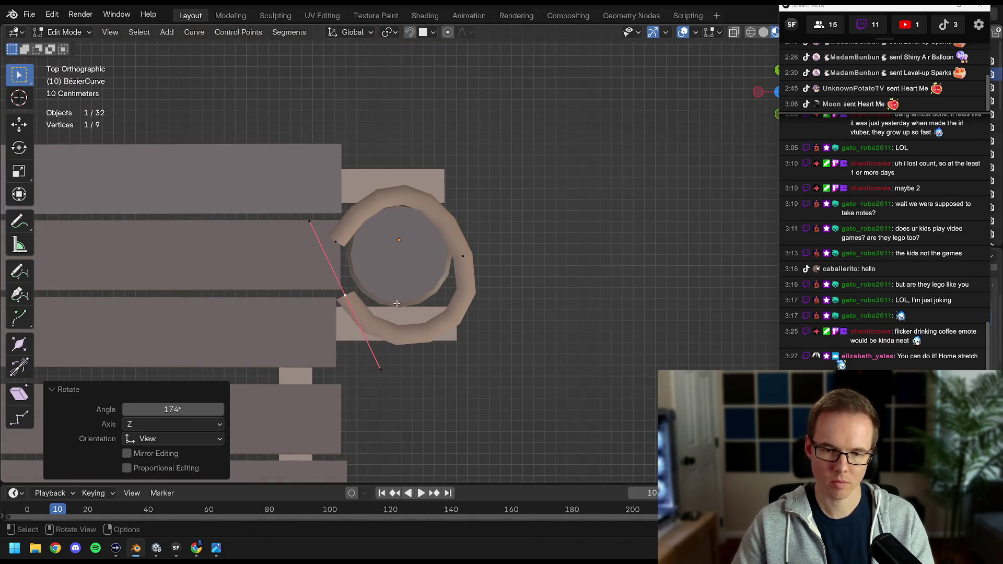
pyautogui.press('g')
pyautogui.click(384, 278)
# Refine the new point's position and handle rotation, then shorten its handles.
pyautogui.press('r')
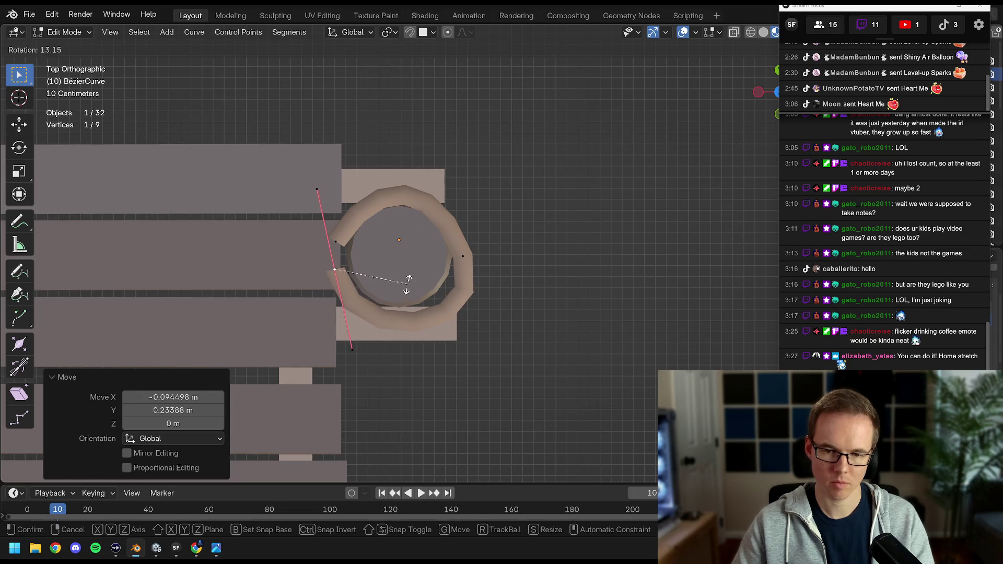
pyautogui.click(408, 284)
pyautogui.press('g')
pyautogui.click(505, 272)
pyautogui.press('r')
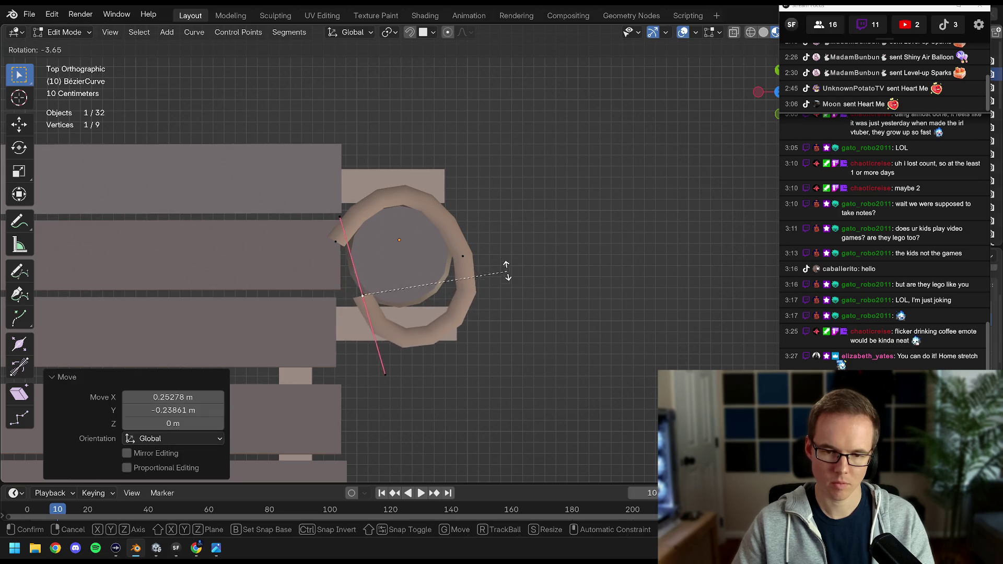
pyautogui.click(431, 152)
pyautogui.press('s')
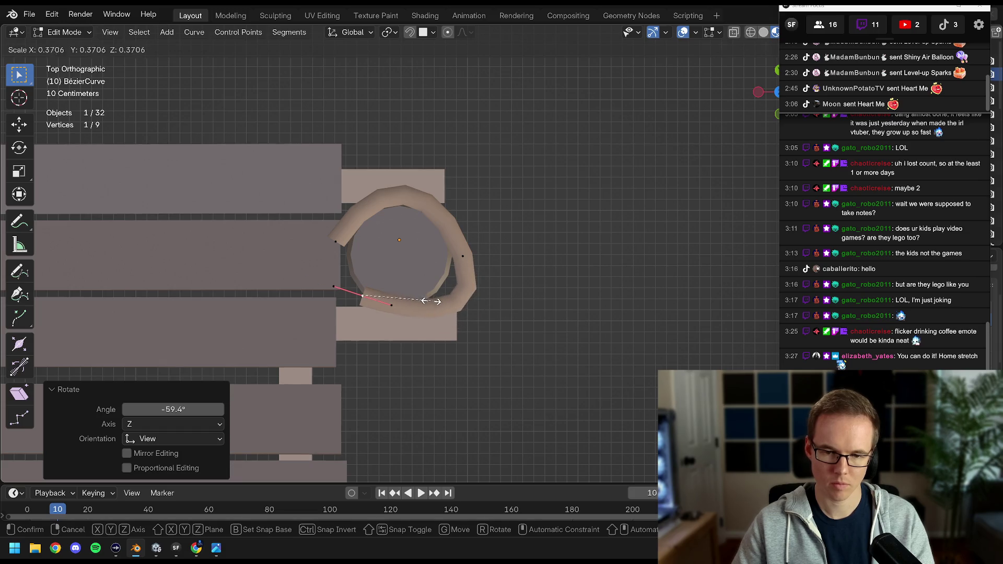
pyautogui.click(432, 301)
# Resize and adjust the handles of the point on the post's right side.
pyautogui.click(463, 257)
pyautogui.press('s')
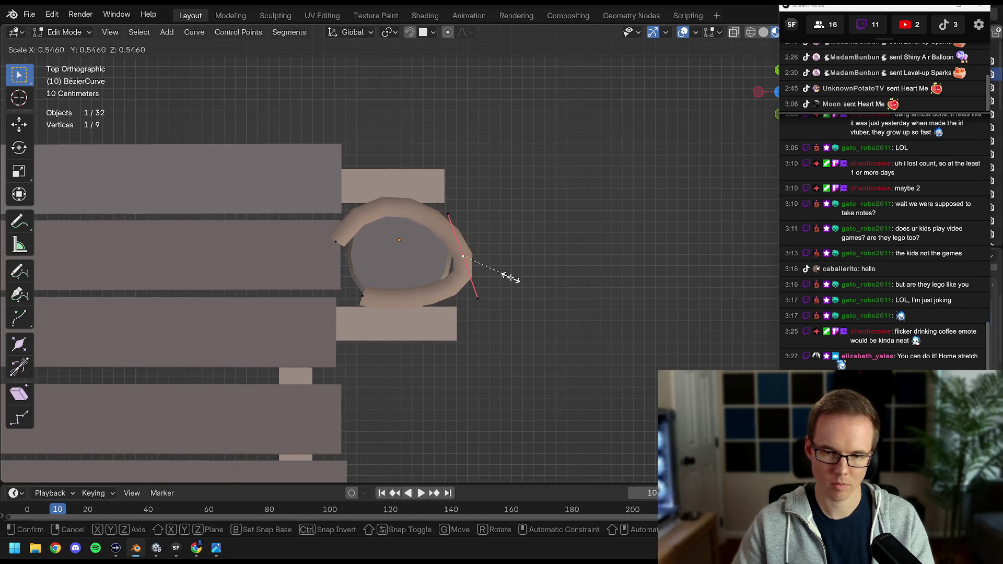
pyautogui.click(509, 277)
pyautogui.moveTo(447, 214); pyautogui.dragTo(449, 200)
pyautogui.moveTo(473, 295); pyautogui.dragTo(465, 313)
pyautogui.moveTo(456, 255); pyautogui.dragTo(450, 252)
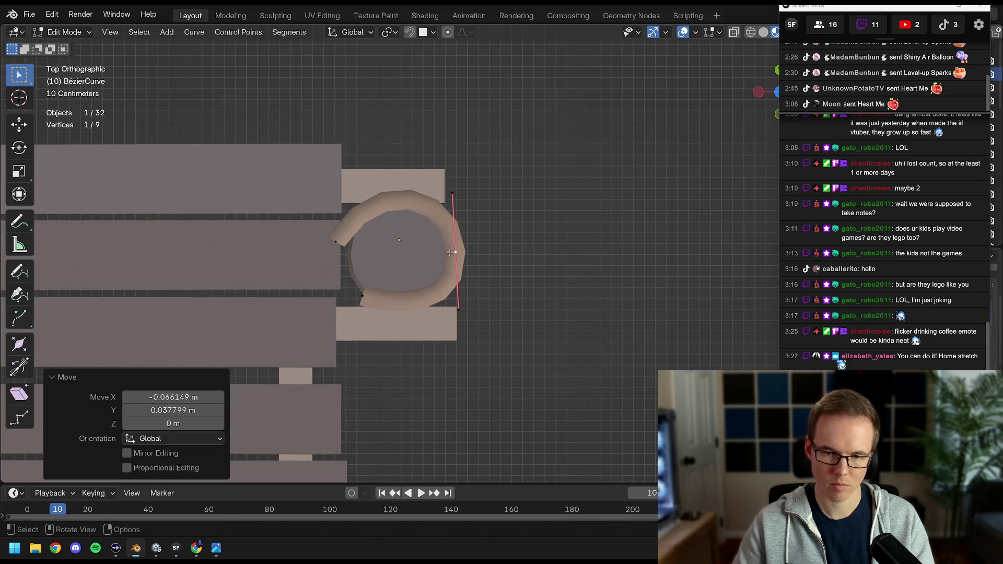
pyautogui.press('s')
# Nudge the lower-left point, rotating and lengthening its handles to curve back.
pyautogui.click(495, 291)
pyautogui.moveTo(362, 296); pyautogui.dragTo(356, 298)
pyautogui.press('r')
pyautogui.click(441, 304)
pyautogui.press('s')
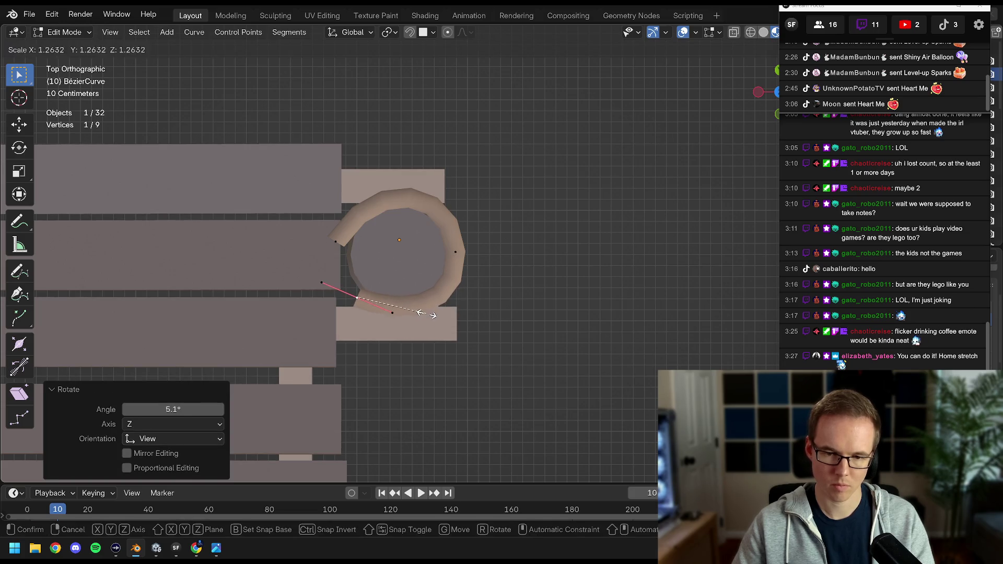
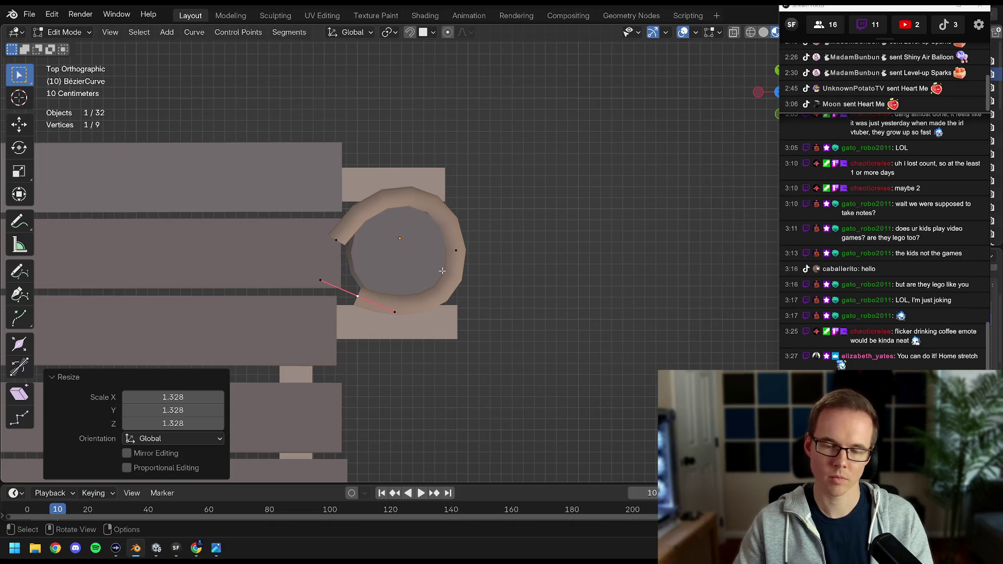
# Lower a control point of the rope ring along Z to start the downward spiral.
pyautogui.press('a')
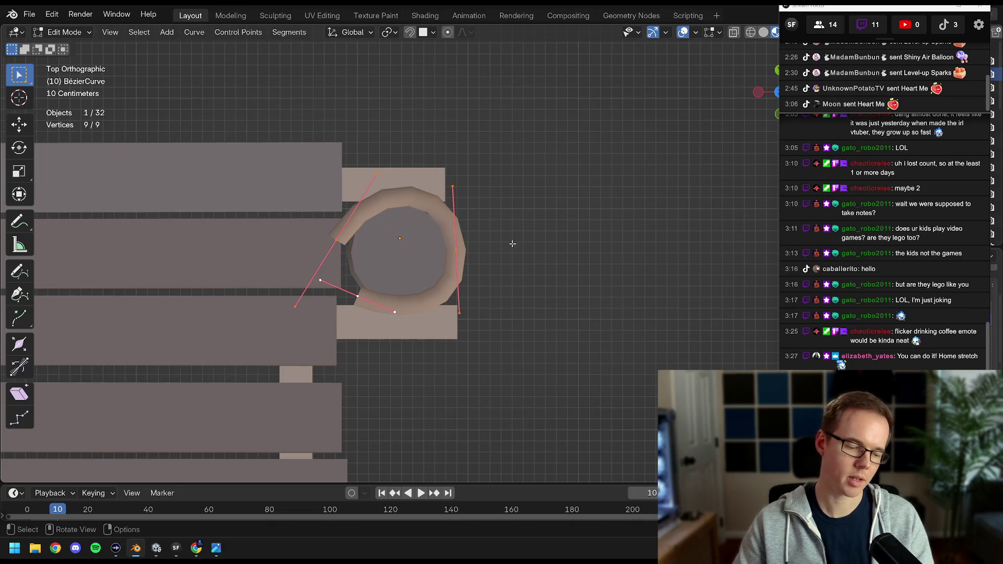
pyautogui.moveTo(473, 281); pyautogui.dragTo(468, 247)
pyautogui.click(459, 236)
pyautogui.press('g')
pyautogui.press('z')
pyautogui.click(500, 256)
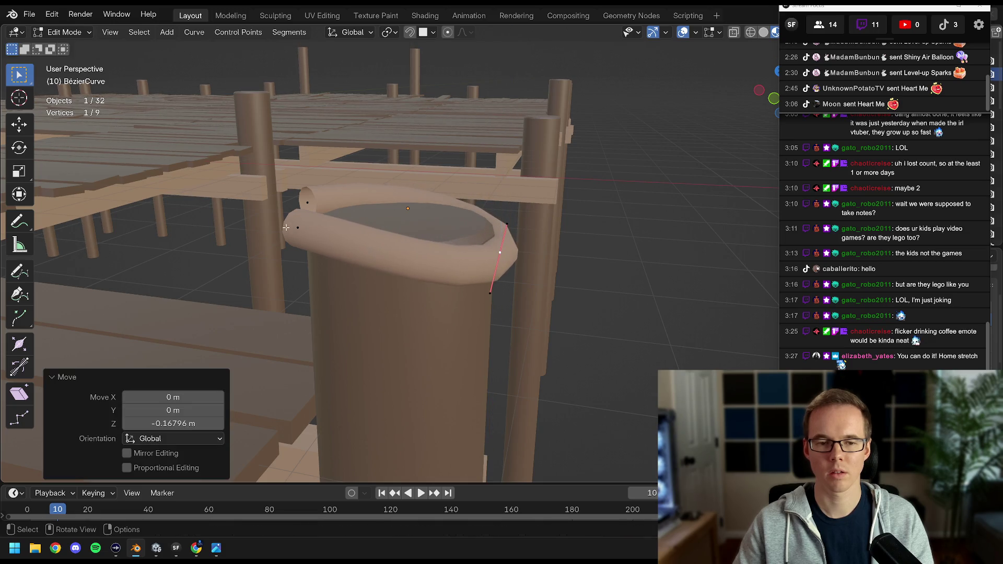
pyautogui.moveTo(491, 251); pyautogui.dragTo(366, 201)
pyautogui.press('g')
pyautogui.press('z')
pyautogui.click(313, 209)
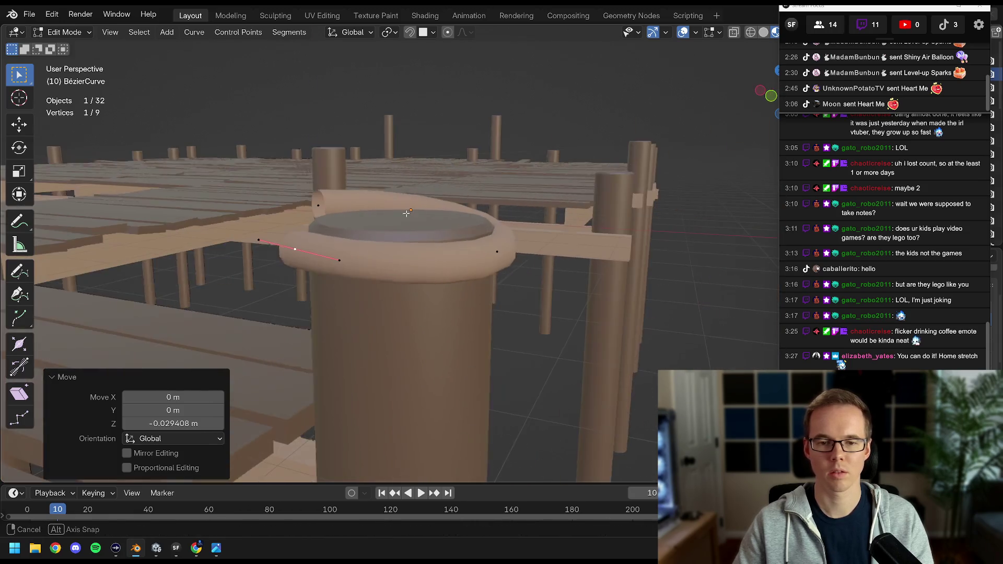
# Duplicate the rope ring straight down and join both rings into one curve.
pyautogui.press('Tab')
pyautogui.hotkey('shift', 'd')
pyautogui.press('z')
pyautogui.click(449, 198)
pyautogui.moveTo(449, 199); pyautogui.dragTo(459, 263)
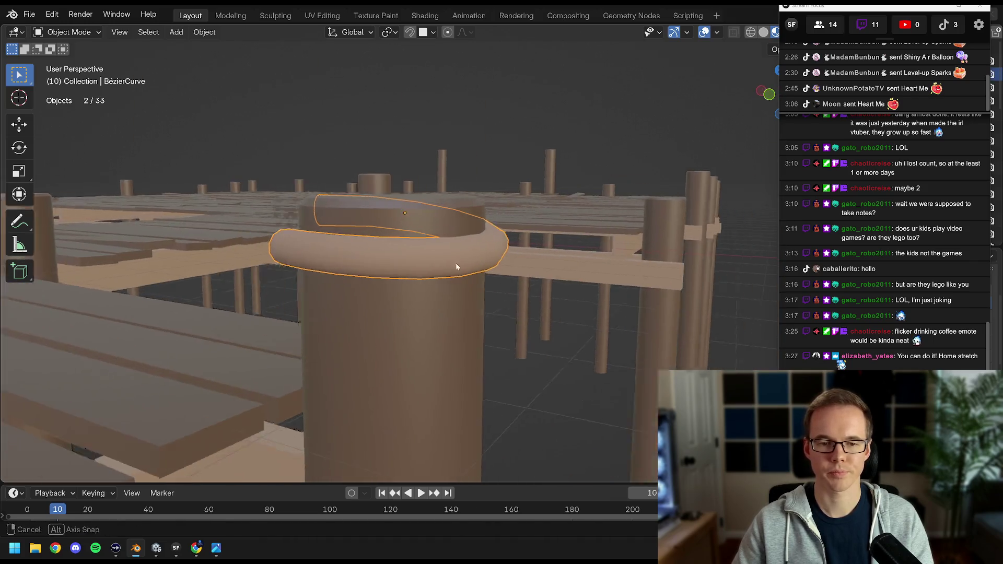
pyautogui.hotkey('ctrl', 'j')
# Duplicate all curve points, drop the copy along Z and rotate it −265° about Z.
pyautogui.press('Tab')
pyautogui.press('a')
pyautogui.moveTo(419, 236); pyautogui.dragTo(528, 230)
pyautogui.hotkey('shift', 'd')
pyautogui.press('z')
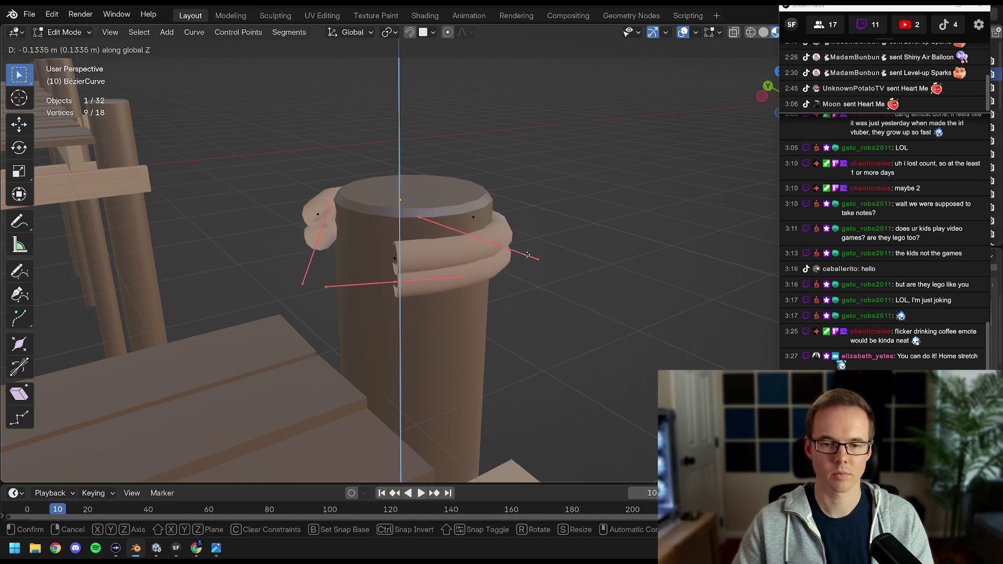
pyautogui.click(523, 267)
pyautogui.press('r')
pyautogui.press('z')
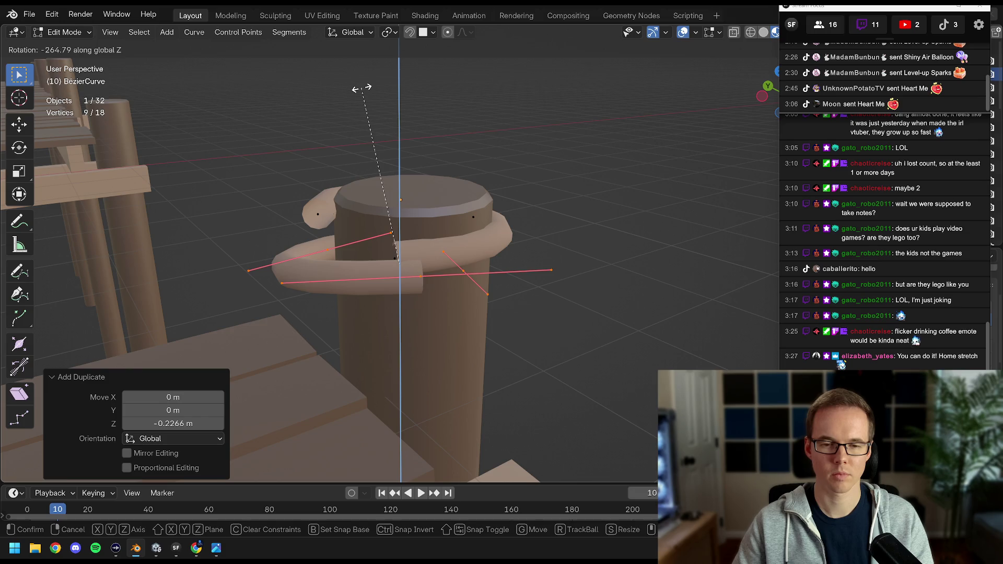
pyautogui.click(362, 88)
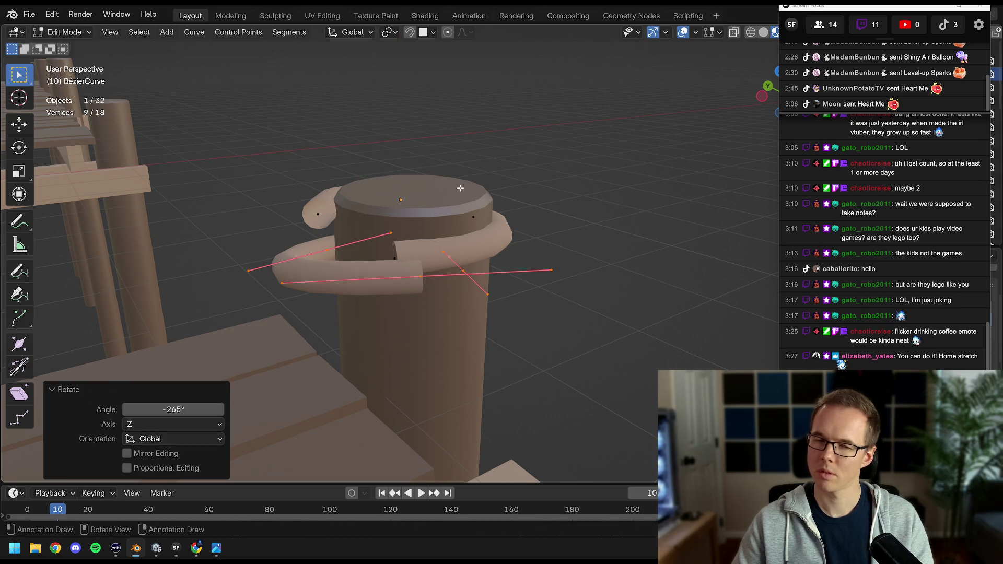
# Try joining the curves and deleting duplicate points, then undo back to the single spiral ring.
pyautogui.press('Tab')
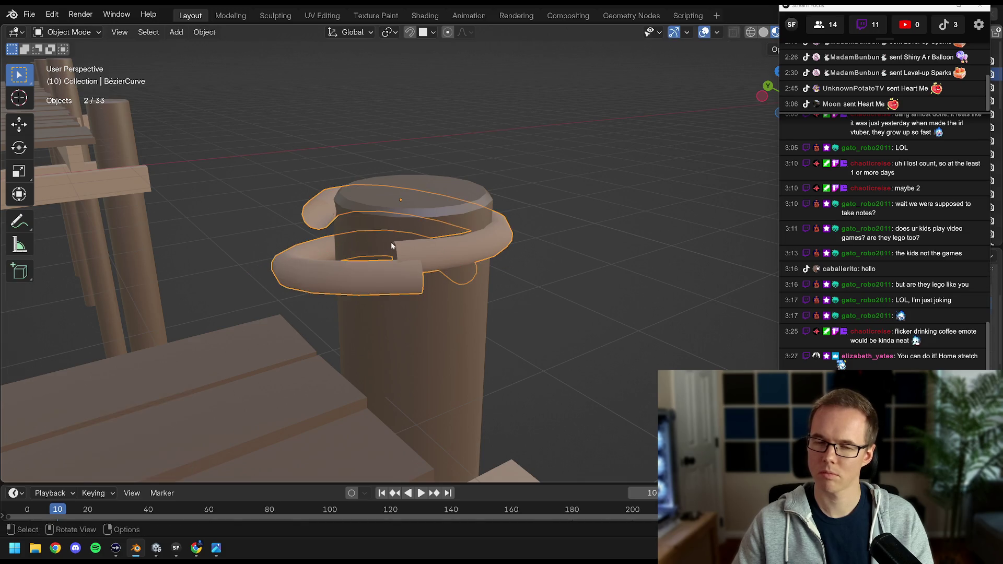
pyautogui.hotkey('ctrl', 'j')
pyautogui.press('Tab')
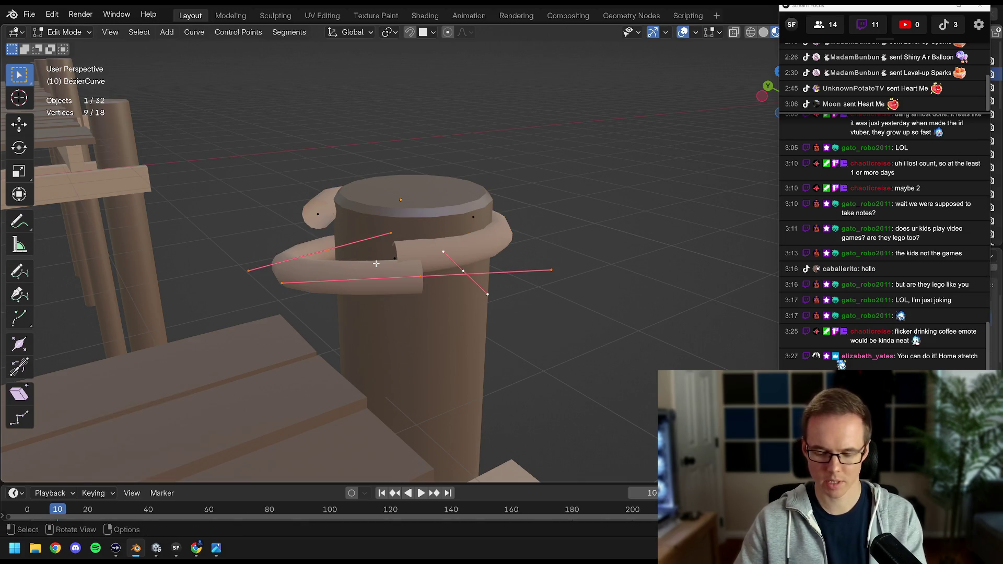
pyautogui.press('x')
pyautogui.click(375, 262)
pyautogui.moveTo(375, 262); pyautogui.dragTo(584, 218)
pyautogui.hotkey('ctrl', 'z')
pyautogui.hotkey('ctrl', 'z')
pyautogui.hotkey('ctrl', 'z')
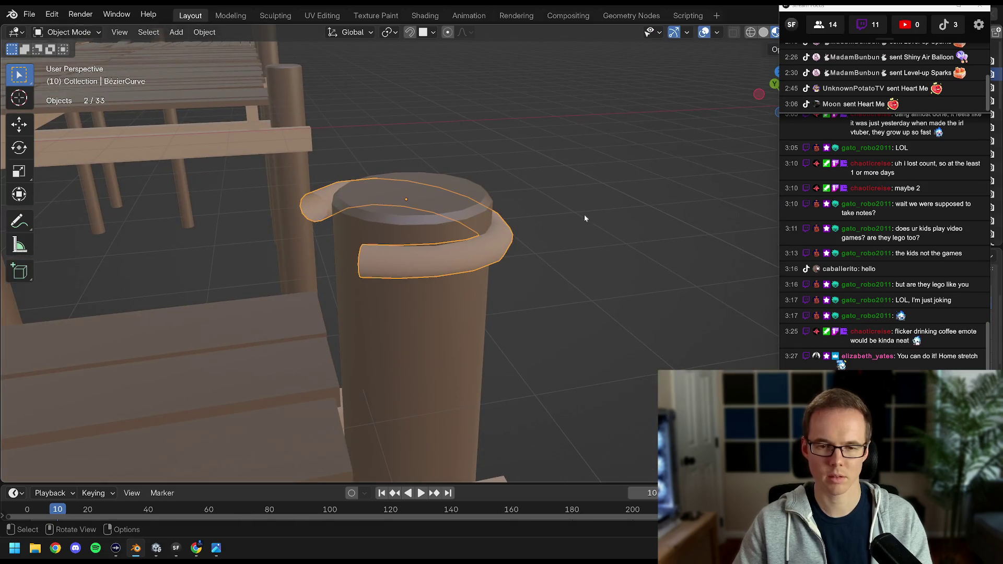
pyautogui.moveTo(853, 10); pyautogui.dragTo(639, 12)
# Add an Array modifier to the BézierCurve so a second rope loop stacks around the post.
pyautogui.click(826, 386)
pyautogui.click(882, 296)
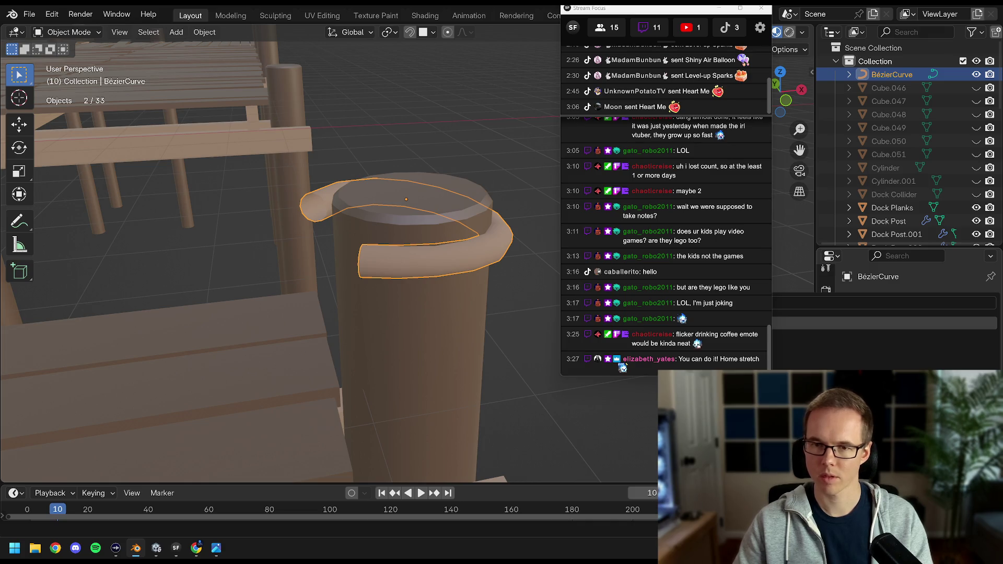
pyautogui.click(763, 323)
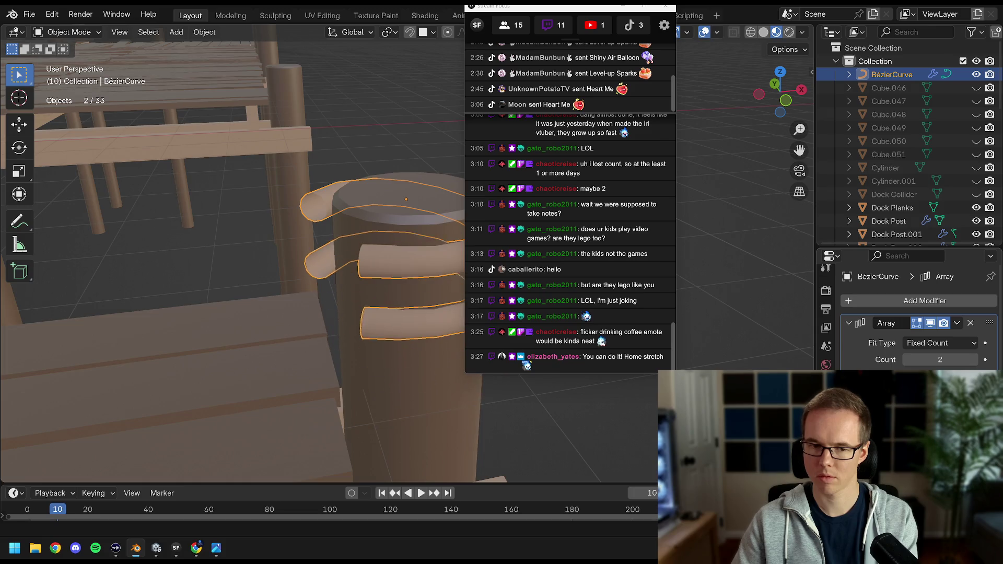
pyautogui.moveTo(556, 7); pyautogui.dragTo(877, 7)
pyautogui.moveTo(403, 205); pyautogui.dragTo(423, 210)
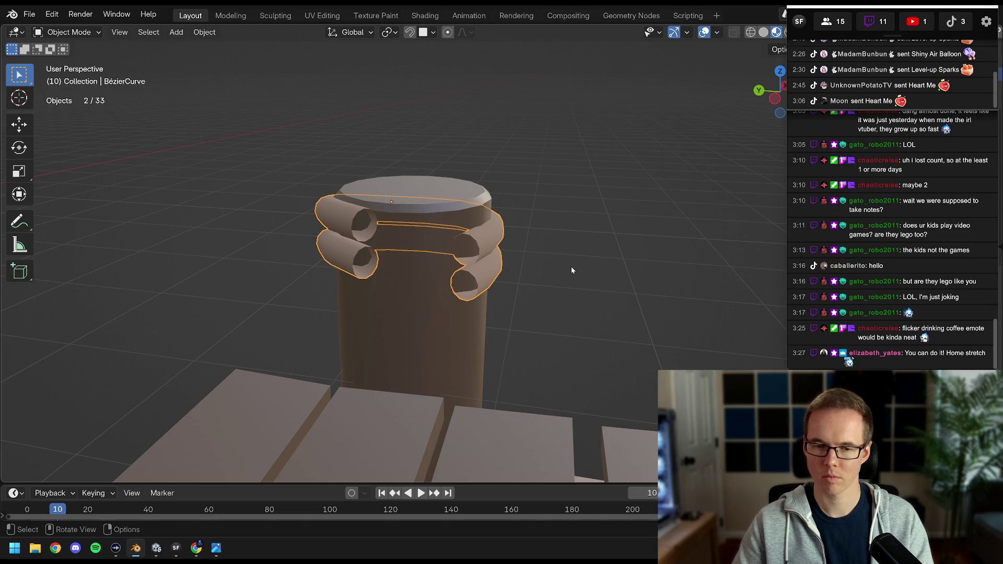
pyautogui.moveTo(523, 259); pyautogui.dragTo(466, 283)
pyautogui.press('Tab')
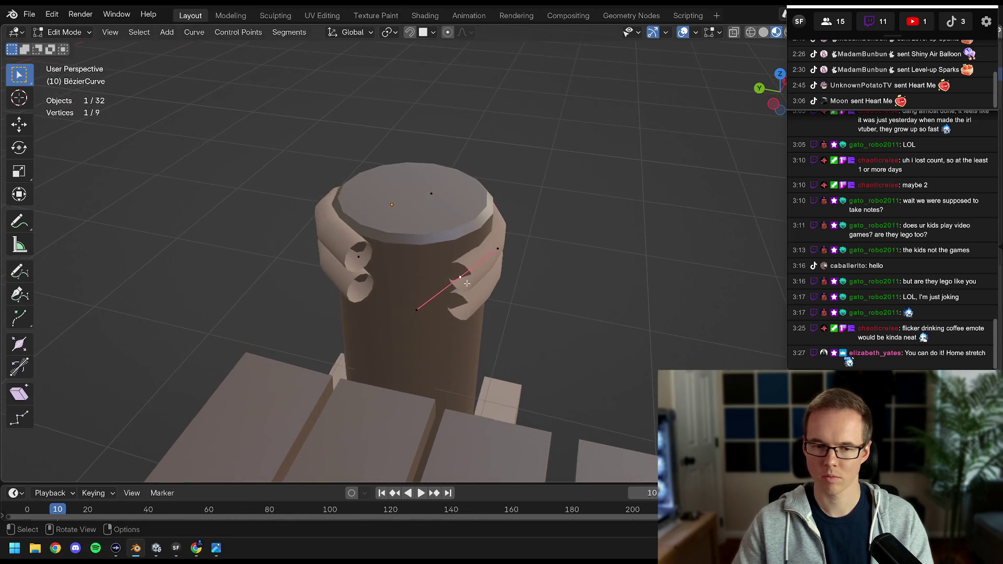
# In top view, extrude a new rope end point and rotate and nudge it into place.
pyautogui.press('KP_7')
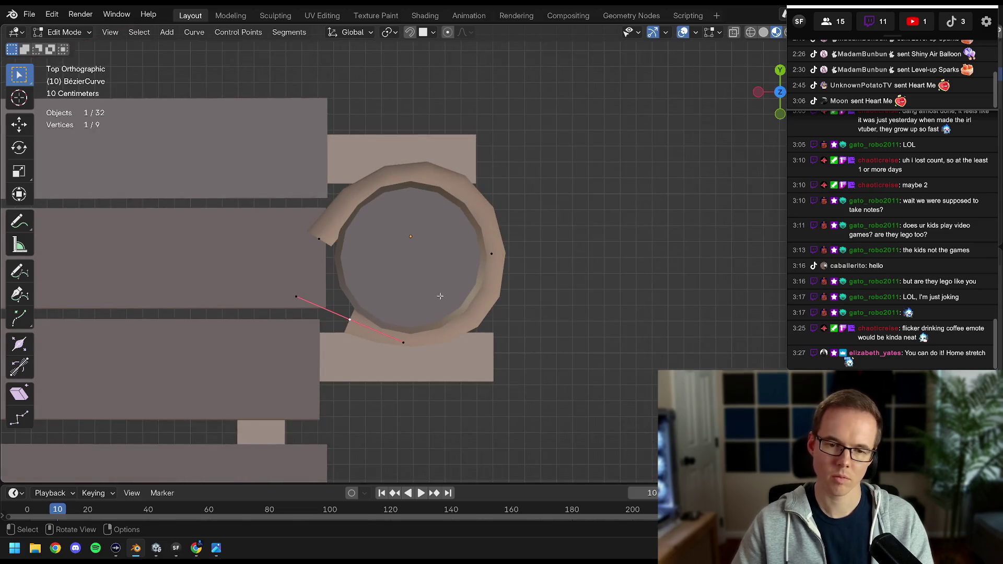
pyautogui.press('e')
pyautogui.click(405, 236)
pyautogui.press('r')
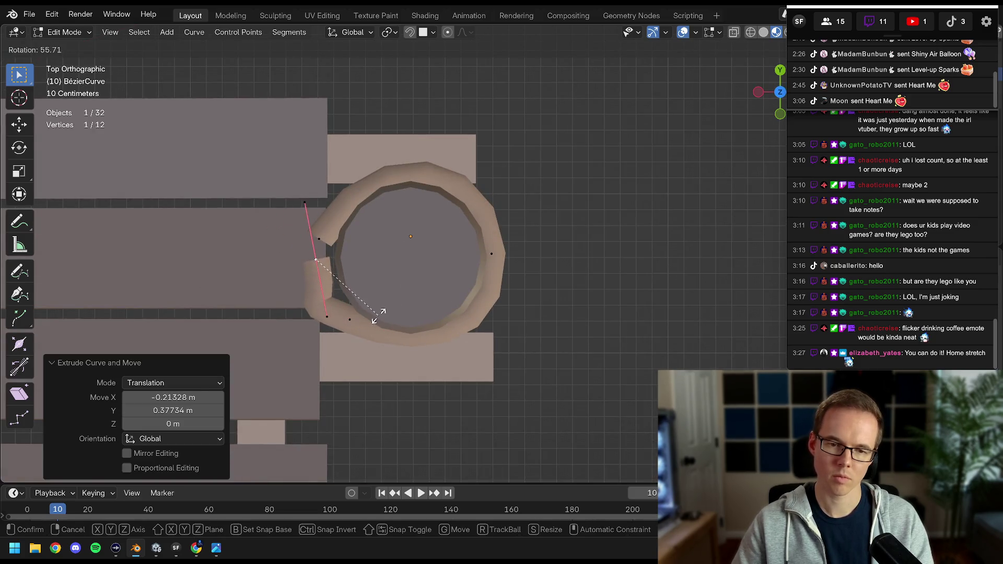
pyautogui.click(379, 313)
pyautogui.press('g')
pyautogui.click(376, 290)
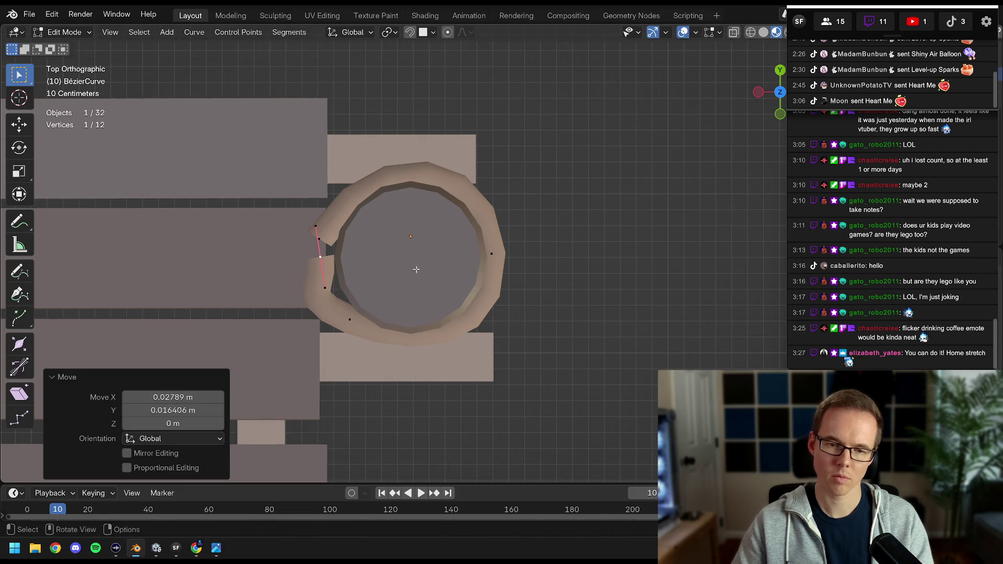
pyautogui.press('r')
pyautogui.click(412, 282)
pyautogui.moveTo(412, 282); pyautogui.dragTo(448, 225)
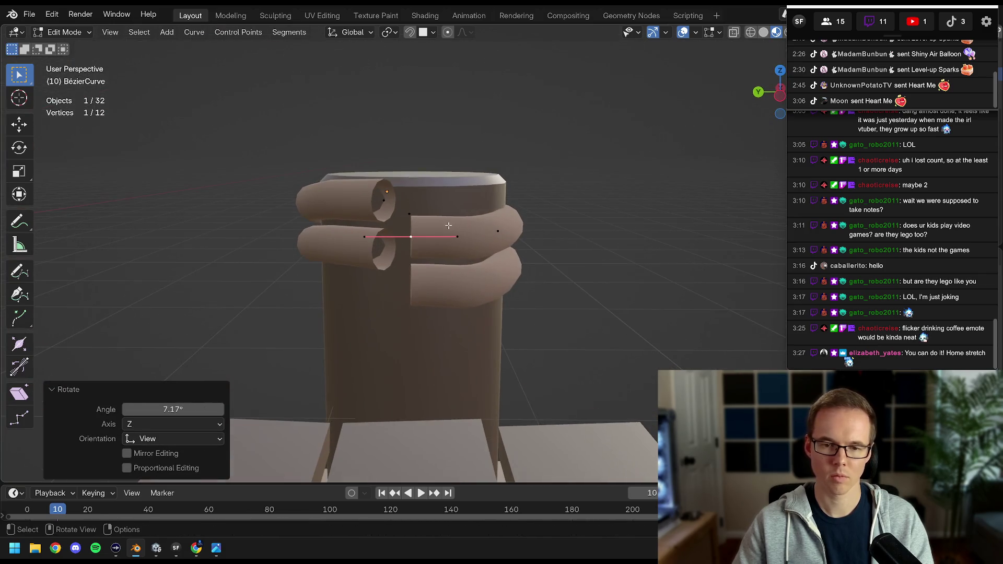
# Lower the new end point and raise the point near the upper tube end along Z.
pyautogui.press('g')
pyautogui.press('z')
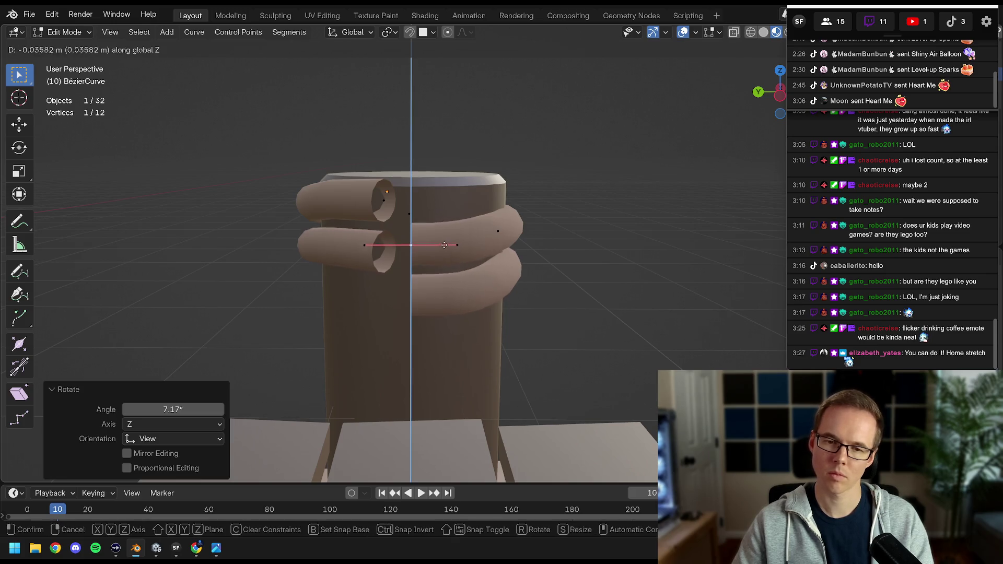
pyautogui.click(442, 246)
pyautogui.moveTo(441, 246); pyautogui.dragTo(480, 235)
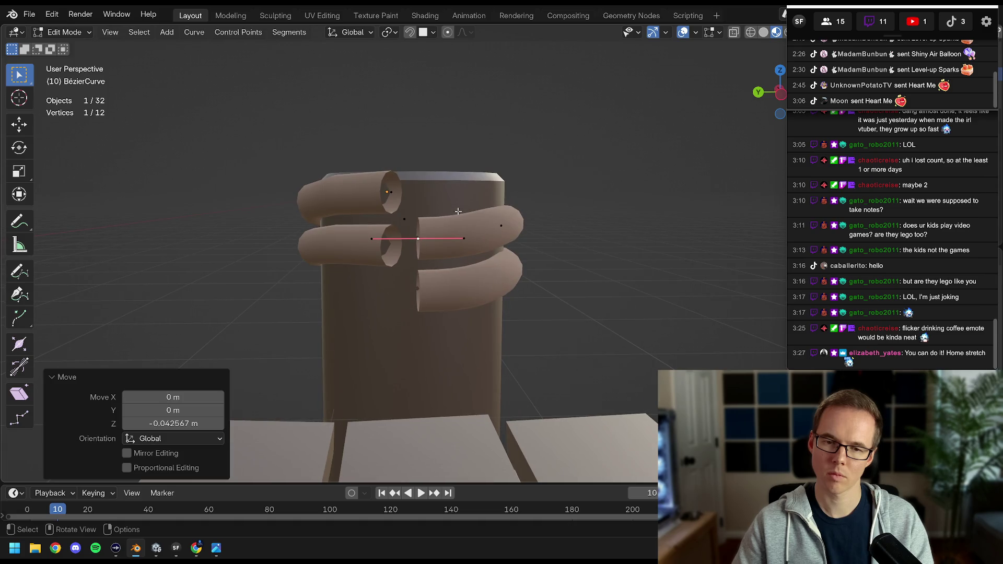
pyautogui.click(400, 195)
pyautogui.press('g')
pyautogui.press('z')
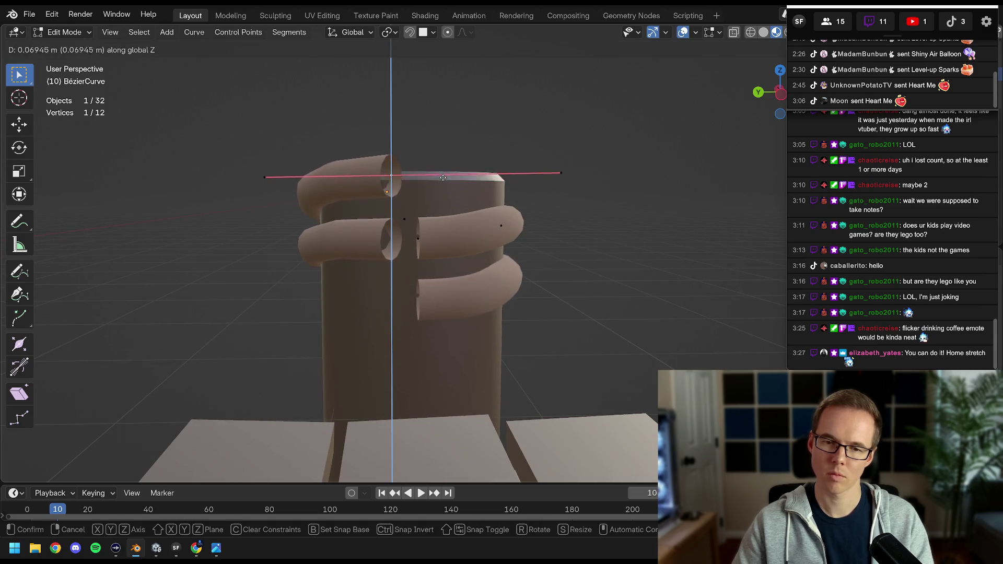
pyautogui.click(443, 175)
pyautogui.moveTo(443, 175); pyautogui.dragTo(461, 234)
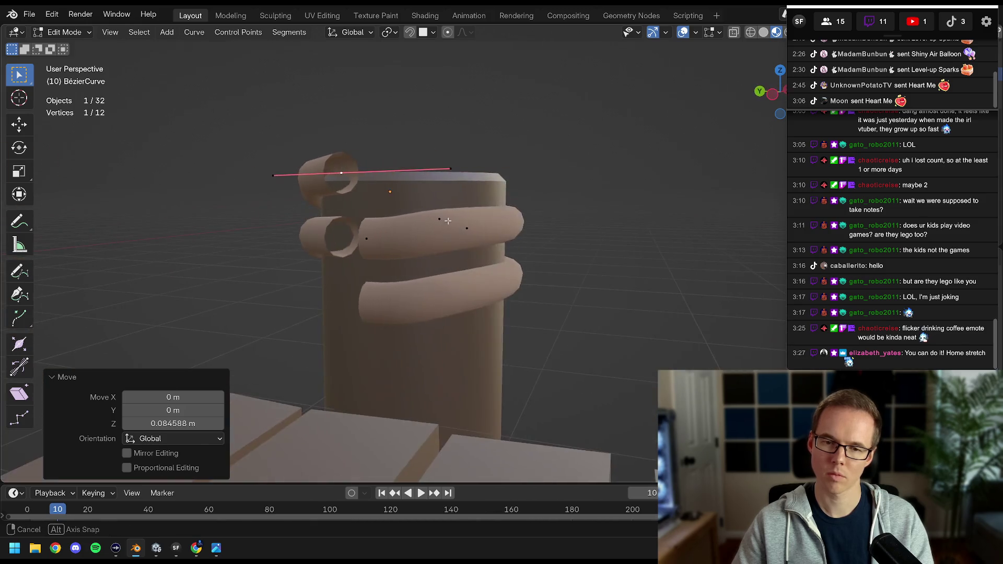
pyautogui.press('Tab')
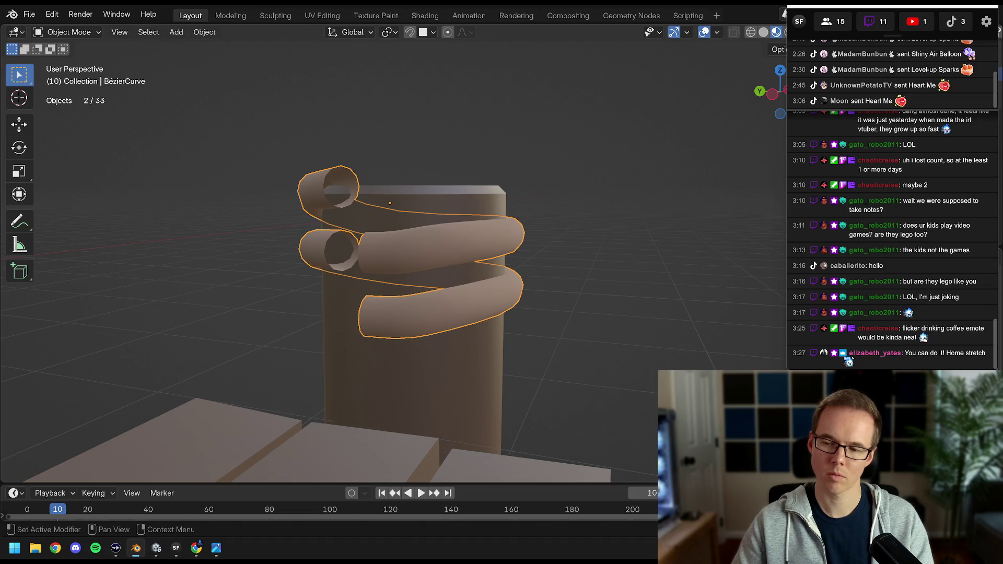
pyautogui.moveTo(886, 5); pyautogui.dragTo(726, 14)
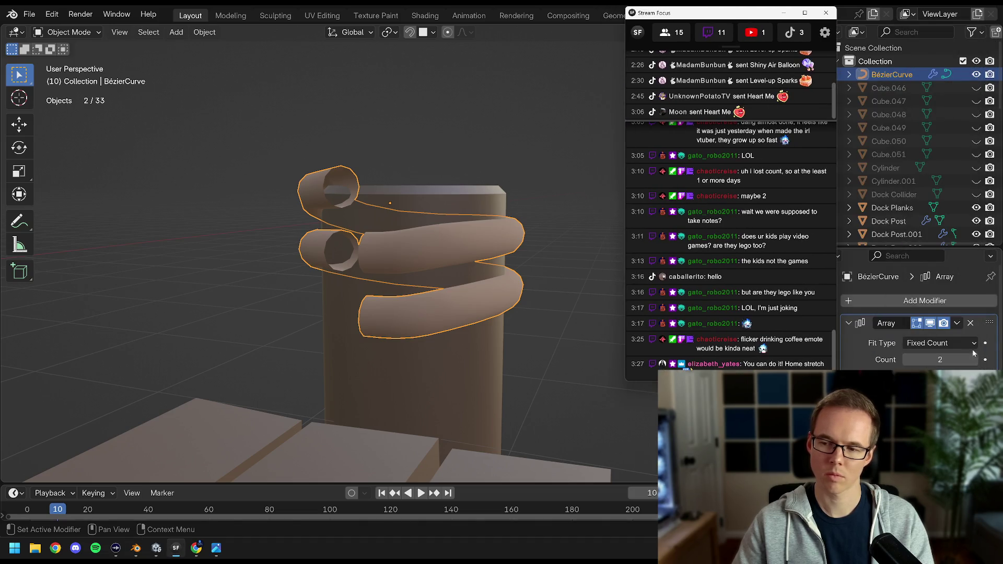
# Raise the Array count to 5 and turn the selected handle upright in top view.
pyautogui.click(973, 359)
pyautogui.click(974, 359)
pyautogui.moveTo(619, 296); pyautogui.dragTo(385, 285)
pyautogui.click(401, 243)
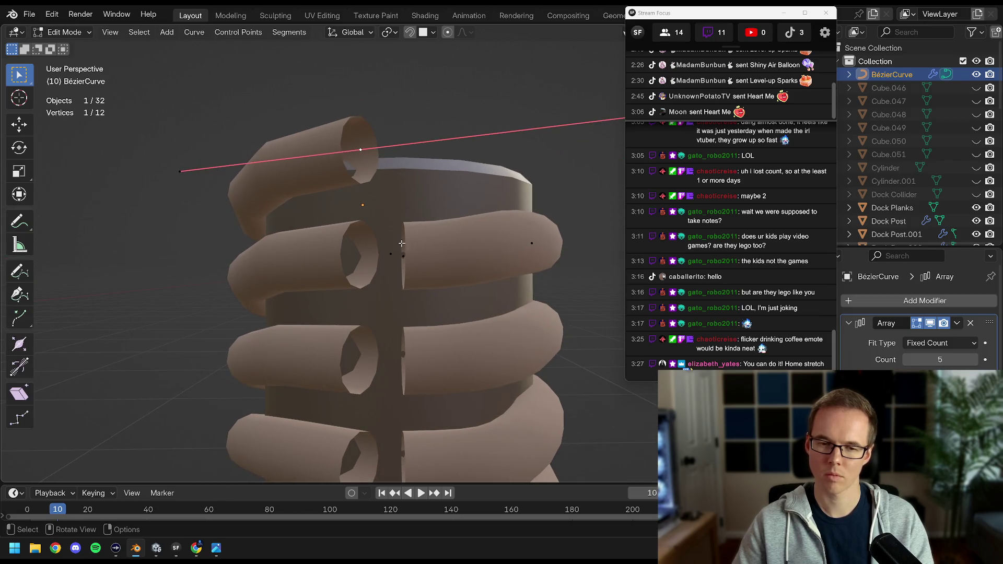
pyautogui.press('KP_7')
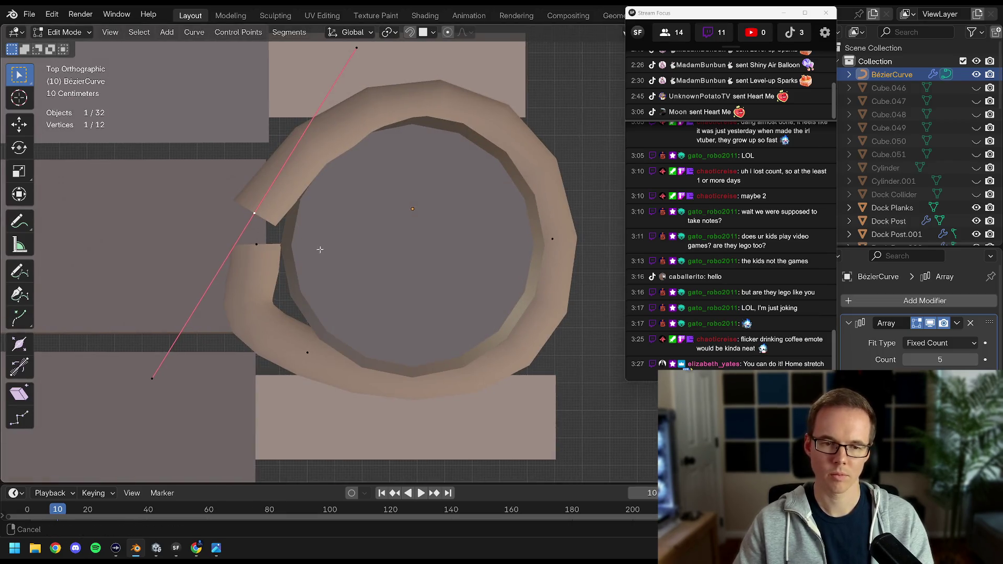
pyautogui.scroll(3)
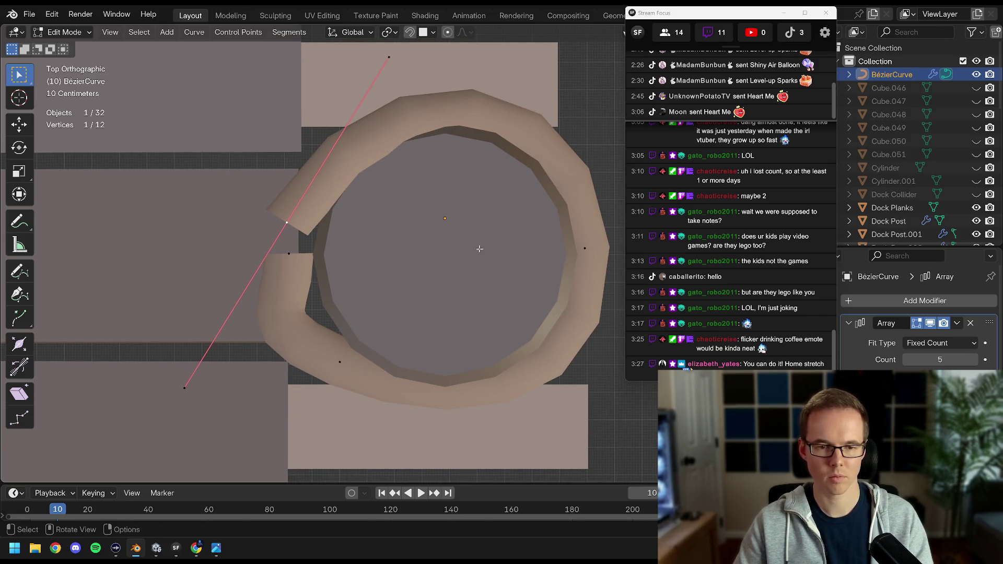
pyautogui.press('r')
pyautogui.click(470, 206)
# Flatten the selected curve handles by scaling them to 0 along X and Z.
pyautogui.press('s')
pyautogui.press('x')
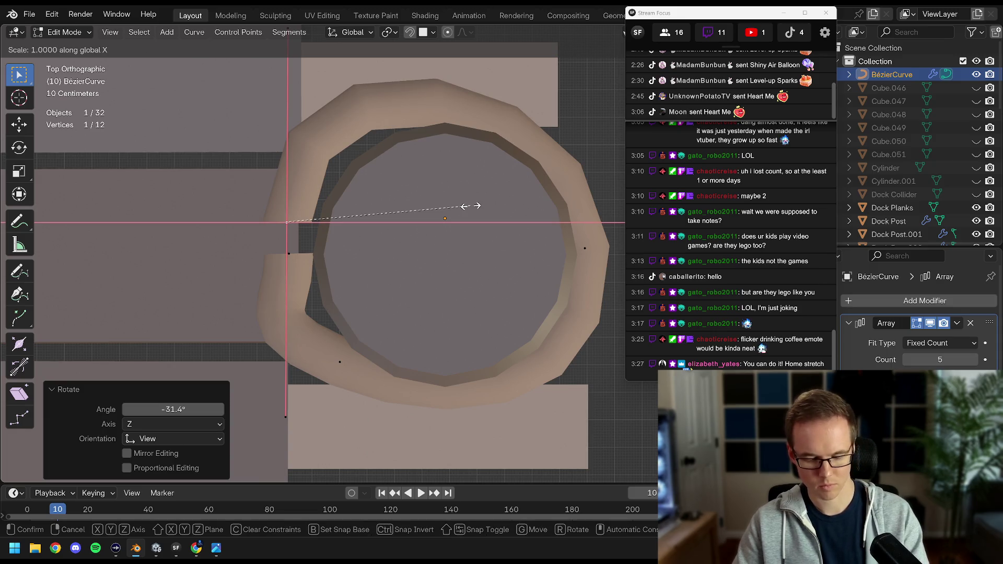
pyautogui.press('Return')
pyautogui.moveTo(349, 244); pyautogui.dragTo(441, 254)
pyautogui.press('s')
pyautogui.press('z')
pyautogui.press('Return')
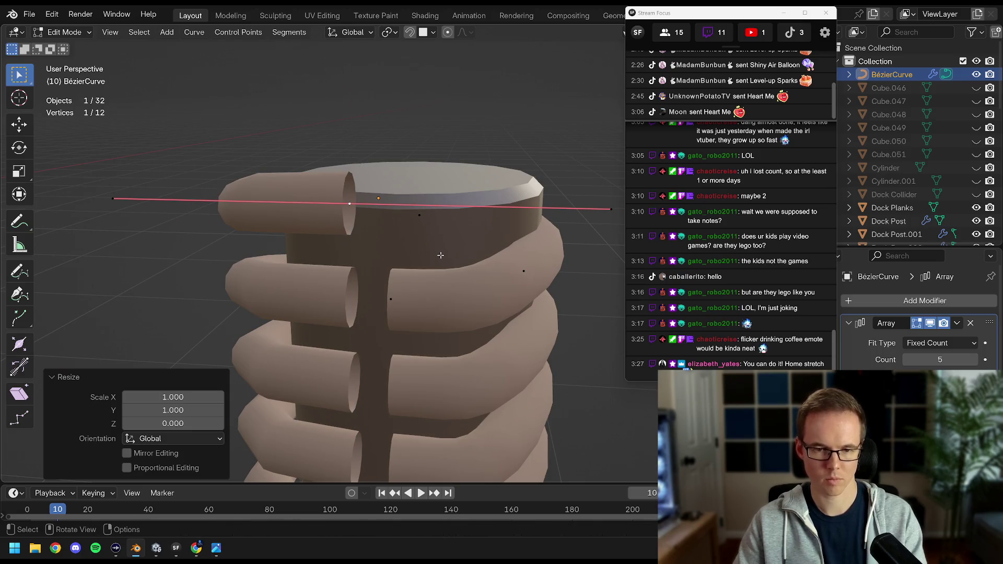
pyautogui.press('KP_7')
pyautogui.press('s')
pyautogui.press('x')
pyautogui.press('0')
pyautogui.press('Return')
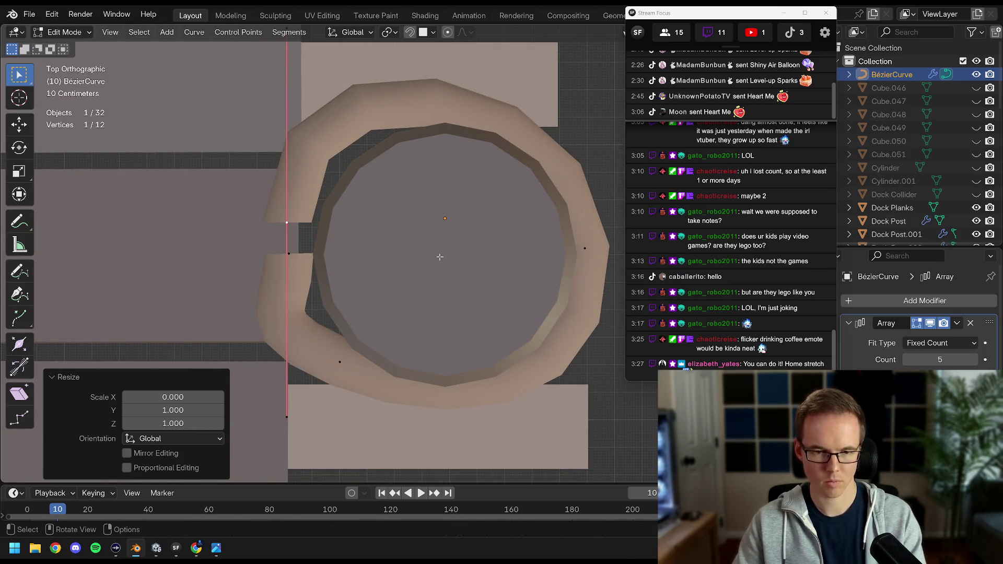
pyautogui.moveTo(332, 295); pyautogui.dragTo(454, 289)
pyautogui.press('s')
pyautogui.press('x')
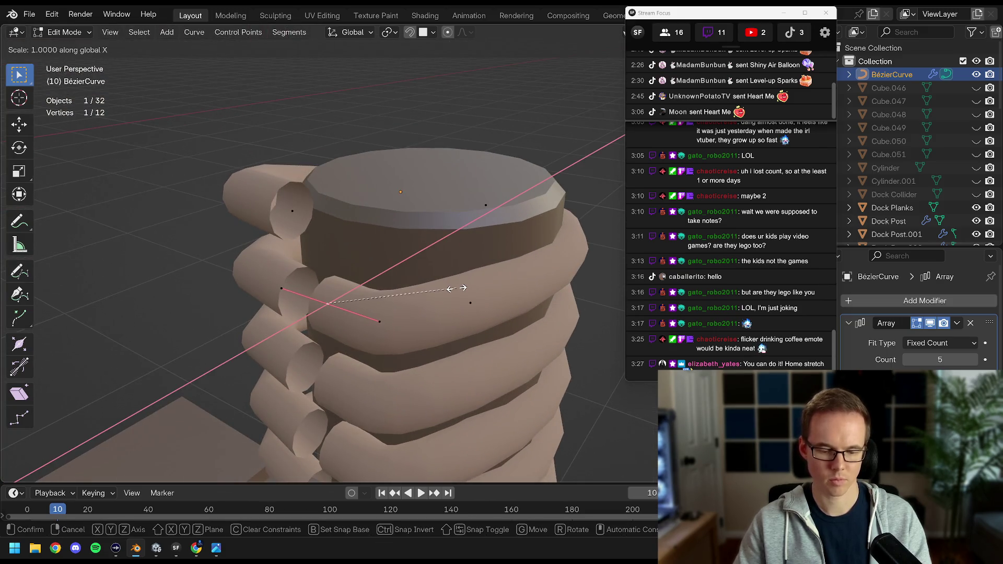
pyautogui.write('0')
pyautogui.press('Return')
pyautogui.press('s')
pyautogui.press('z')
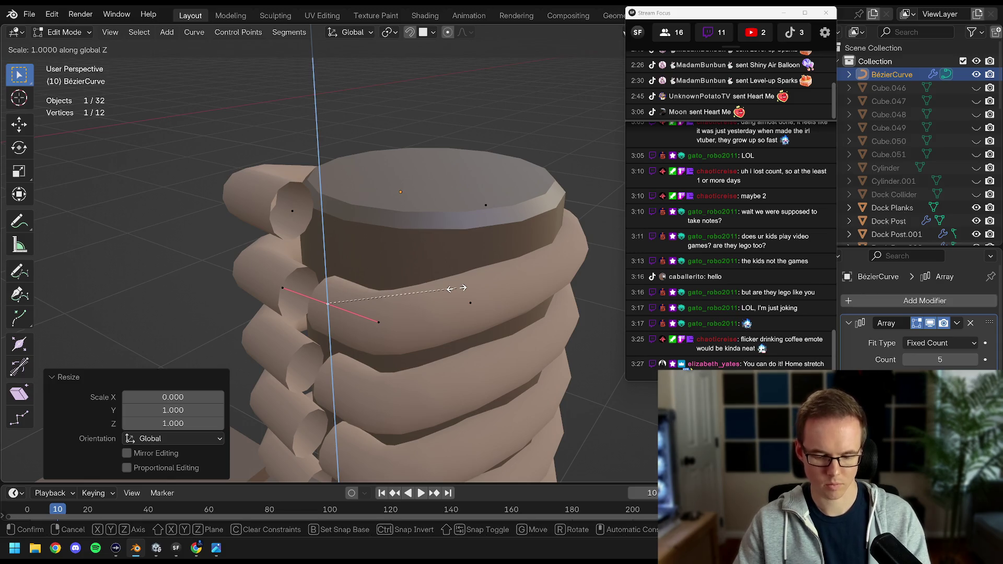
pyautogui.press('Return')
pyautogui.moveTo(456, 288); pyautogui.dragTo(418, 324)
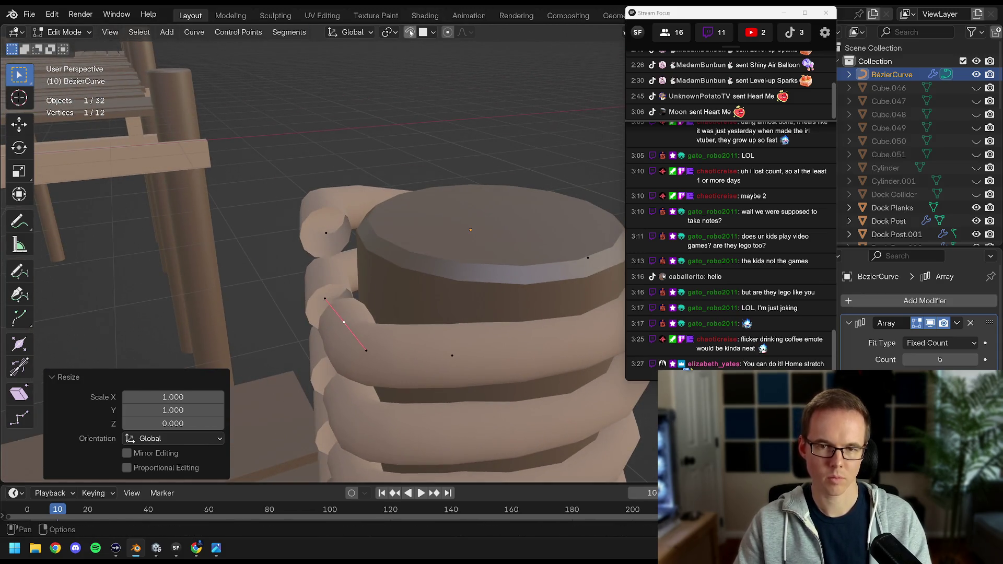
# Enable vertex snapping and slide the coil's end point horizontally onto a vertex.
pyautogui.click(410, 32)
pyautogui.click(433, 32)
pyautogui.click(397, 128)
pyautogui.moveTo(251, 275); pyautogui.dragTo(345, 221)
pyautogui.press('g')
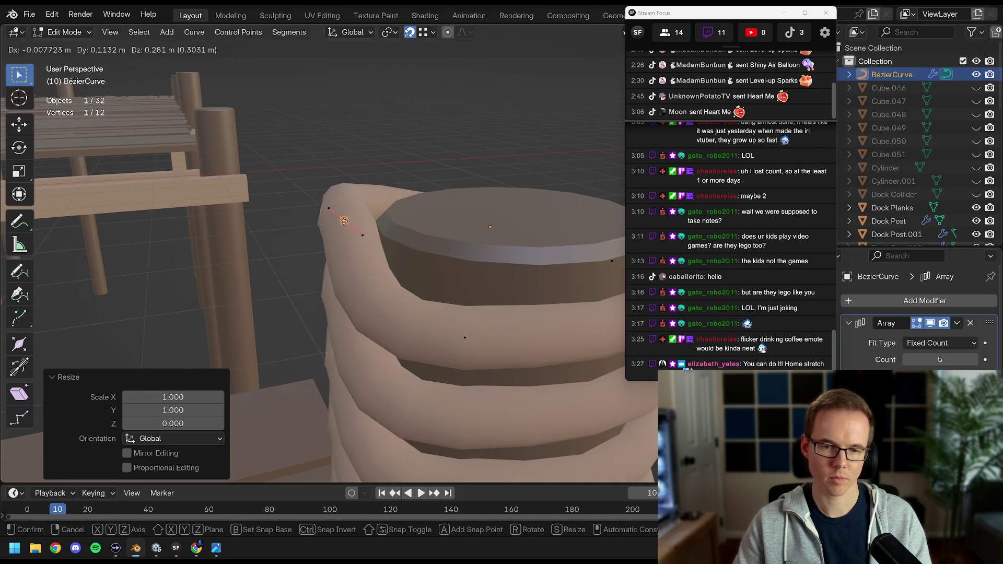
pyautogui.hotkey('shift', 'z')
pyautogui.click(343, 221)
pyautogui.moveTo(342, 221); pyautogui.dragTo(424, 199)
# In Left side view, fine-tune the point's height along Z and tilt its handles.
pyautogui.press('KP_3')
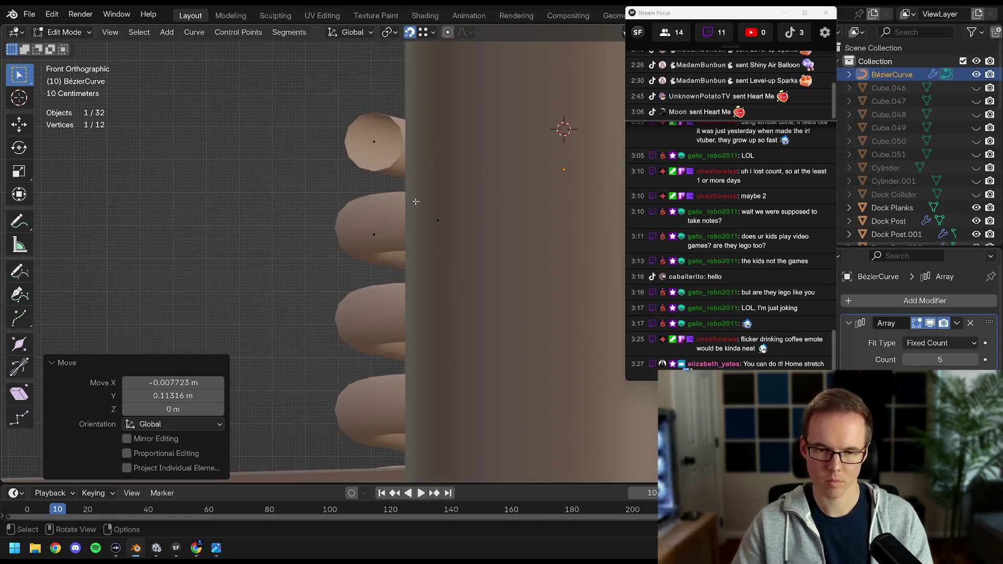
pyautogui.press('KP_1')
pyautogui.press('ctrl+KP_3')
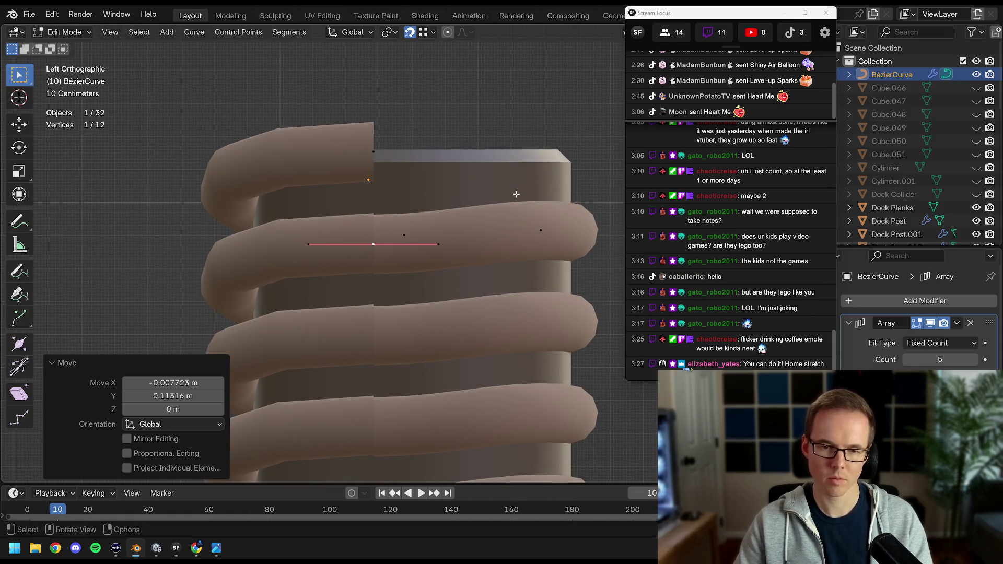
pyautogui.press('g')
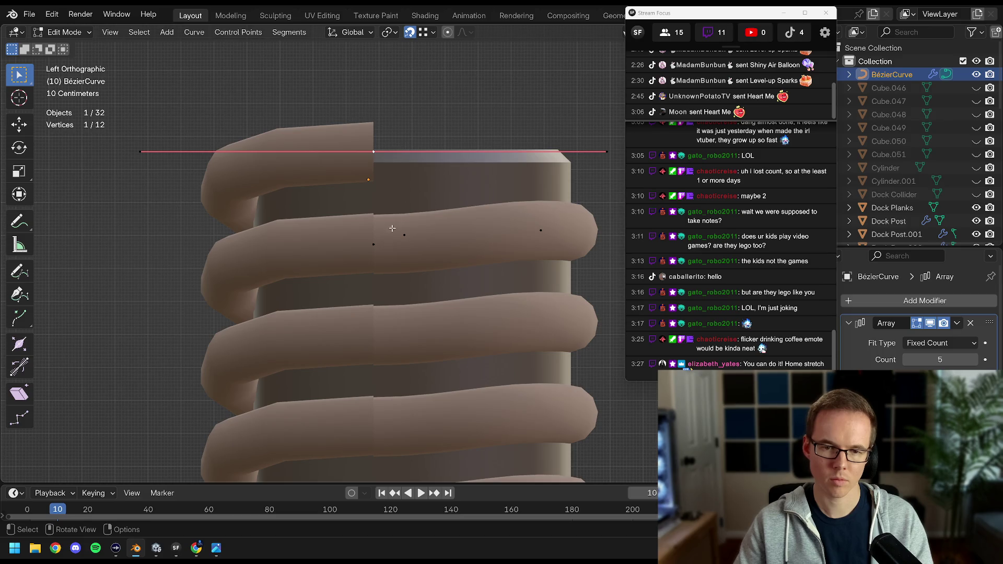
pyautogui.press('g')
pyautogui.press('z')
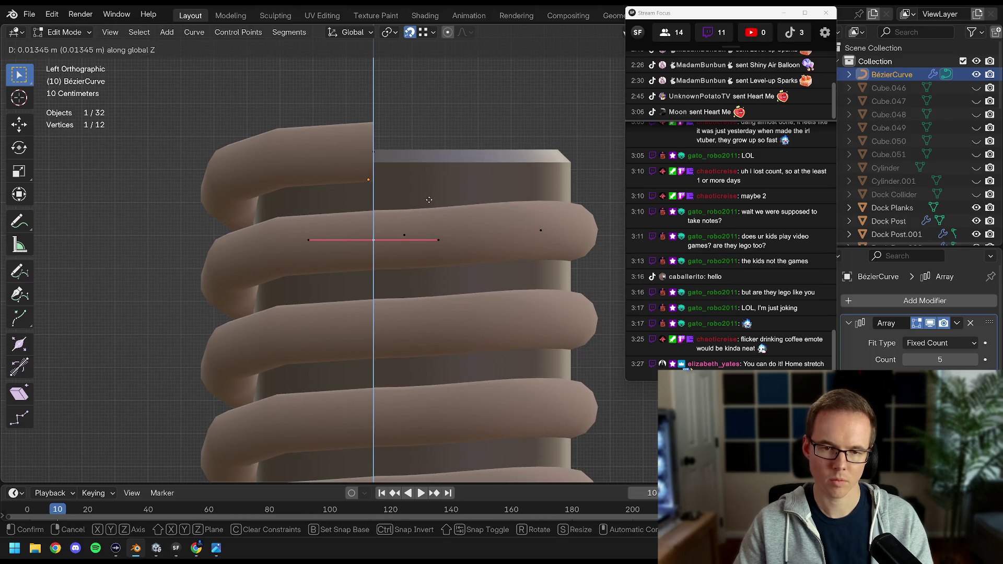
pyautogui.click(421, 203)
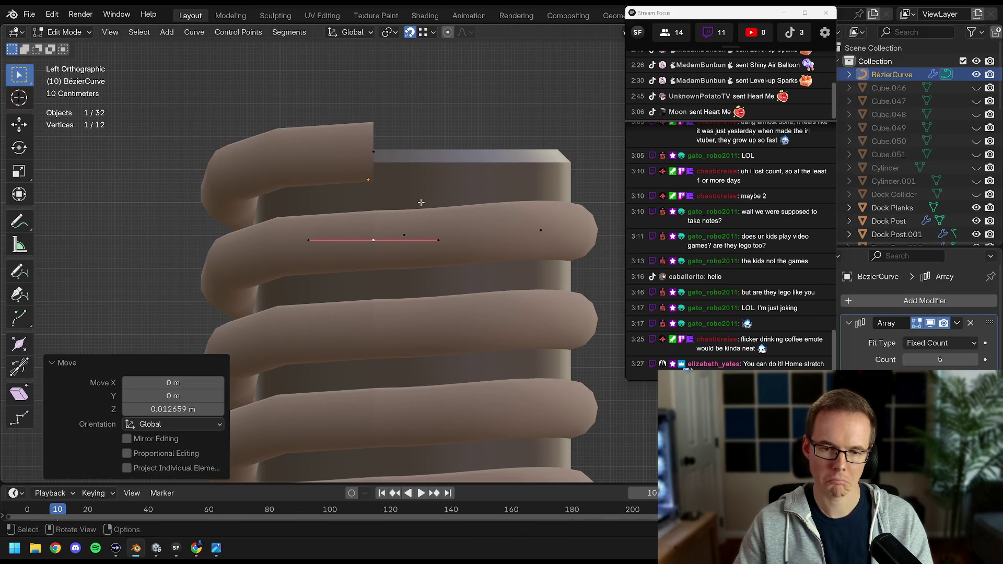
pyautogui.scroll(3)
pyautogui.press('g')
pyautogui.press('z')
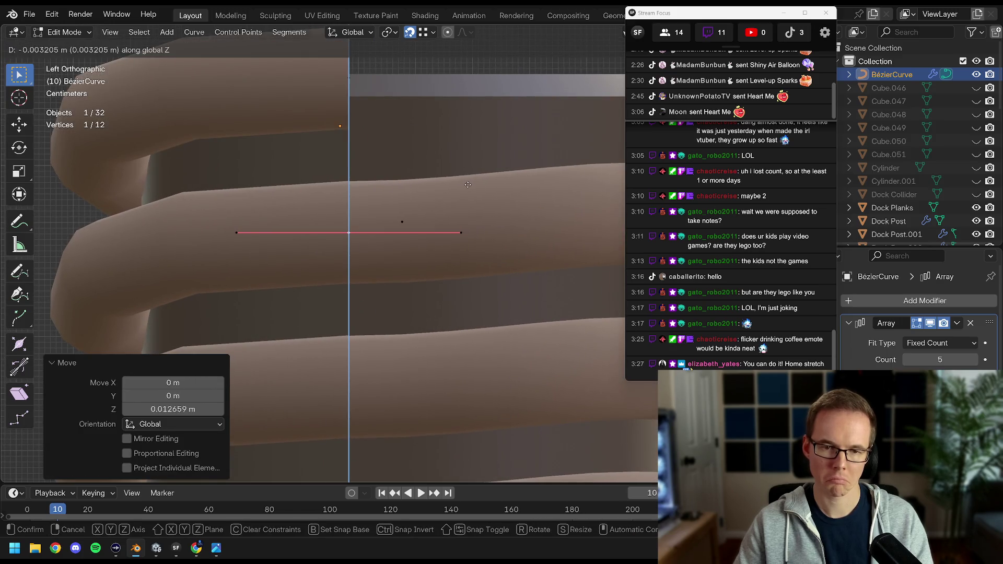
pyautogui.click(467, 184)
pyautogui.press('r')
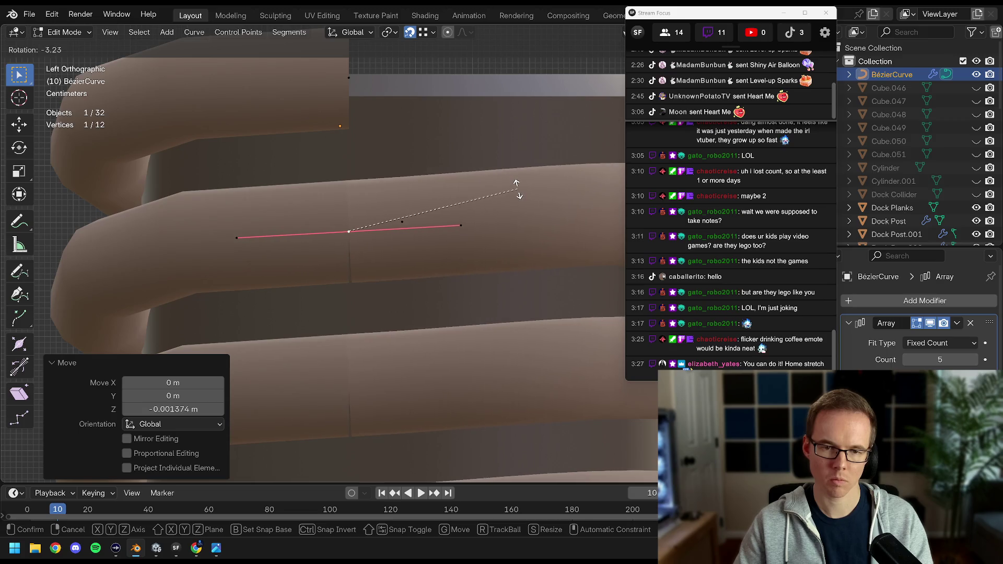
pyautogui.click(516, 192)
pyautogui.moveTo(366, 134); pyautogui.dragTo(410, 265)
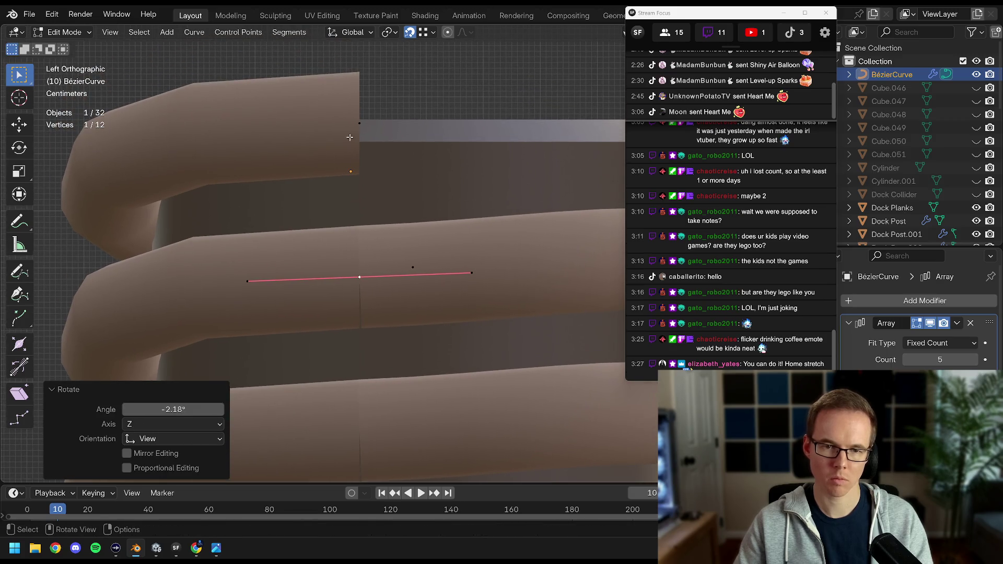
# Tilt the coil's top end point handles about −2° so the loop joins line up.
pyautogui.click(359, 123)
pyautogui.press('r')
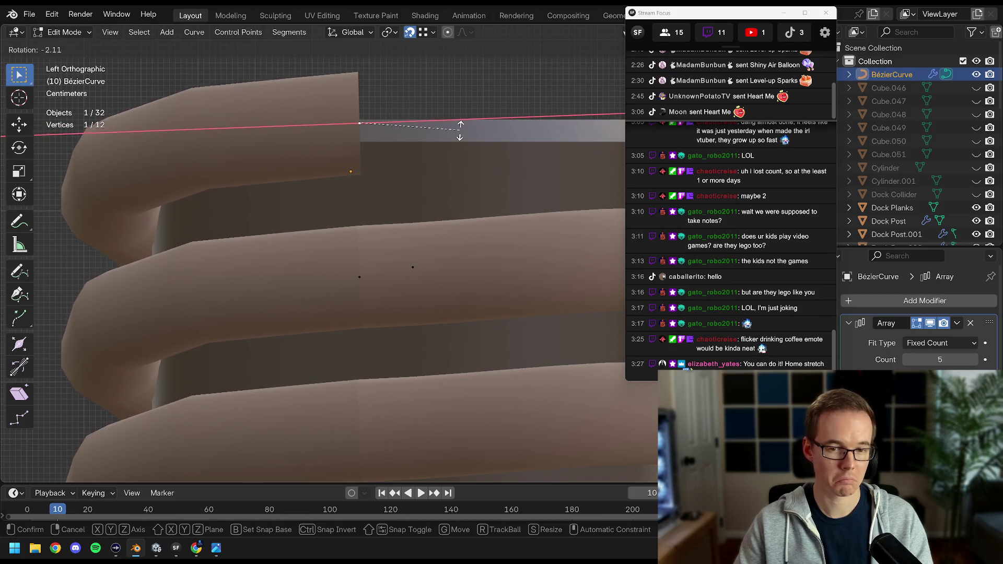
pyautogui.click(460, 131)
pyautogui.scroll(-3)
pyautogui.moveTo(438, 139); pyautogui.dragTo(605, 280)
pyautogui.scroll(3)
pyautogui.press('Tab')
pyautogui.scroll(-3)
pyautogui.scroll(3)
pyautogui.scroll(-3)
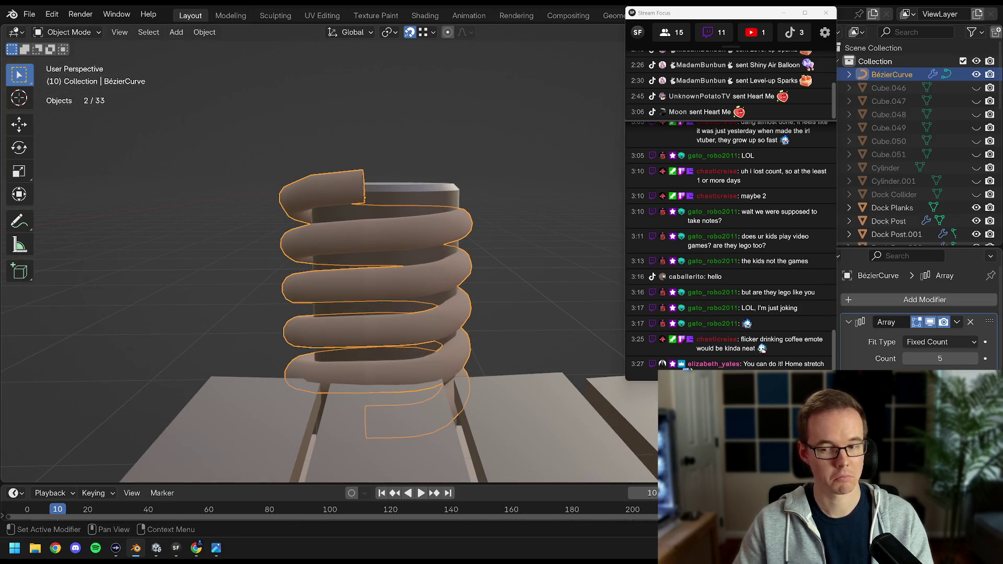
# Frame the coil and compare undo versus redo of the last reshaping, leaving it undone.
pyautogui.press('KP_Decimal')
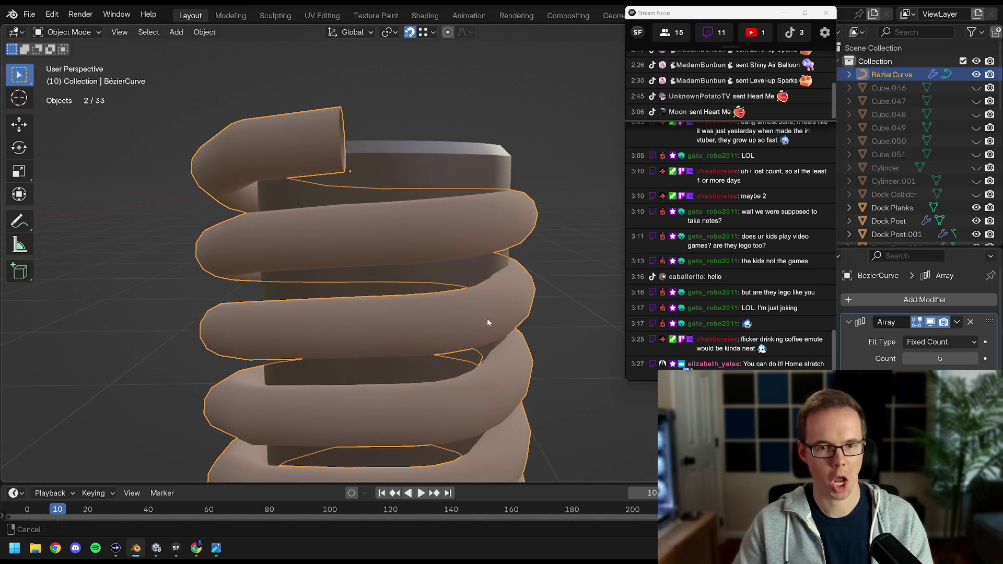
pyautogui.scroll(-3)
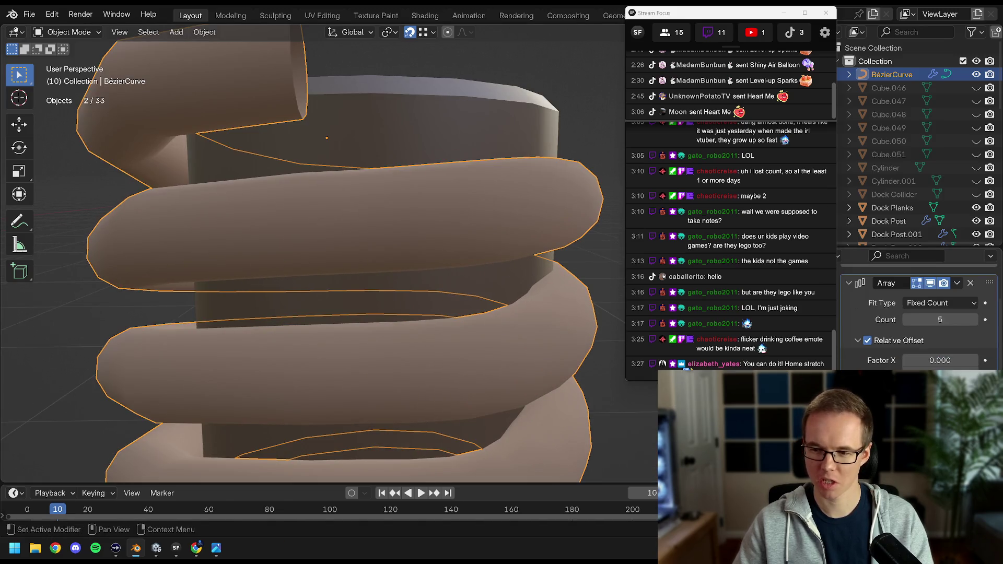
pyautogui.scroll(-3)
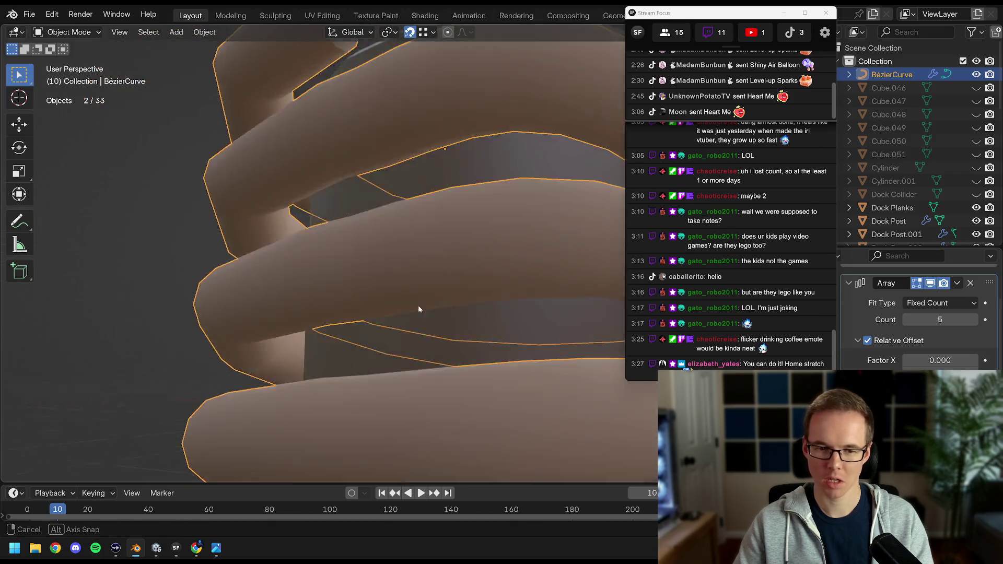
pyautogui.moveTo(309, 334); pyautogui.dragTo(452, 297)
pyautogui.scroll(3)
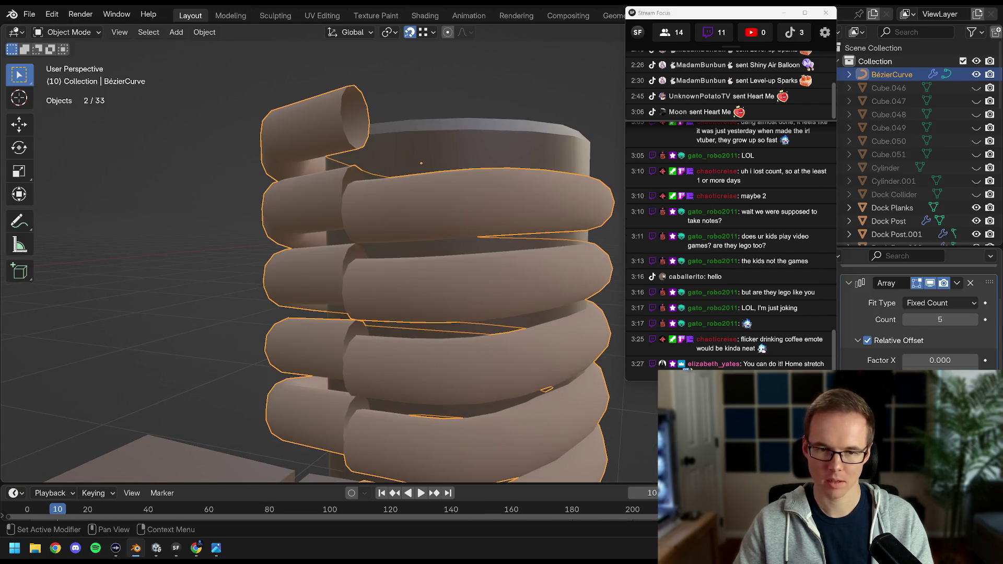
pyautogui.hotkey('ctrl', 'z')
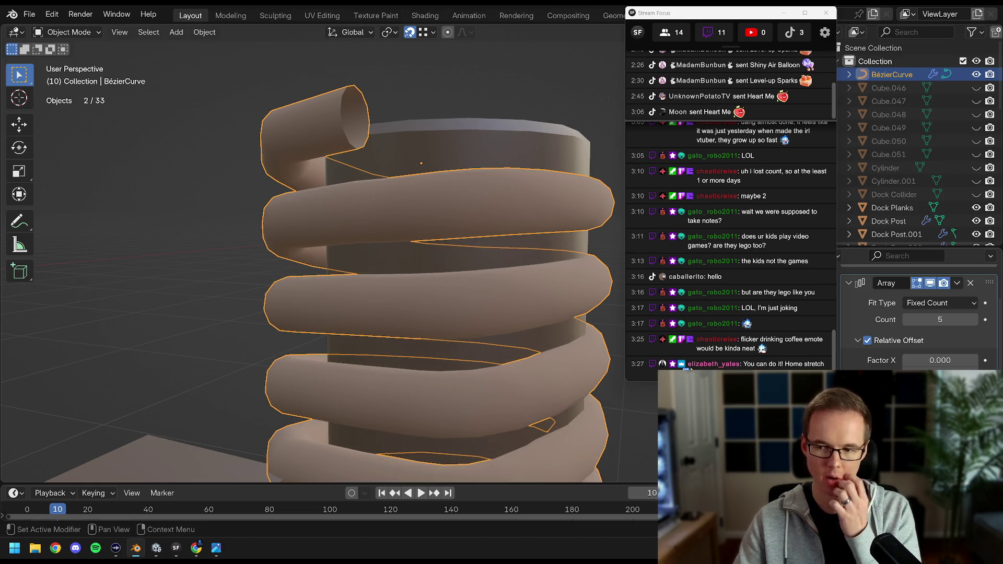
pyautogui.moveTo(434, 267); pyautogui.dragTo(543, 285)
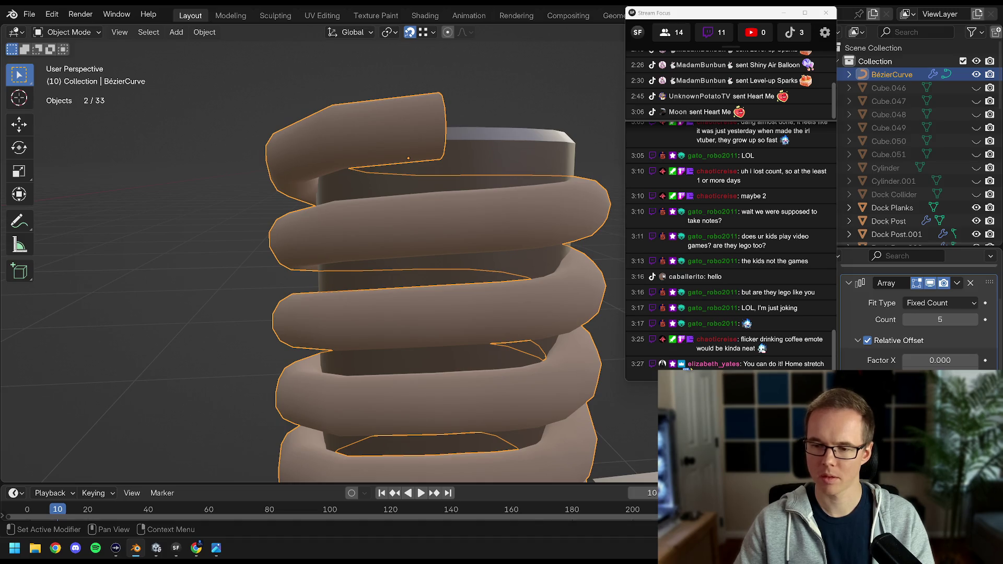
pyautogui.hotkey('ctrl', 'shift', 'z')
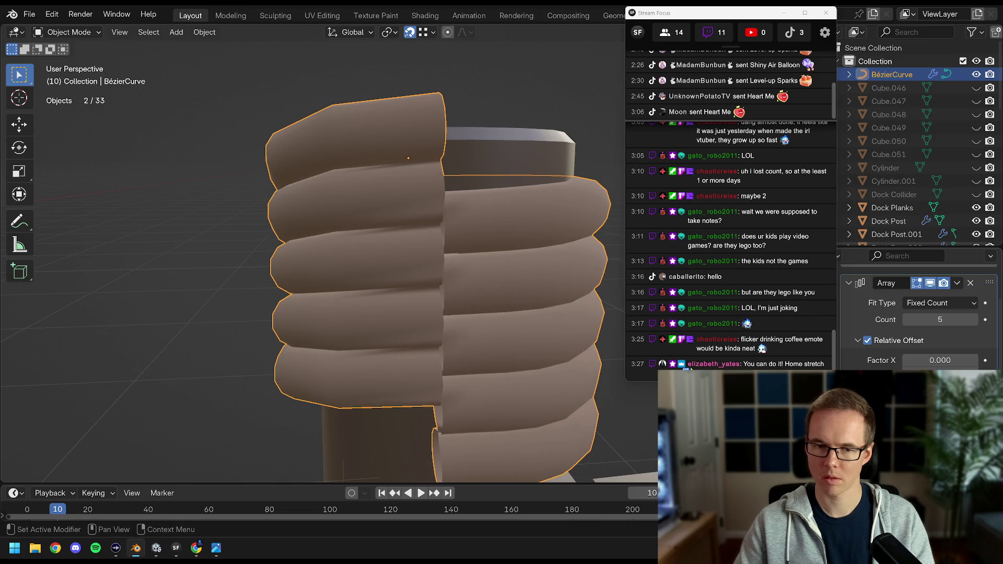
pyautogui.hotkey('ctrl', 'z')
pyautogui.moveTo(460, 272); pyautogui.dragTo(425, 293)
# Switch to orthographic Left view and enter Edit Mode on the rope curve.
pyautogui.press('KP_5')
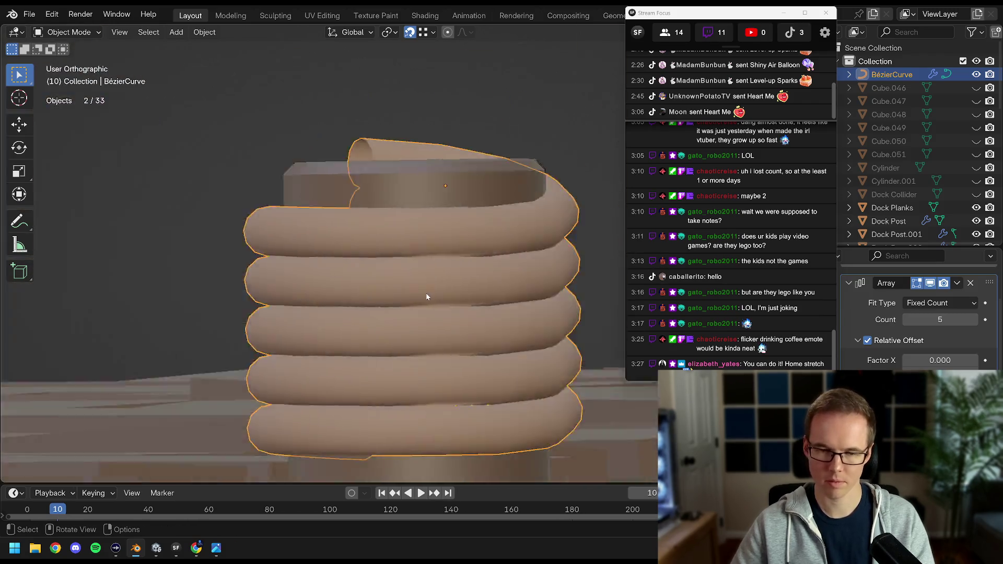
pyautogui.press('ctrl+KP_3')
pyautogui.scroll(3)
pyautogui.press('Tab')
# Raise the coil's loose-end control point vertically along Z.
pyautogui.moveTo(406, 250); pyautogui.dragTo(339, 260)
pyautogui.press('g')
pyautogui.press('z')
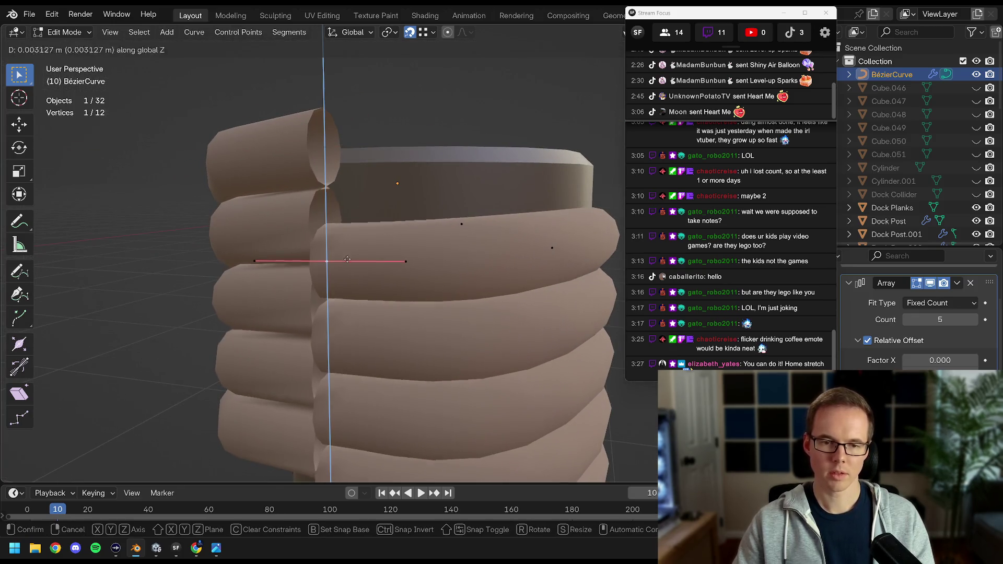
pyautogui.click(342, 225)
# In the left side view, lift the selected point and its handle along Z.
pyautogui.moveTo(360, 230); pyautogui.dragTo(418, 248)
pyautogui.press('ctrl+KP_3')
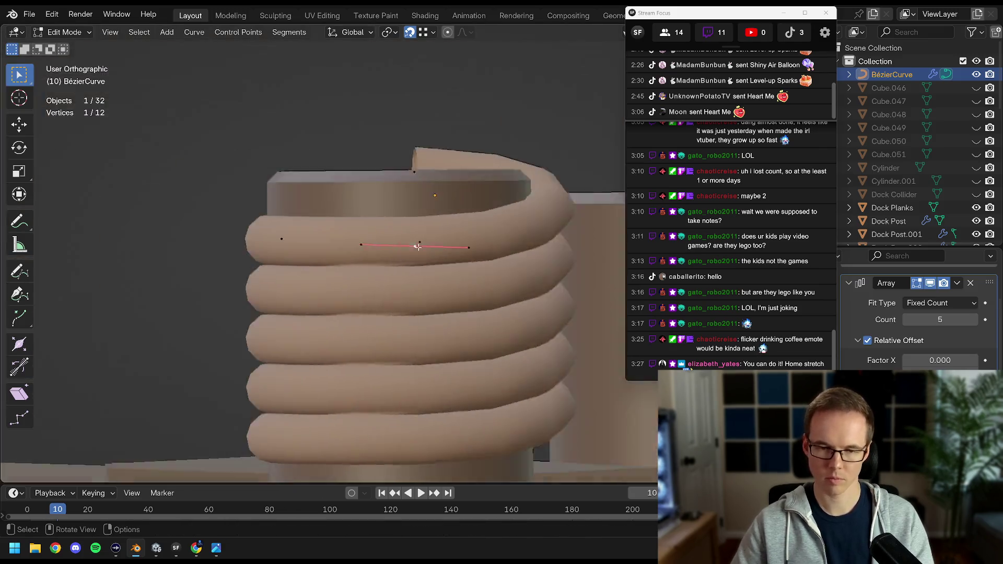
pyautogui.scroll(3)
pyautogui.press('g')
pyautogui.press('z')
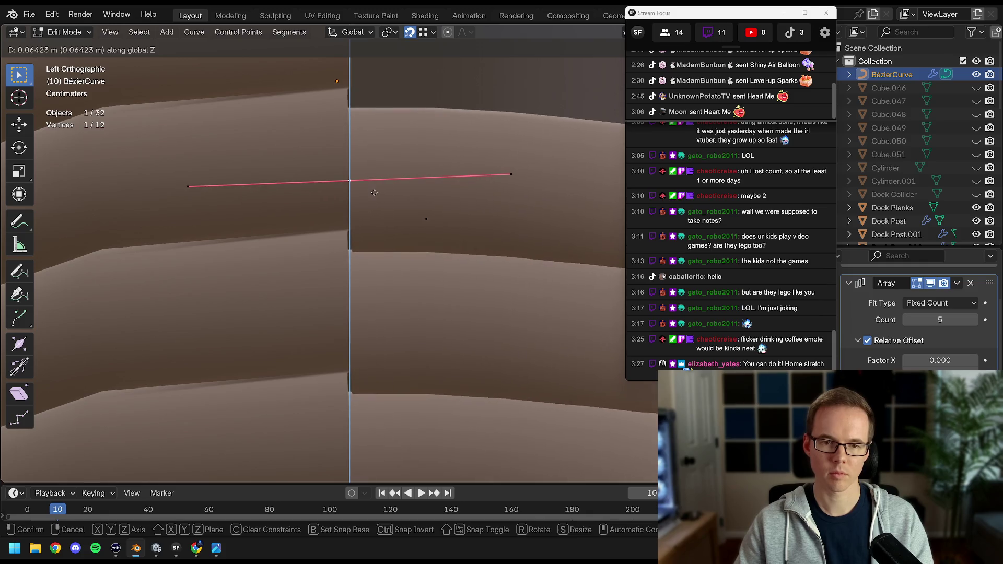
pyautogui.click(387, 238)
pyautogui.scroll(-3)
pyautogui.press('g')
pyautogui.press('z')
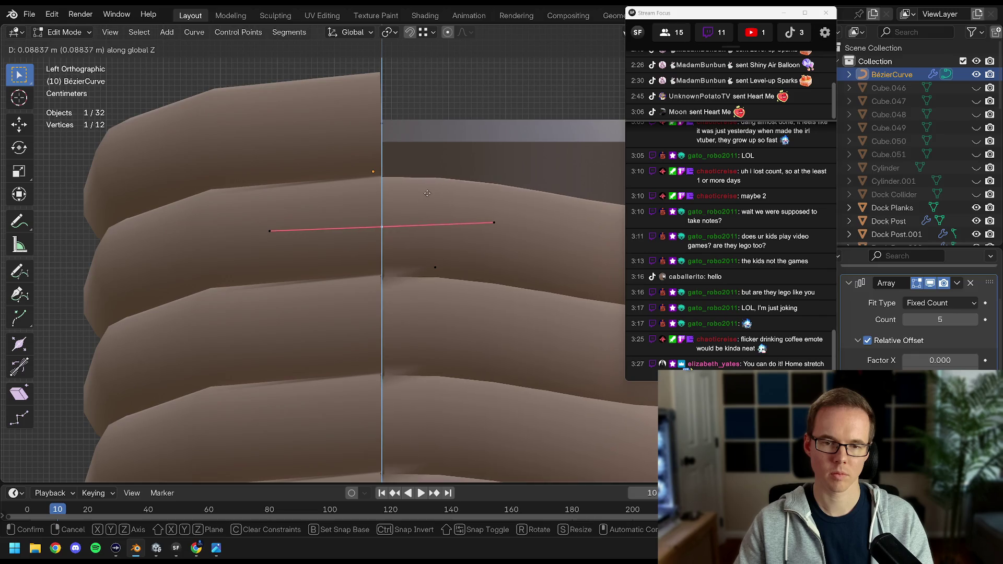
pyautogui.click(427, 194)
# Select another control point on the coil and raise it along Z.
pyautogui.scroll(-3)
pyautogui.click(463, 259)
pyautogui.press('g')
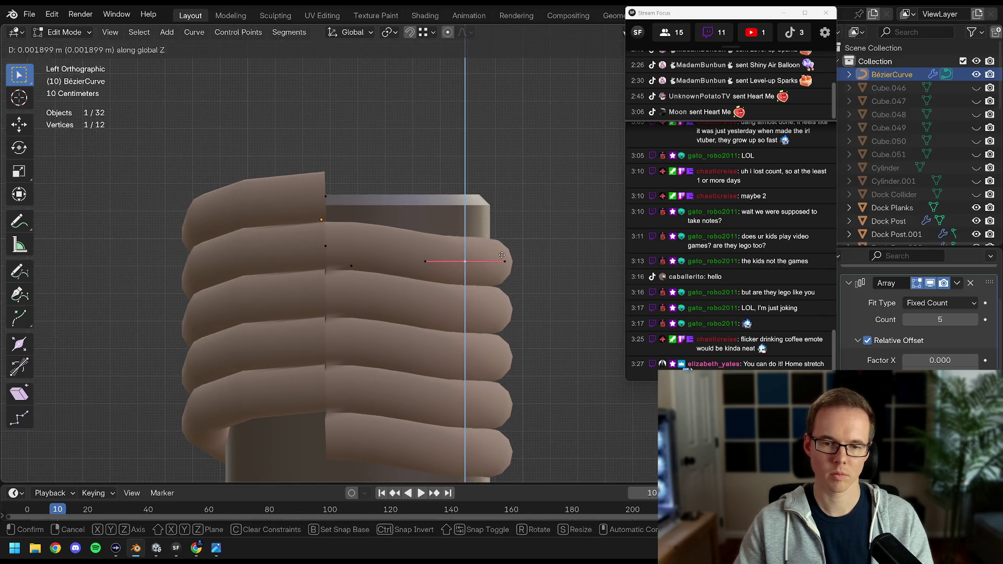
pyautogui.press('z')
pyautogui.click(496, 237)
# Orbit around the coil to inspect its top and loose end.
pyautogui.moveTo(496, 236); pyautogui.dragTo(401, 246)
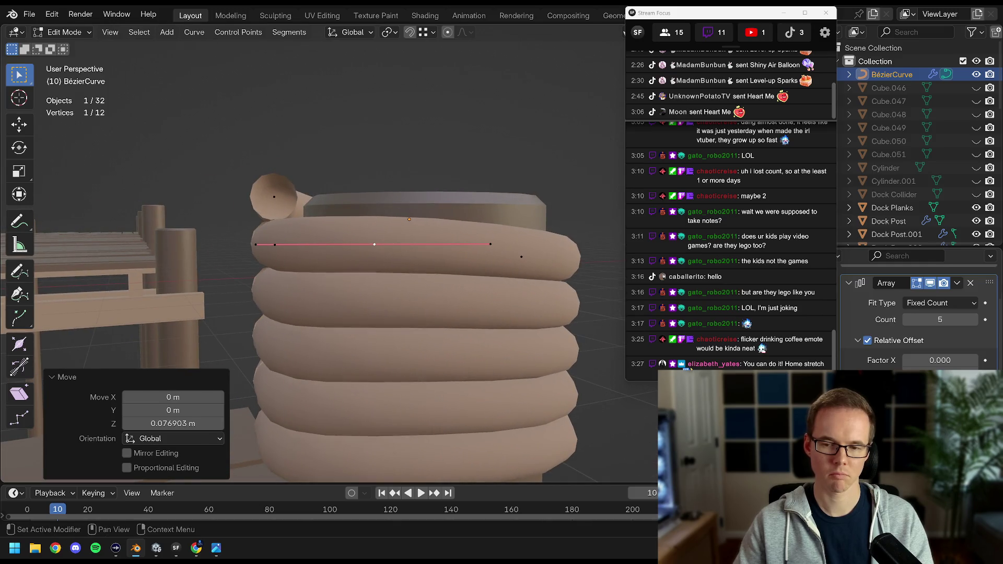
pyautogui.moveTo(322, 313); pyautogui.dragTo(444, 306)
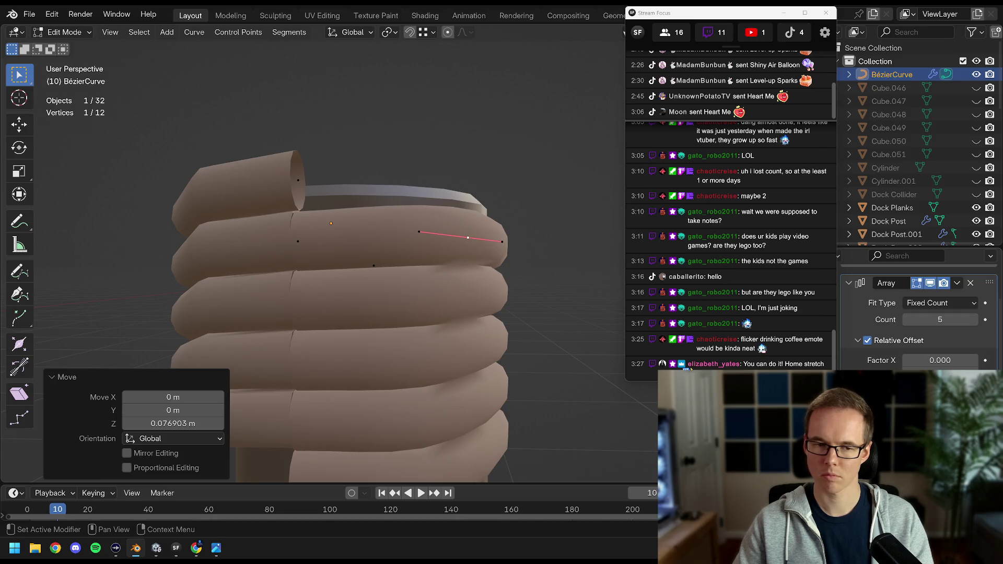
pyautogui.moveTo(410, 285); pyautogui.dragTo(376, 295)
pyautogui.moveTo(443, 278); pyautogui.dragTo(345, 282)
pyautogui.moveTo(453, 255); pyautogui.dragTo(460, 284)
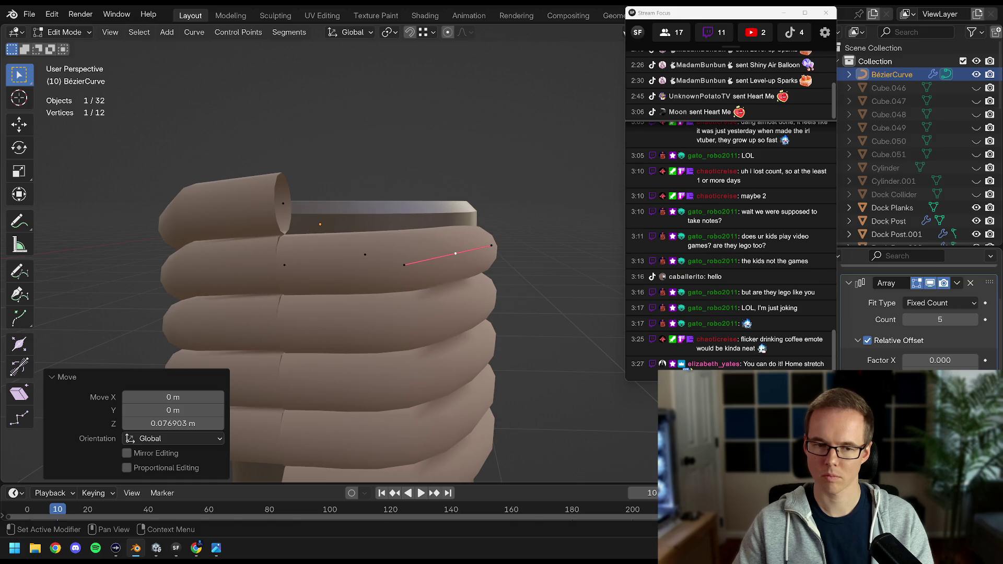
# Select all coil points in side view, cancel a trial rotation, and look down from above.
pyautogui.press('ctrl+KP_3')
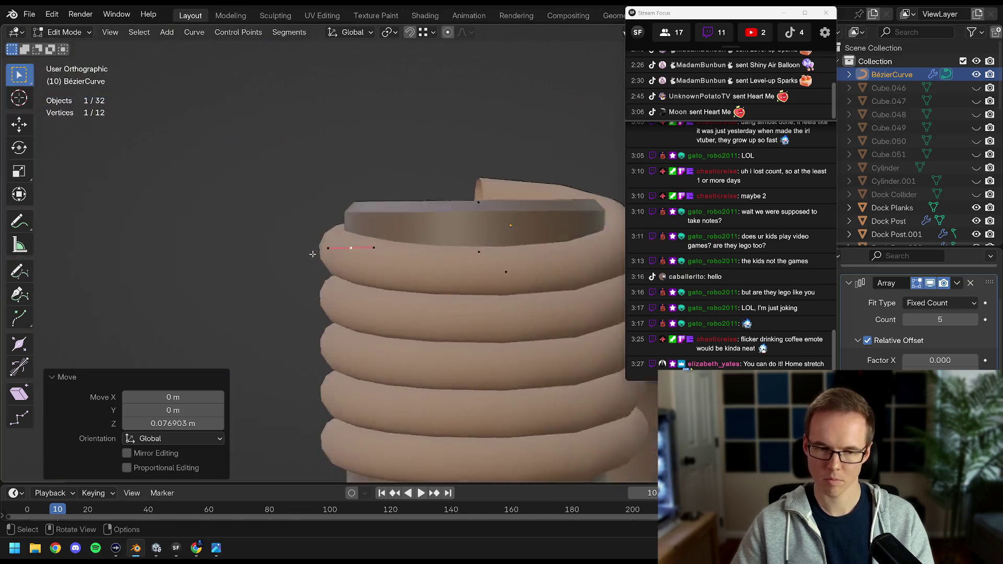
pyautogui.scroll(3)
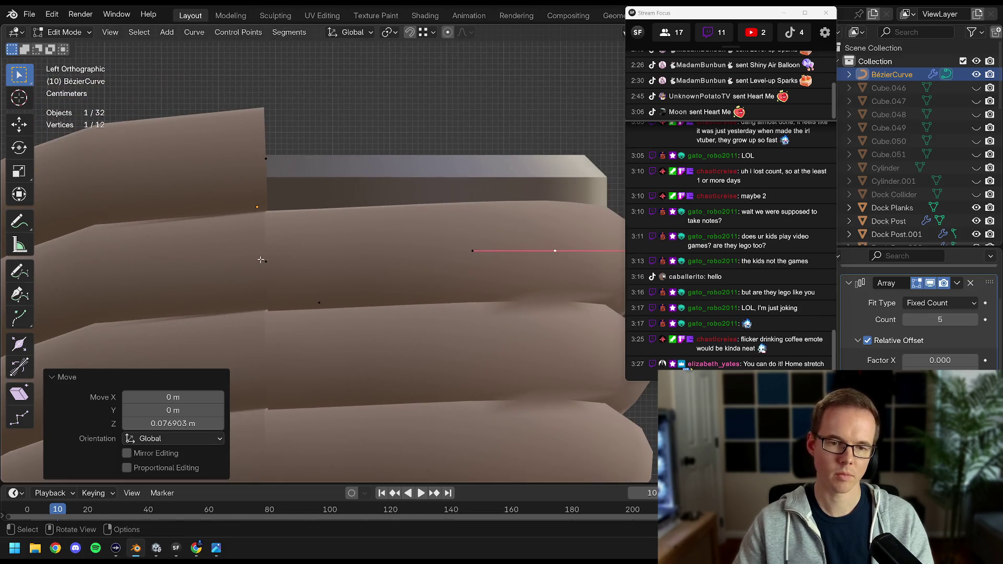
pyautogui.press('a')
pyautogui.moveTo(261, 260); pyautogui.dragTo(290, 256)
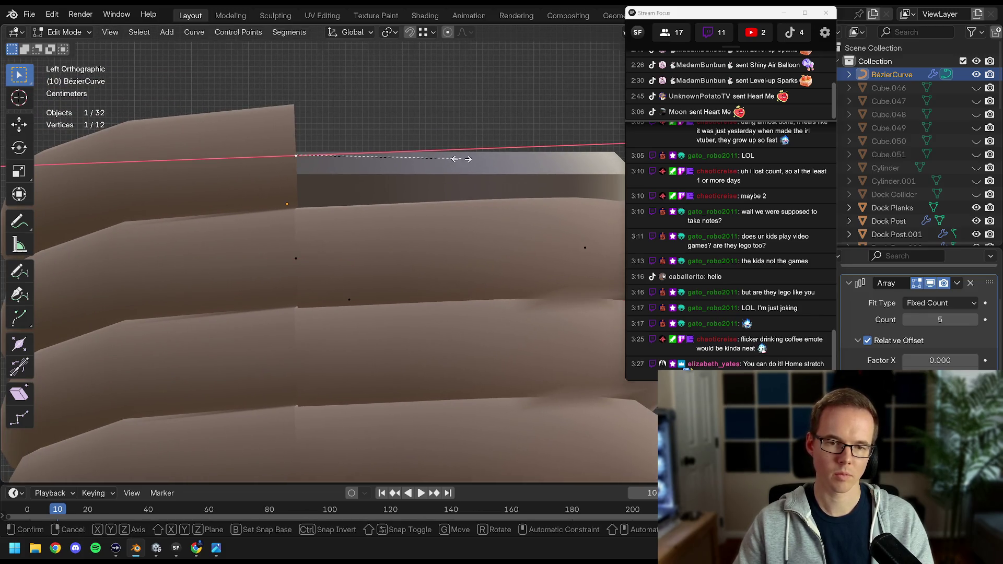
pyautogui.press('r')
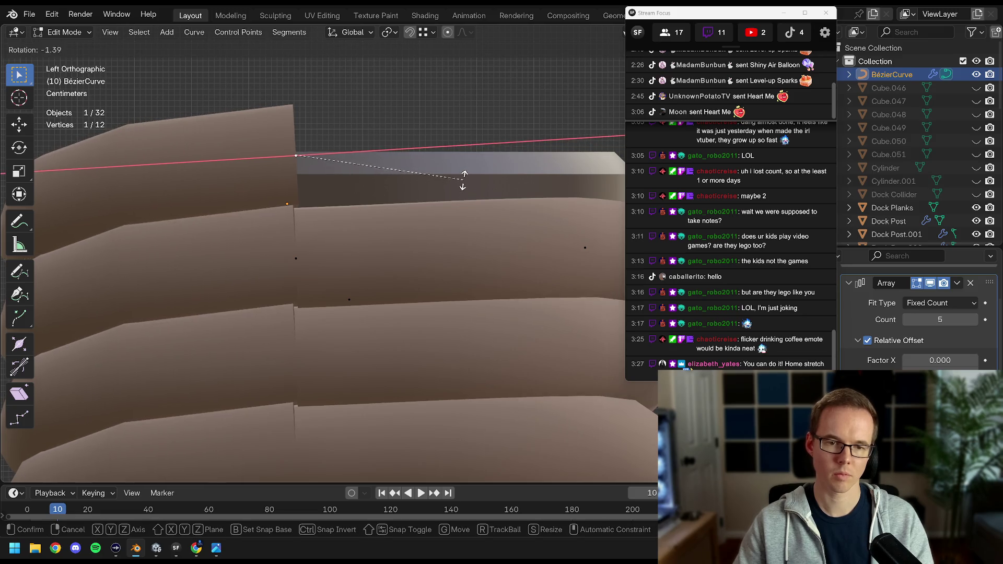
pyautogui.press('Escape')
pyautogui.moveTo(439, 184); pyautogui.dragTo(417, 259)
pyautogui.scroll(3)
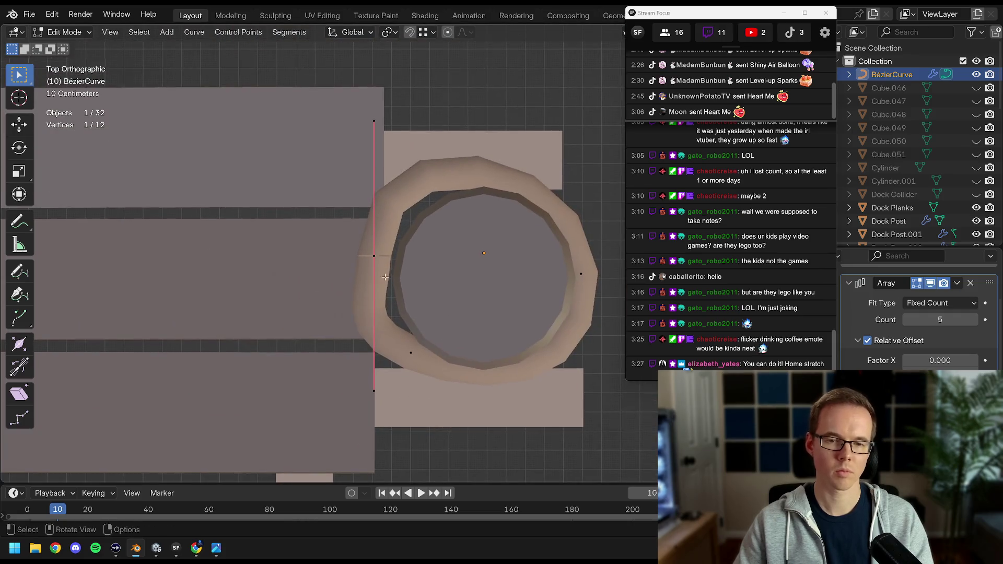
# Nudge the curve's end point along X in three small moves.
pyautogui.press('g')
pyautogui.press('x')
pyautogui.click(385, 255)
pyautogui.press('g')
pyautogui.press('x')
pyautogui.scroll(3)
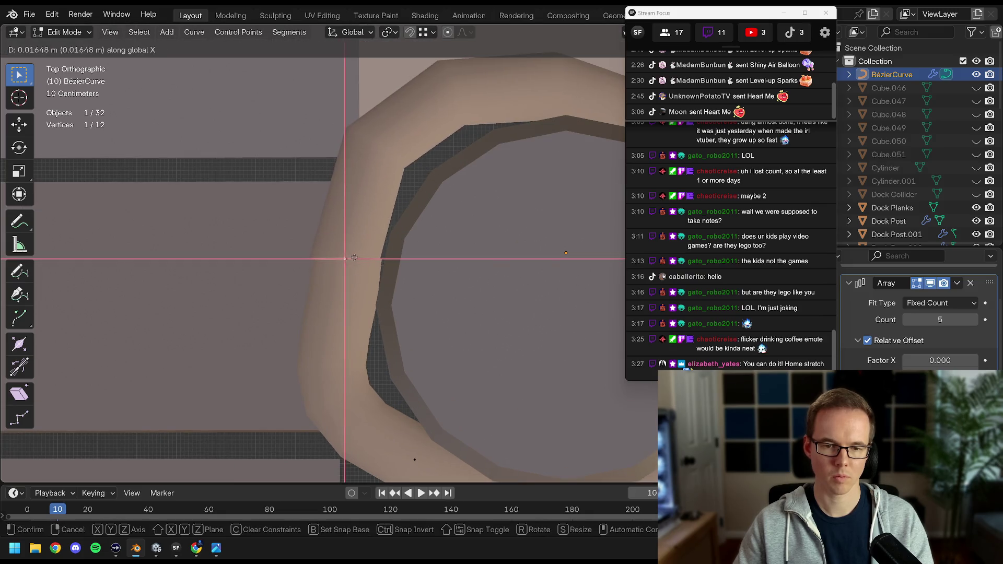
pyautogui.click(356, 257)
pyautogui.scroll(3)
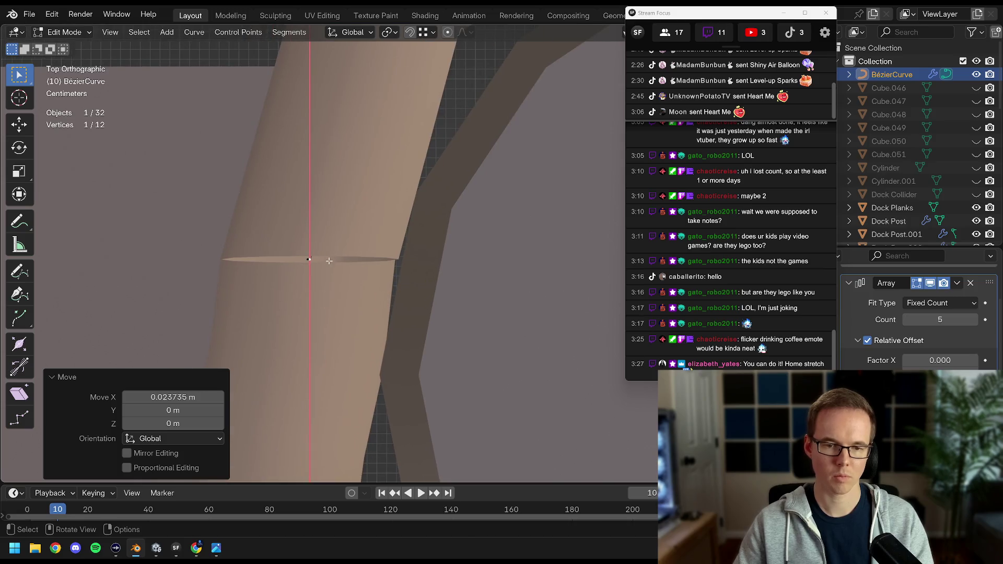
pyautogui.press('g')
pyautogui.press('x')
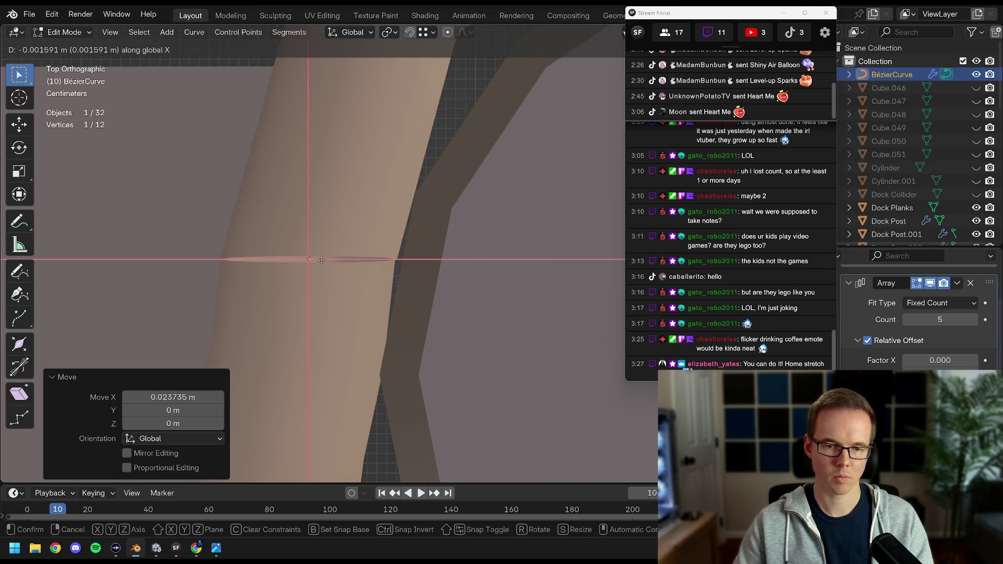
pyautogui.click(321, 259)
pyautogui.scroll(-3)
# In top view, reposition the end point and shorten its handles.
pyautogui.moveTo(327, 261); pyautogui.dragTo(468, 296)
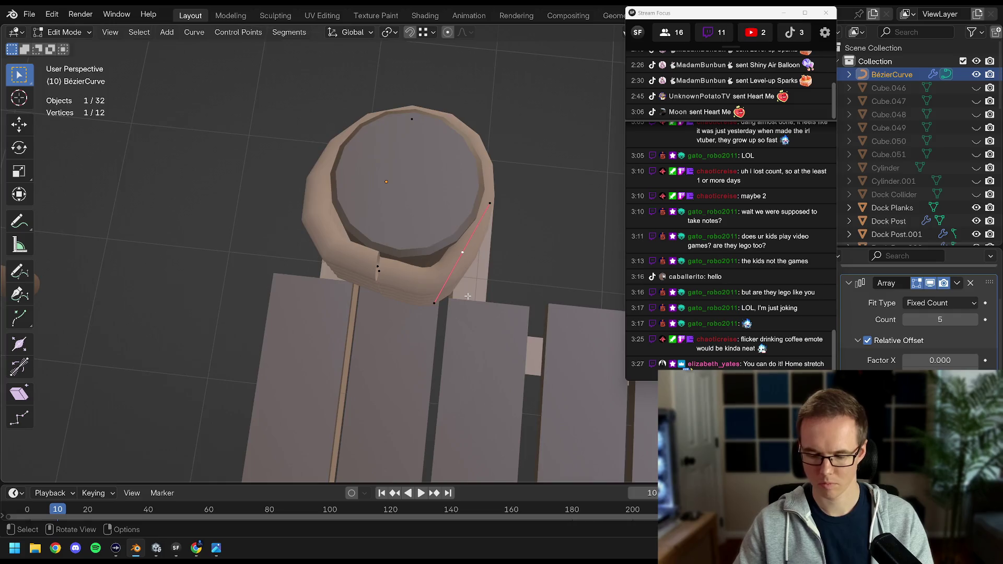
pyautogui.press('KP_7')
pyautogui.press('g')
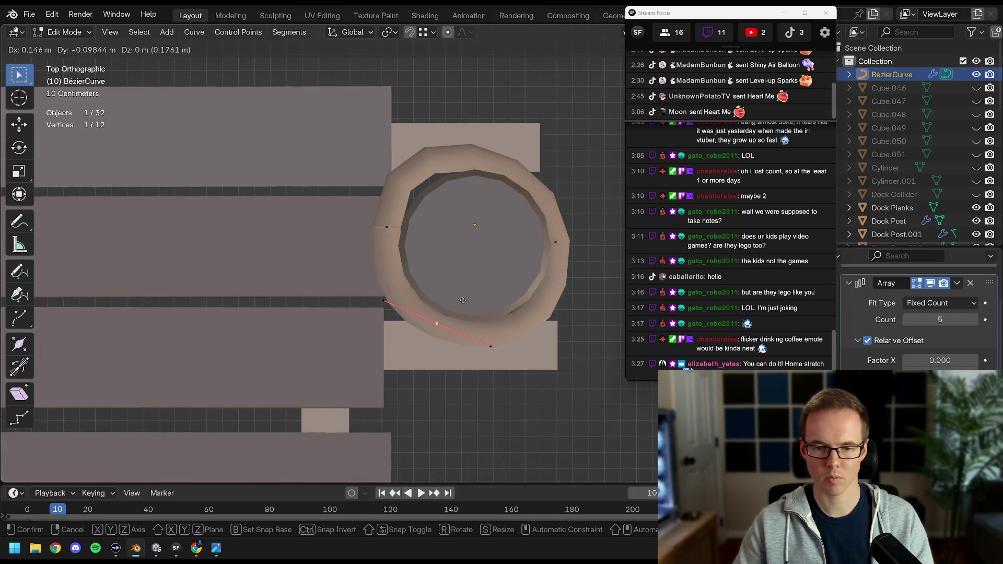
pyautogui.click(463, 300)
pyautogui.press('s')
pyautogui.click(528, 317)
pyautogui.press('r')
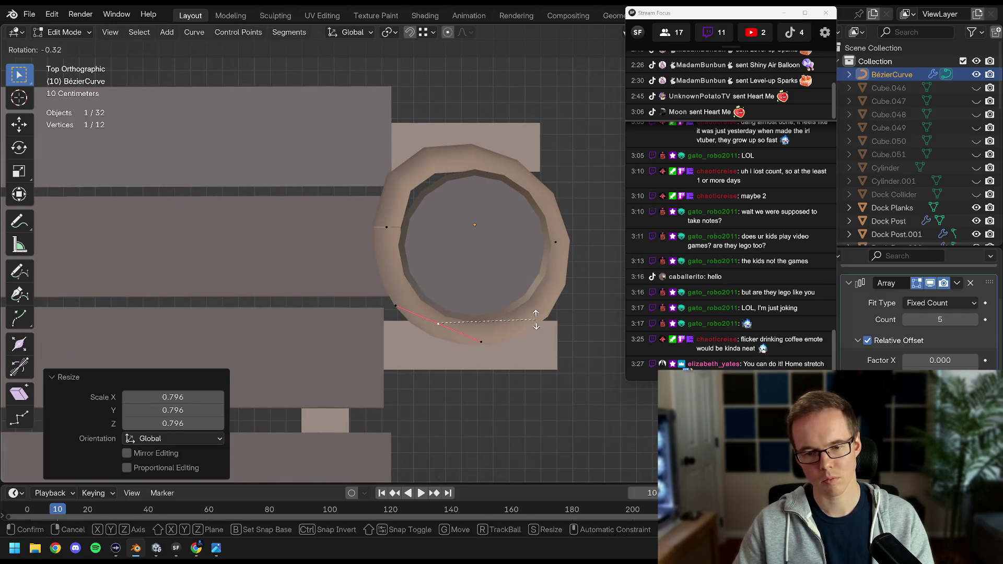
pyautogui.press('g')
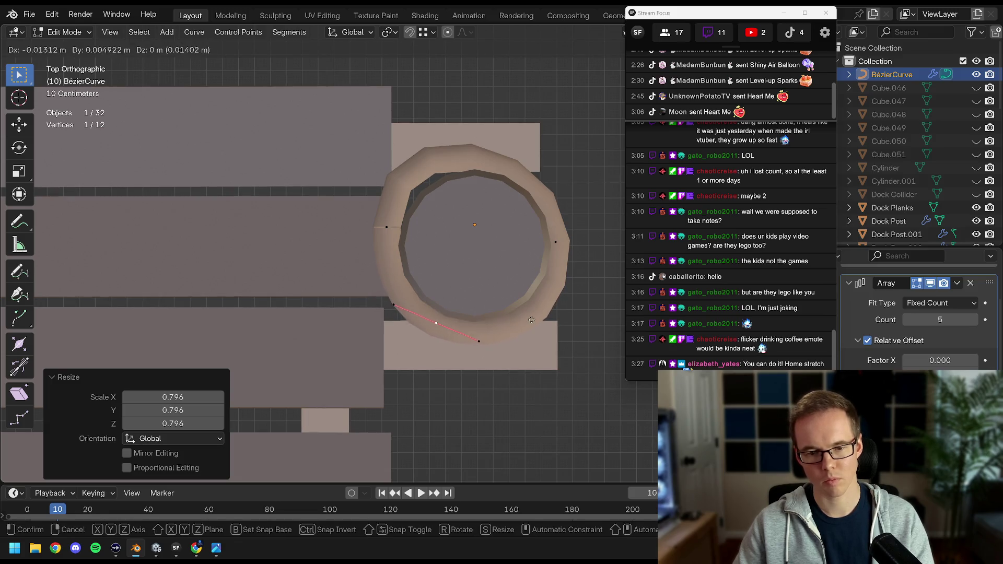
pyautogui.click(526, 327)
# Move the top handle point 0.1739 m along Y.
pyautogui.moveTo(525, 327); pyautogui.dragTo(452, 288)
pyautogui.press('a')
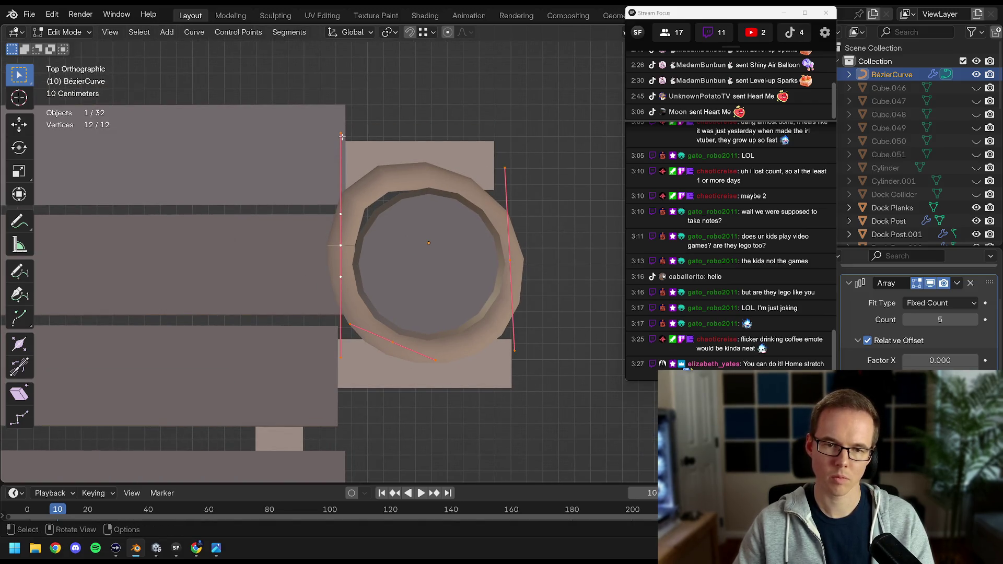
pyautogui.press('g')
pyautogui.press('y')
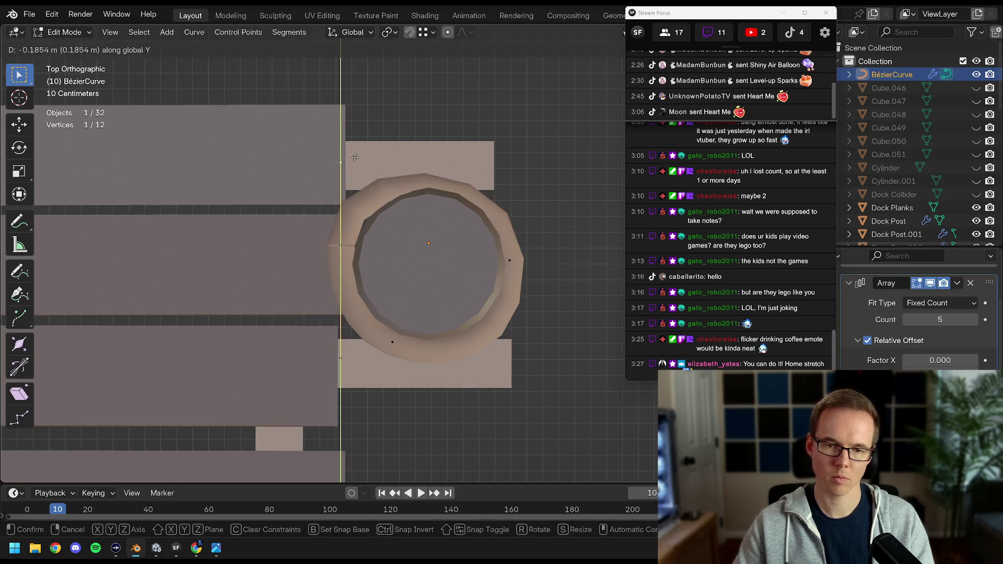
pyautogui.click(355, 156)
pyautogui.press('g')
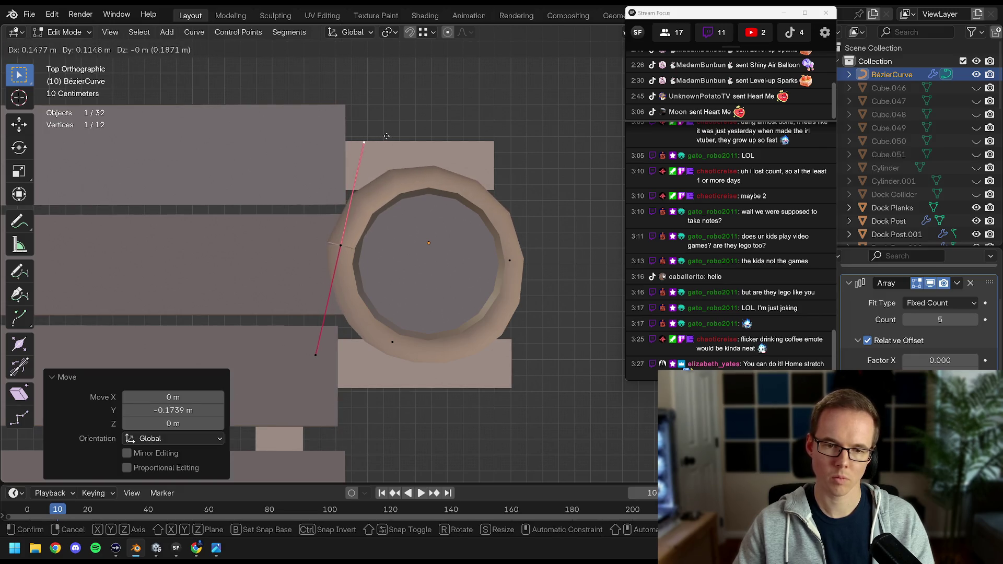
pyautogui.rightClick(387, 137)
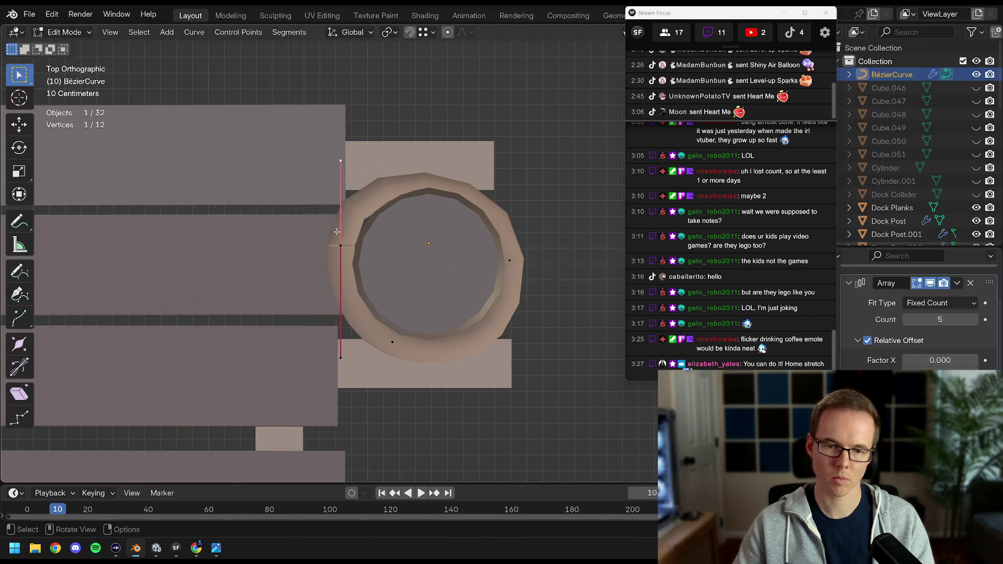
# Check the coil in wireframe, then shift the selected points along Y.
pyautogui.press('z')
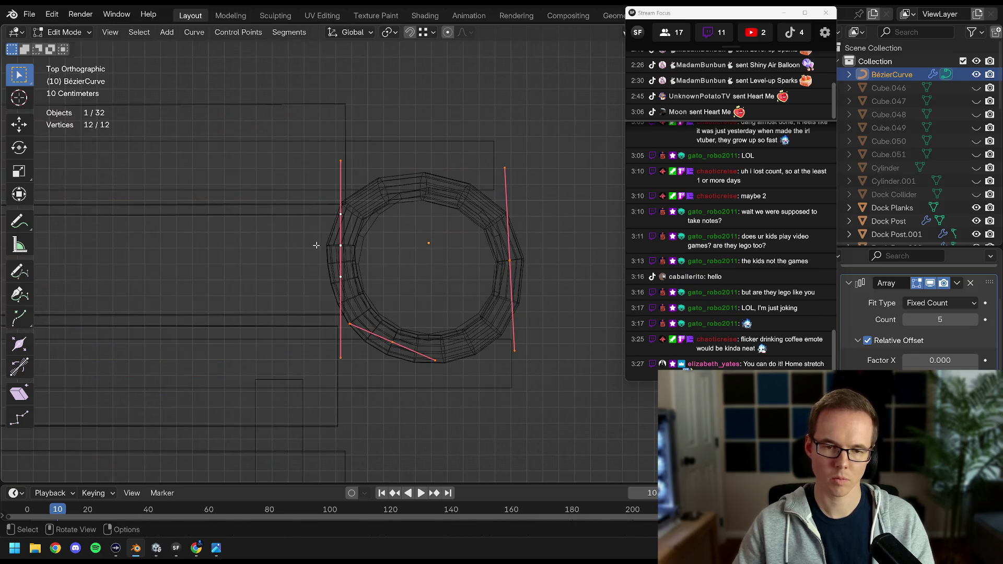
pyautogui.press('z')
pyautogui.click(387, 244)
pyautogui.press('g')
pyautogui.press('y')
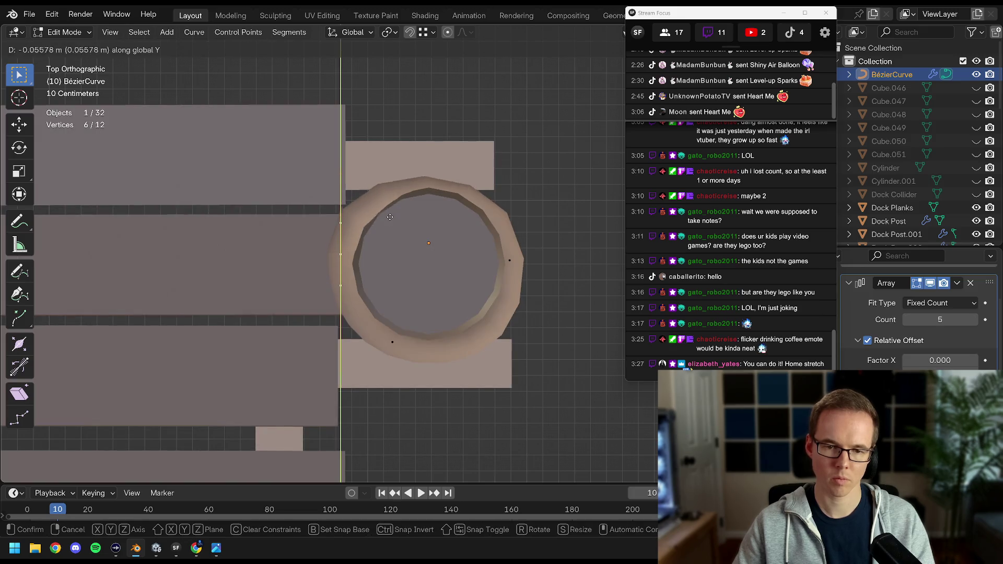
pyautogui.click(387, 223)
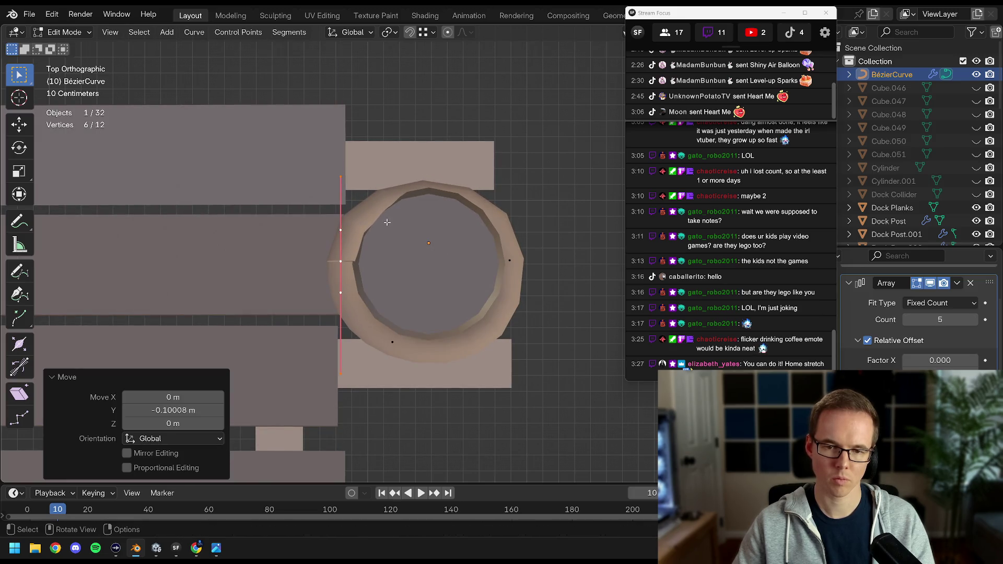
pyautogui.press('g')
pyautogui.press('y')
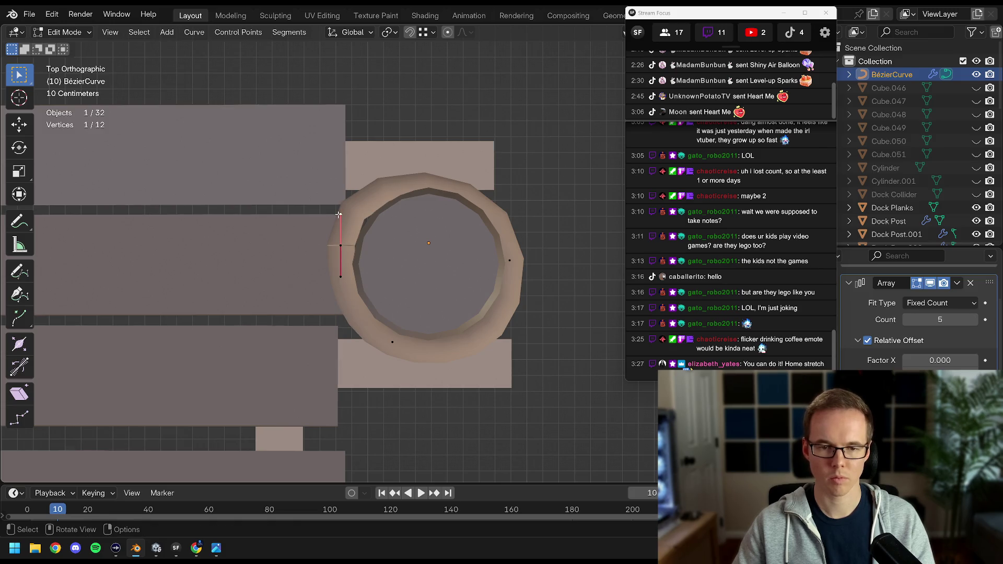
# Box-select control points in X-ray and rotate them slightly.
pyautogui.hotkey('shift', 'z')
pyautogui.hotkey('alt', 'a')
pyautogui.press('b')
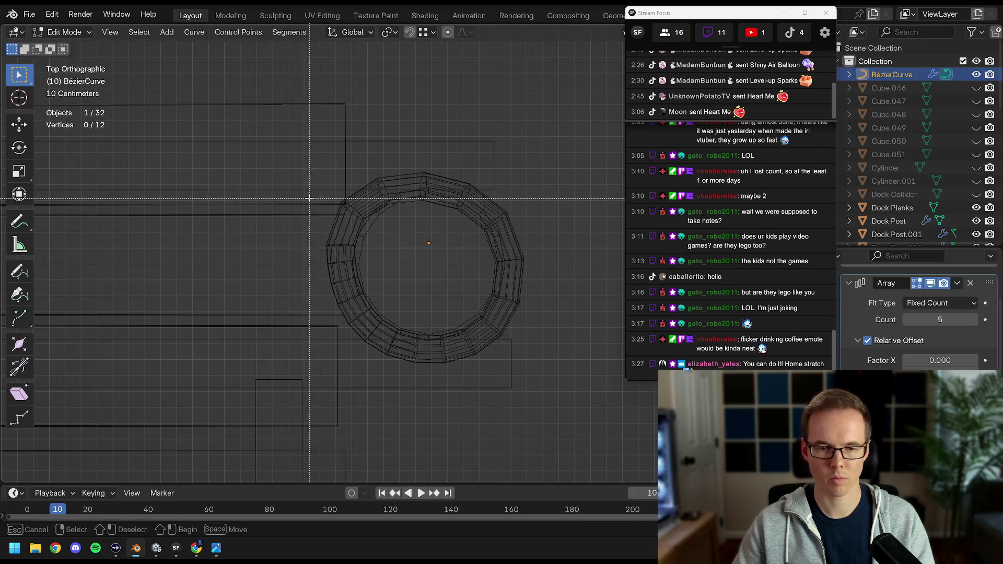
pyautogui.hotkey('shift', 'z')
pyautogui.press('r')
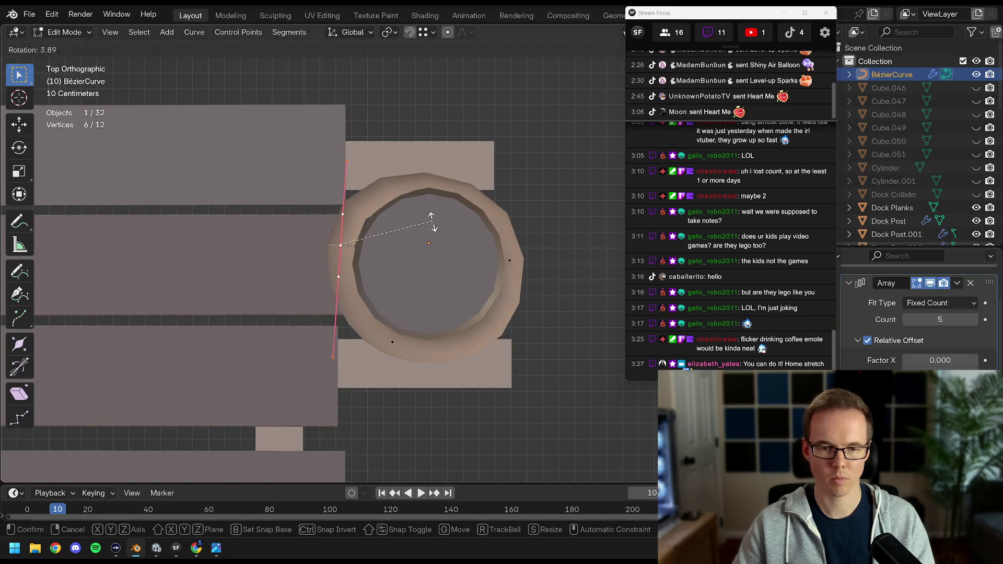
pyautogui.click(433, 230)
pyautogui.moveTo(433, 230); pyautogui.dragTo(360, 175)
# Pick a single coil point and raise it 0.006845 m along Z.
pyautogui.scroll(3)
pyautogui.press('a')
pyautogui.hotkey('alt', 'a')
pyautogui.scroll(3)
pyautogui.click(357, 172)
pyautogui.press('g')
pyautogui.press('z')
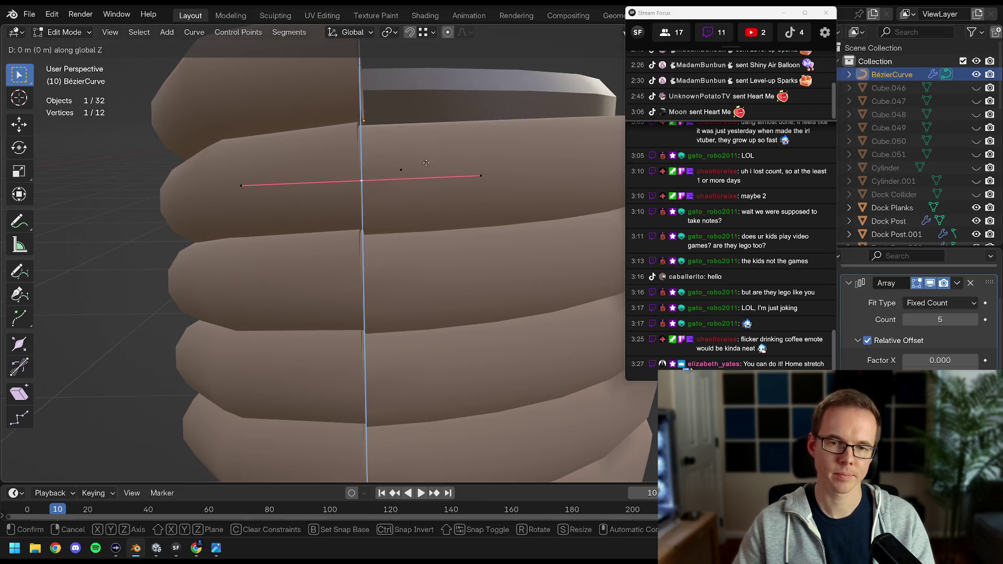
pyautogui.click(426, 158)
pyautogui.moveTo(421, 162); pyautogui.dragTo(450, 306)
# Exit Edit Mode and rotate the BézierCurve coil around the global Z axis.
pyautogui.scroll(-3)
pyautogui.press('Tab')
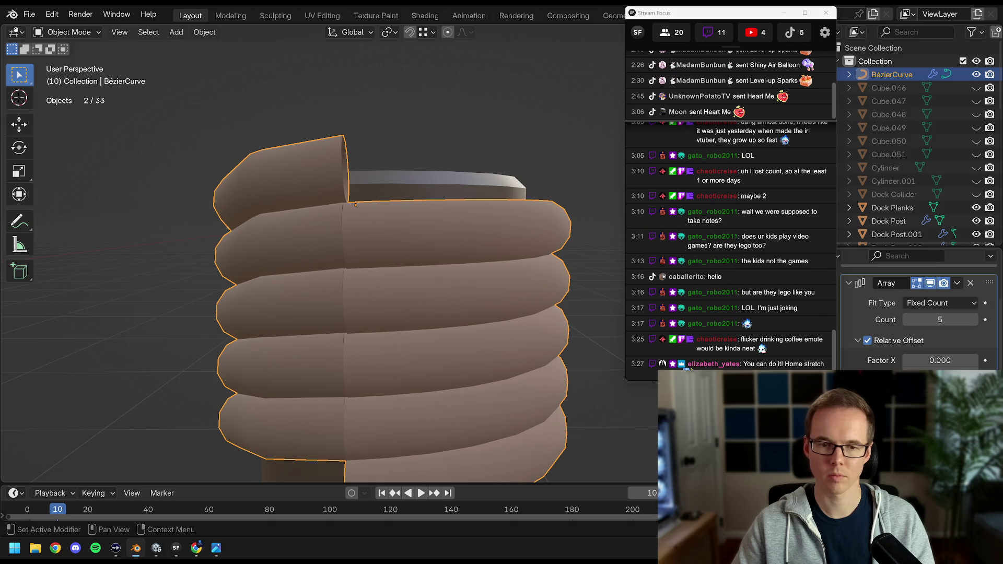
pyautogui.moveTo(452, 311); pyautogui.dragTo(406, 318)
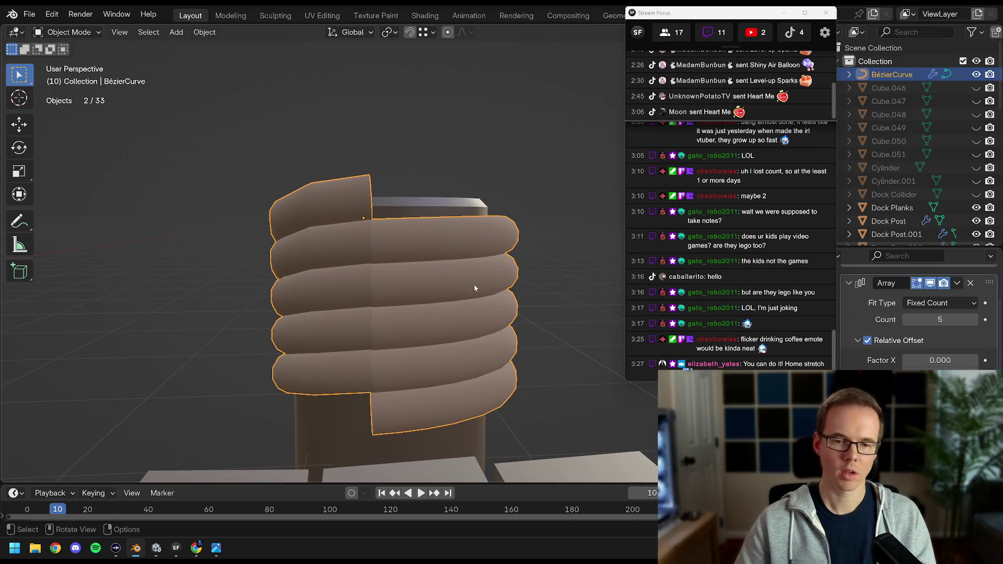
pyautogui.moveTo(474, 288); pyautogui.dragTo(500, 292)
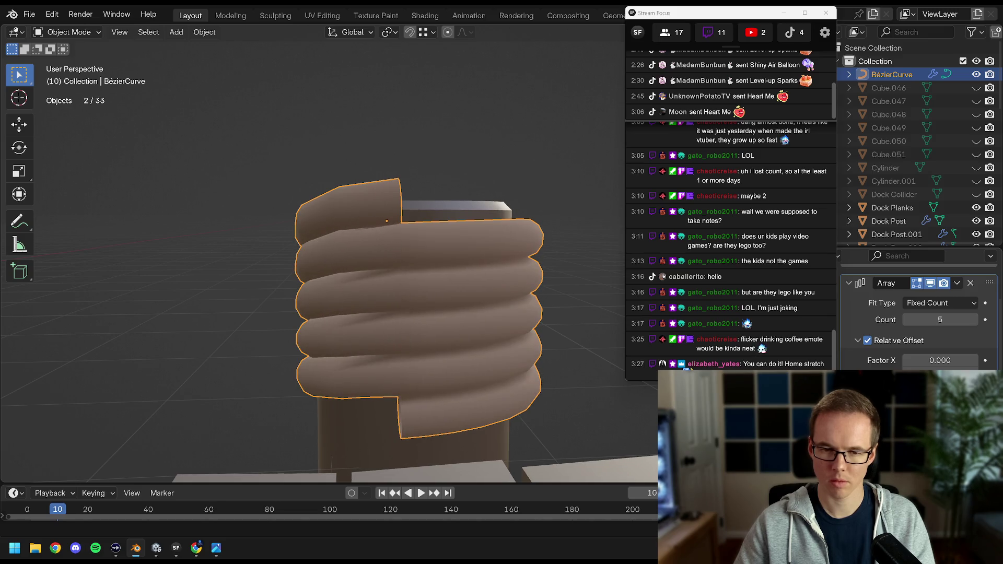
pyautogui.moveTo(470, 318); pyautogui.dragTo(326, 274)
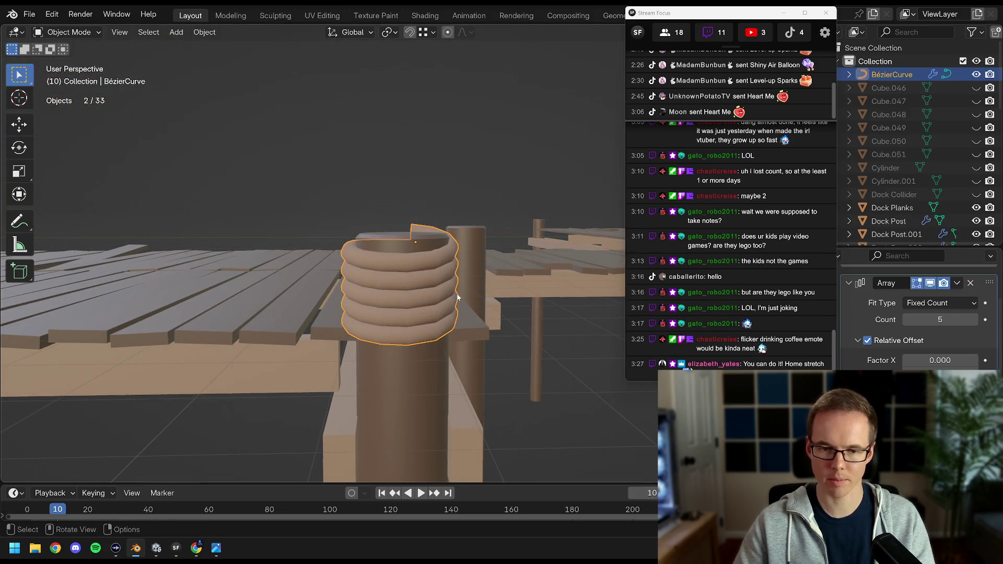
pyautogui.press('r')
pyautogui.press('z')
pyautogui.click(394, 262)
# Lower the rope coil about 0.19 m along Z.
pyautogui.moveTo(394, 262); pyautogui.dragTo(414, 320)
pyautogui.scroll(3)
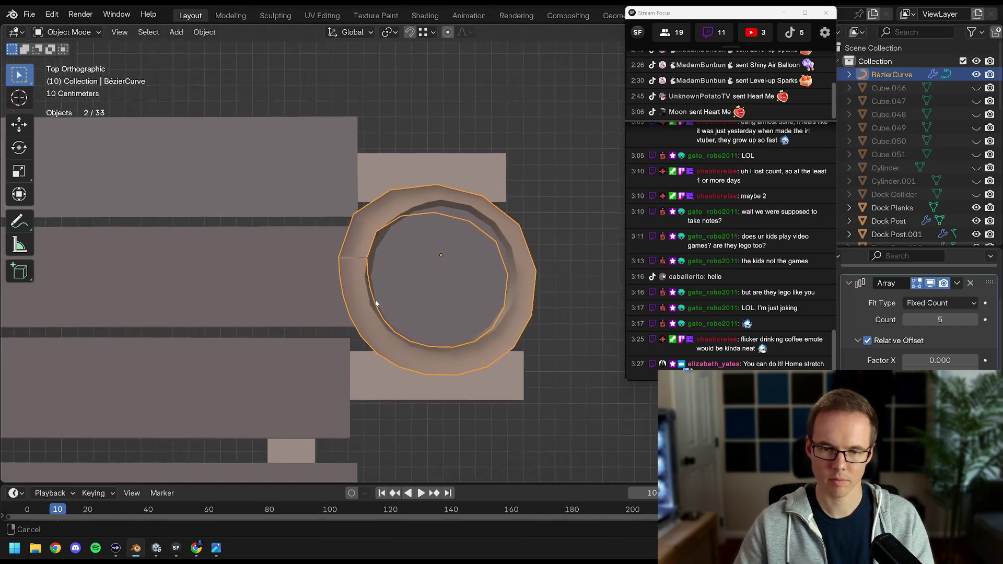
pyautogui.scroll(3)
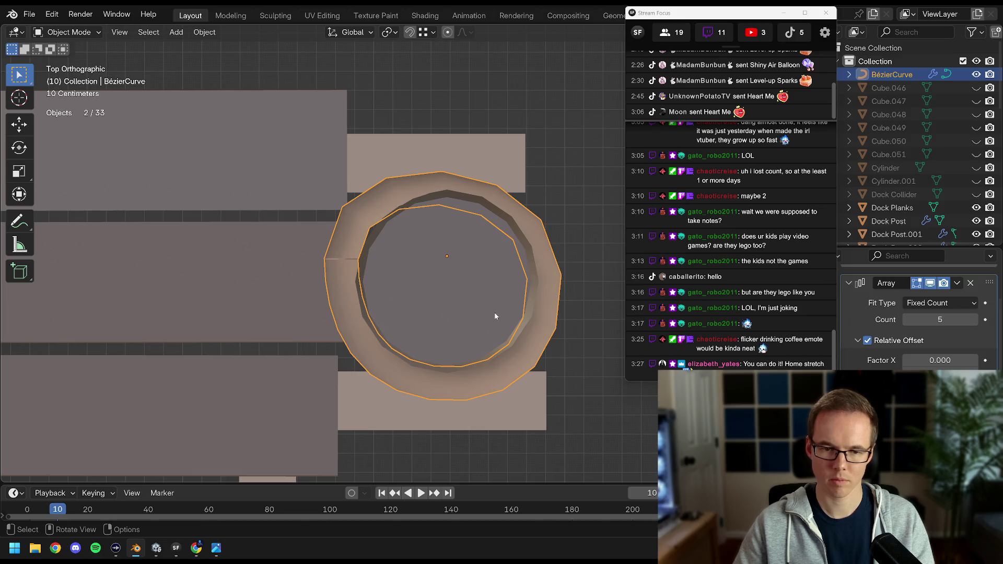
pyautogui.moveTo(447, 339); pyautogui.dragTo(397, 225)
pyautogui.press('g')
pyautogui.press('z')
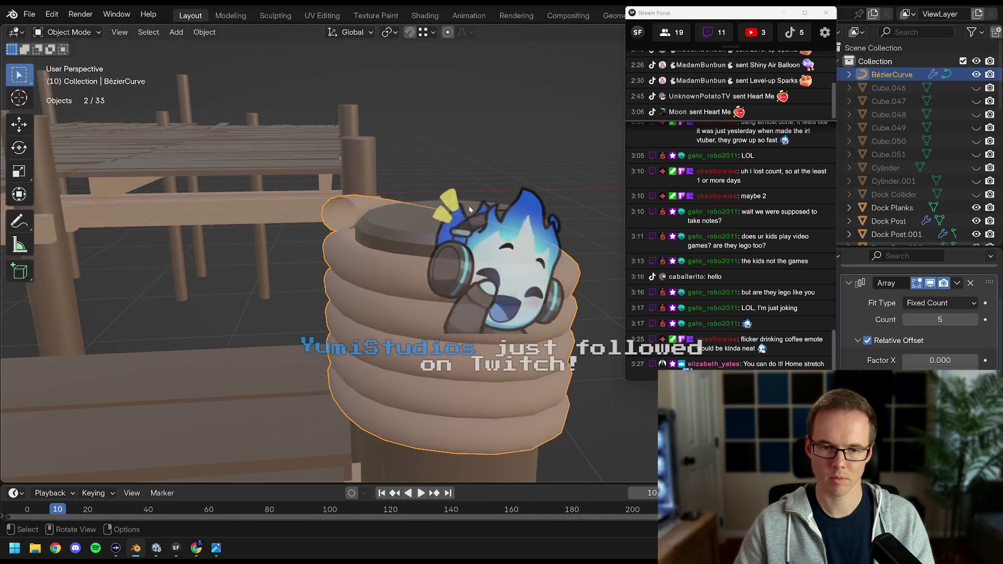
pyautogui.press('Return')
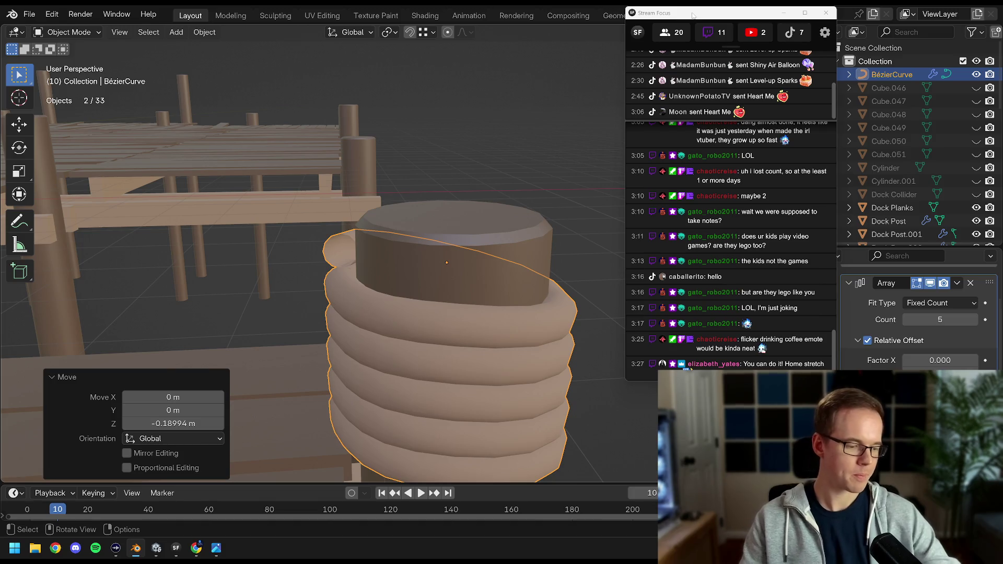
# Reselect the coil, disable its Array modifier in the viewport, and enter Edit Mode.
pyautogui.moveTo(432, 345); pyautogui.dragTo(462, 298)
pyautogui.press('KP_7')
pyautogui.click(472, 277)
pyautogui.scroll(3)
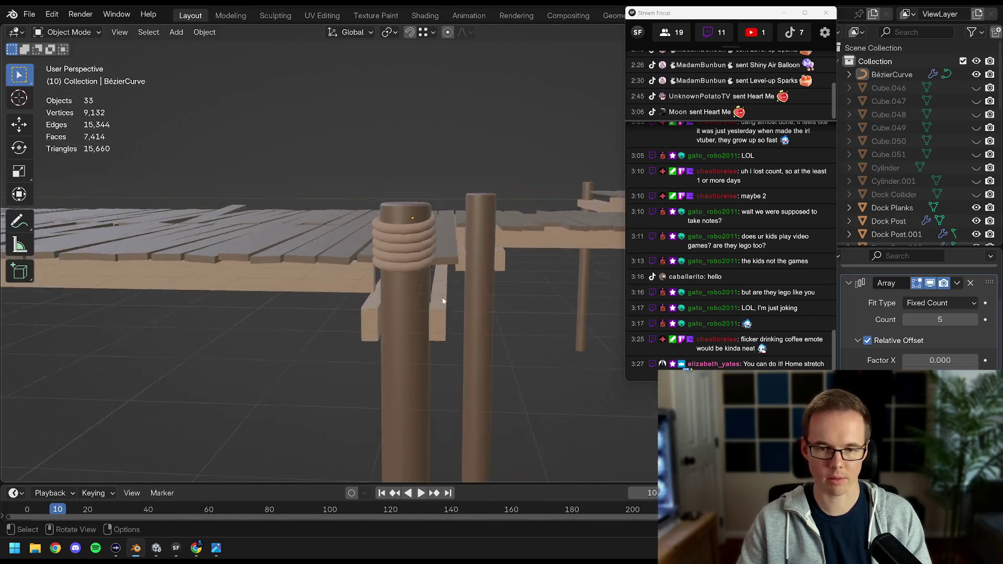
pyautogui.click(402, 248)
pyautogui.moveTo(402, 248); pyautogui.dragTo(505, 309)
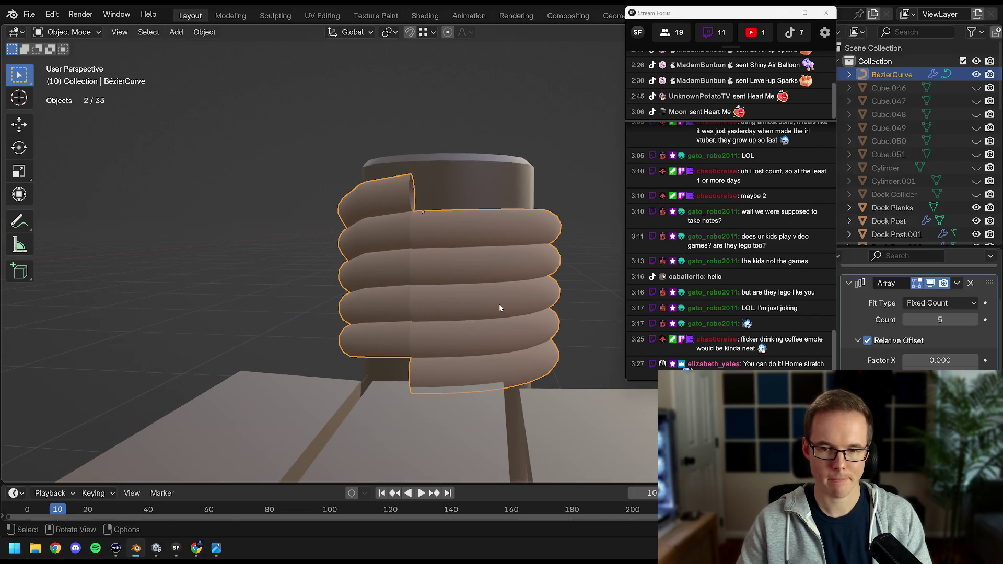
pyautogui.moveTo(501, 307); pyautogui.dragTo(349, 319)
pyautogui.moveTo(308, 371); pyautogui.dragTo(413, 308)
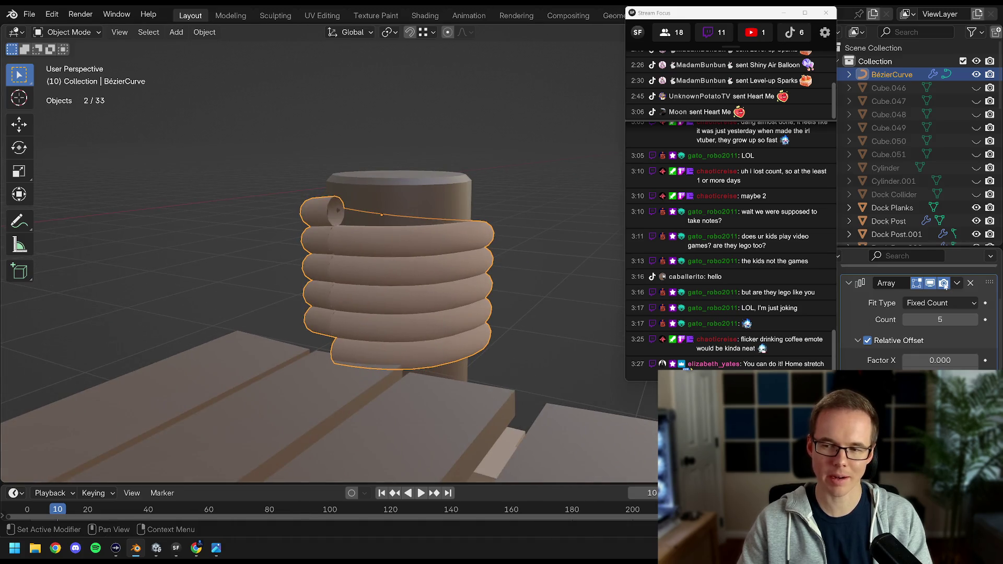
pyautogui.click(929, 282)
pyautogui.scroll(3)
pyautogui.press('Tab')
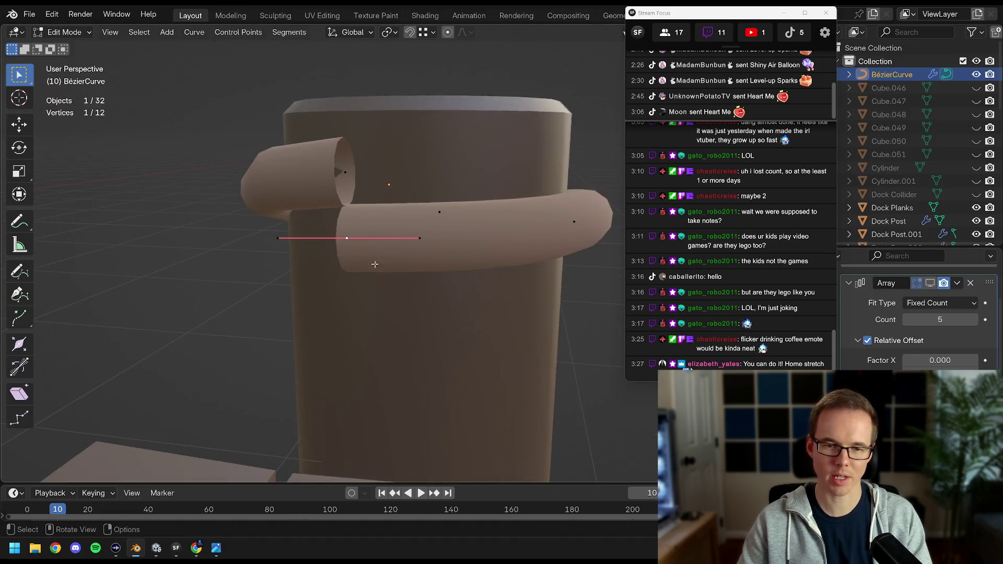
# Duplicate the whole rope loop and place the copy directly below along Z.
pyautogui.moveTo(448, 251); pyautogui.dragTo(409, 235)
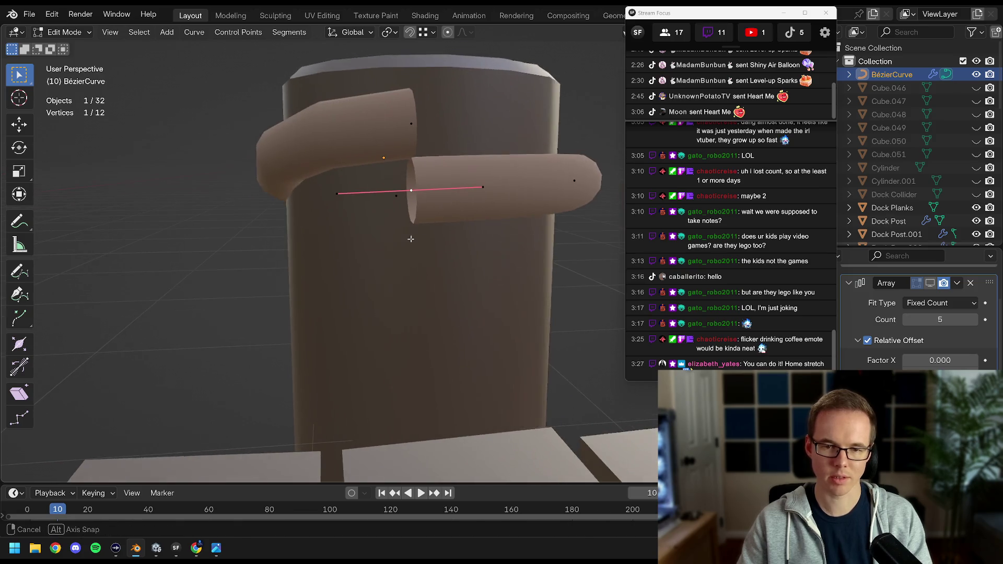
pyautogui.press('a')
pyautogui.scroll(3)
pyautogui.scroll(-3)
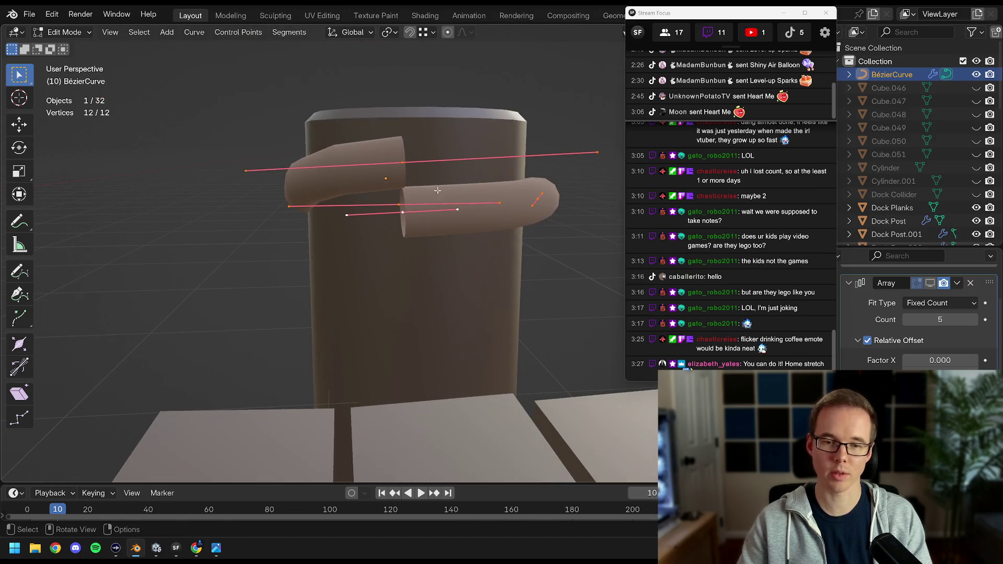
pyautogui.hotkey('shift', 'd')
pyautogui.press('z')
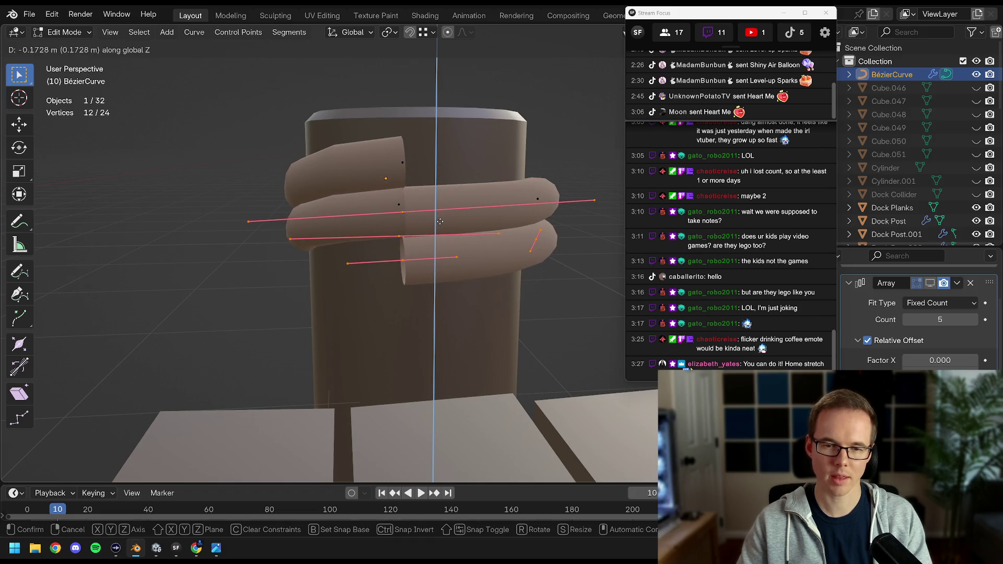
pyautogui.click(440, 221)
pyautogui.scroll(3)
# Select a loop end point and join the two loops with Make Segment.
pyautogui.click(397, 144)
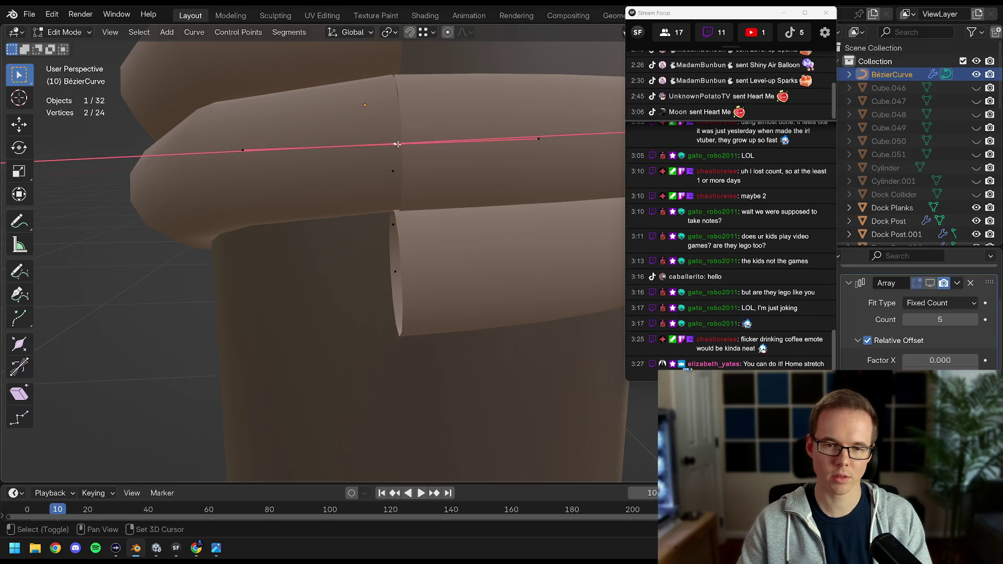
pyautogui.moveTo(397, 144); pyautogui.dragTo(429, 188)
pyautogui.scroll(-3)
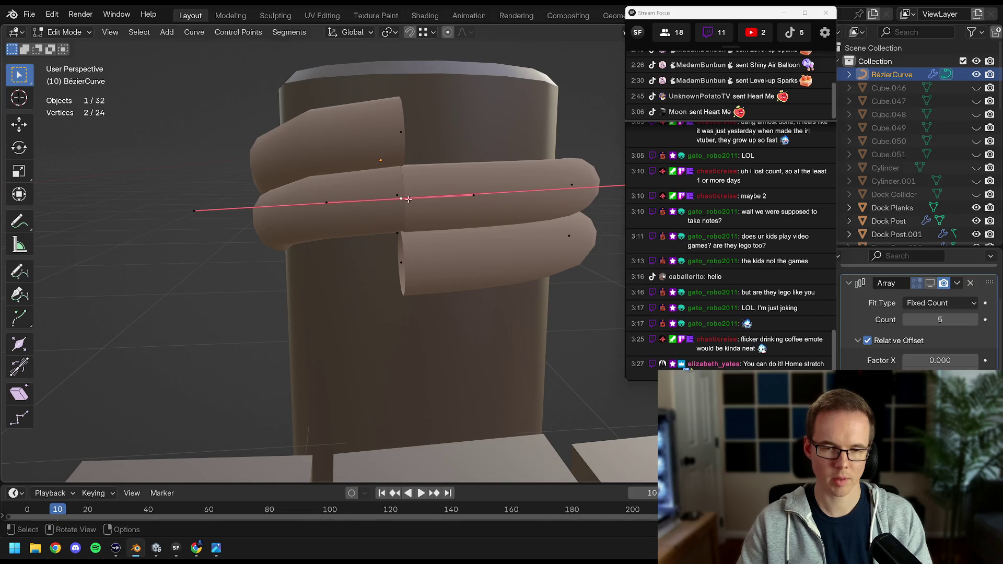
pyautogui.rightClick(408, 199)
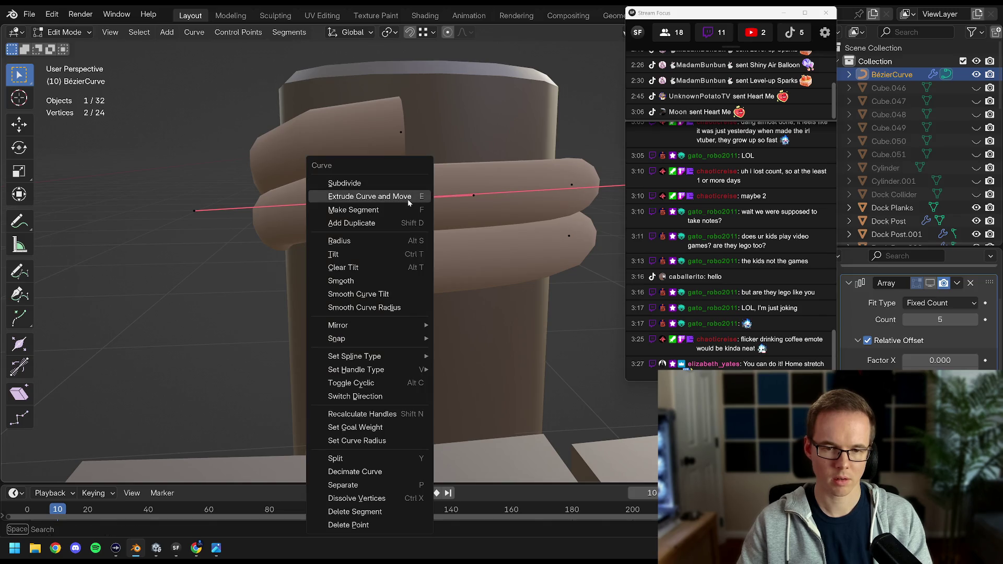
pyautogui.click(400, 210)
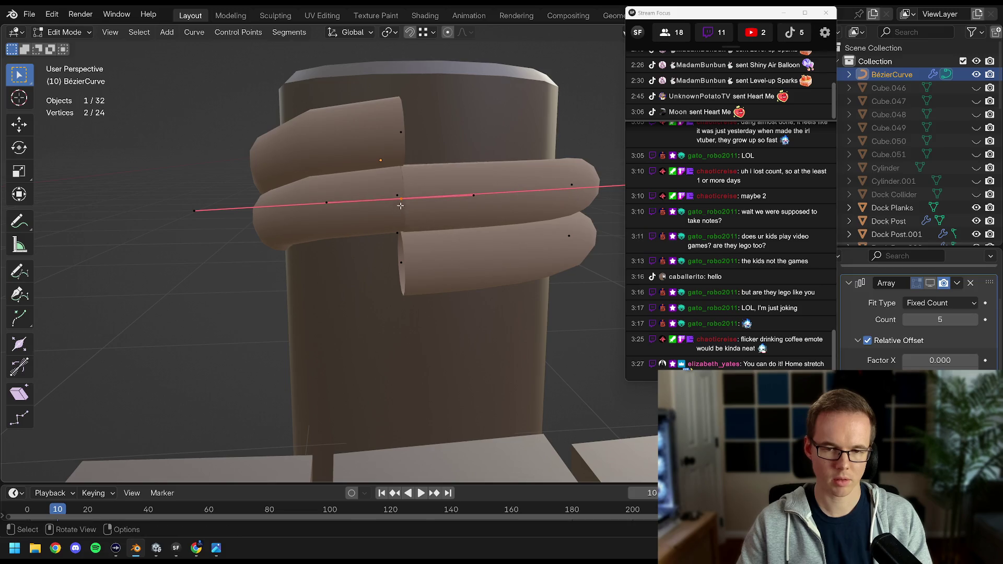
# Dissolve the selected curve points, undoing and redoing to compare the result.
pyautogui.rightClick(400, 205)
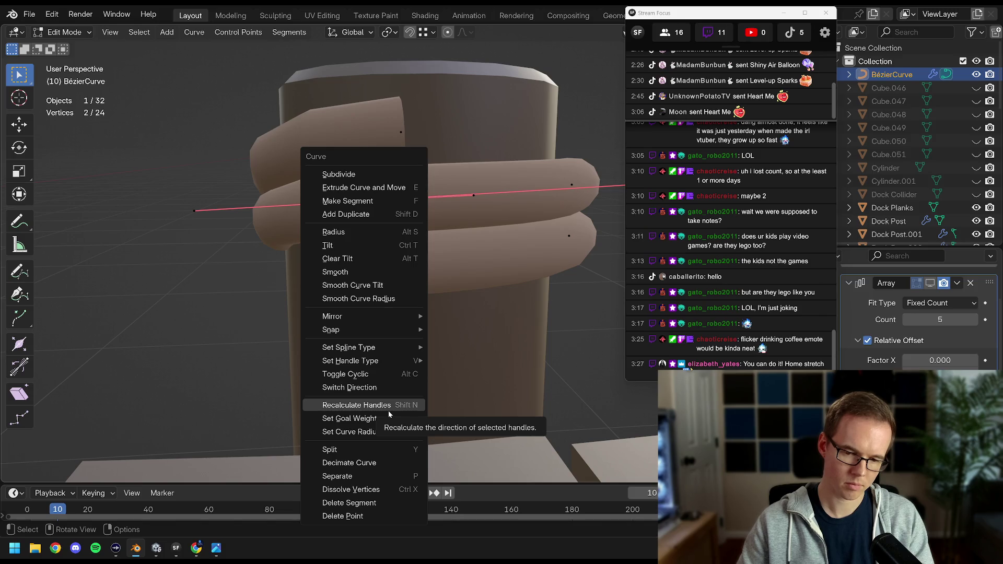
pyautogui.press('Down')
pyautogui.press('Down')
pyautogui.press('Down')
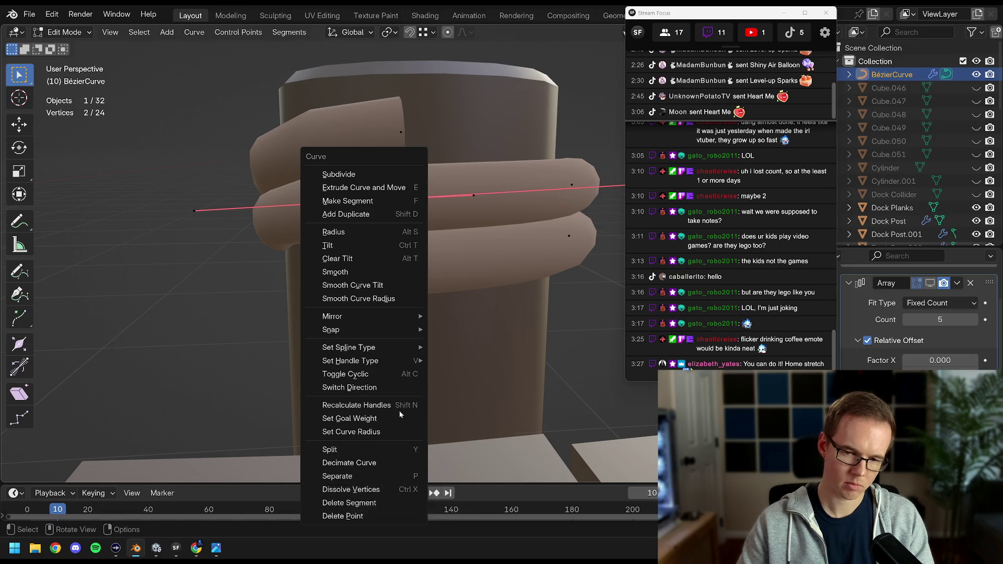
pyautogui.click(364, 488)
pyautogui.moveTo(449, 324); pyautogui.dragTo(428, 234)
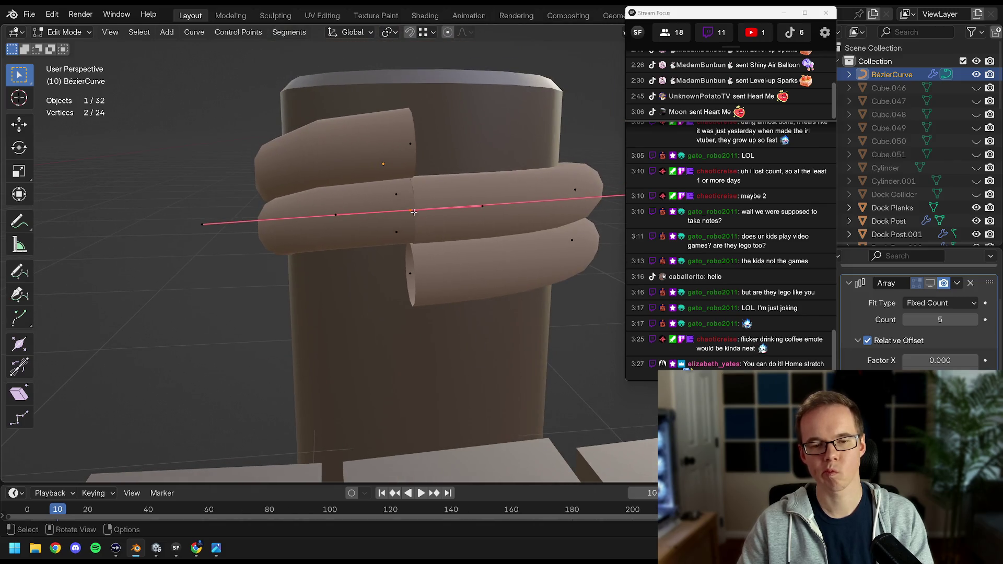
pyautogui.hotkey('ctrl', 'z')
pyautogui.hotkey('ctrl', 'shift', 'z')
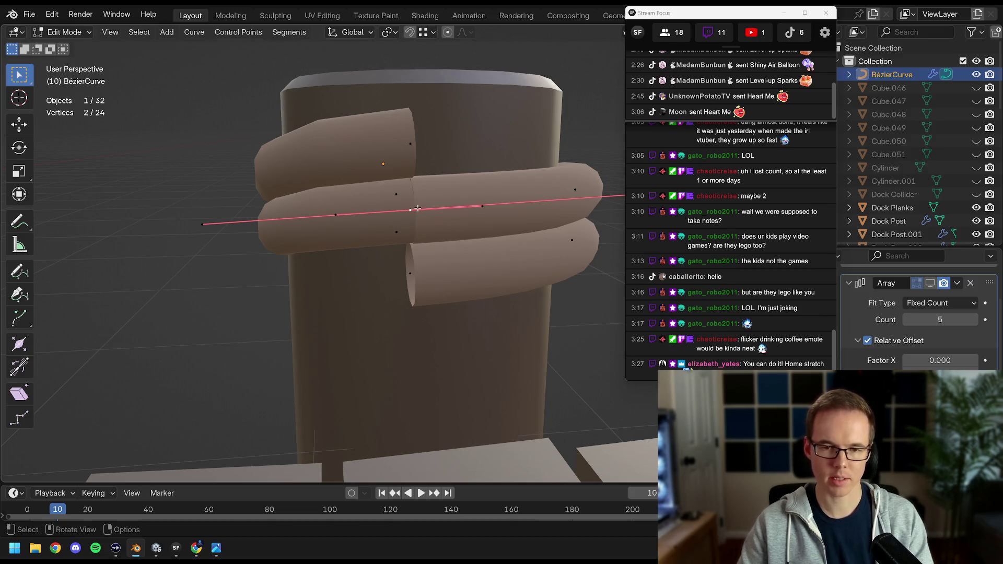
pyautogui.rightClick(411, 214)
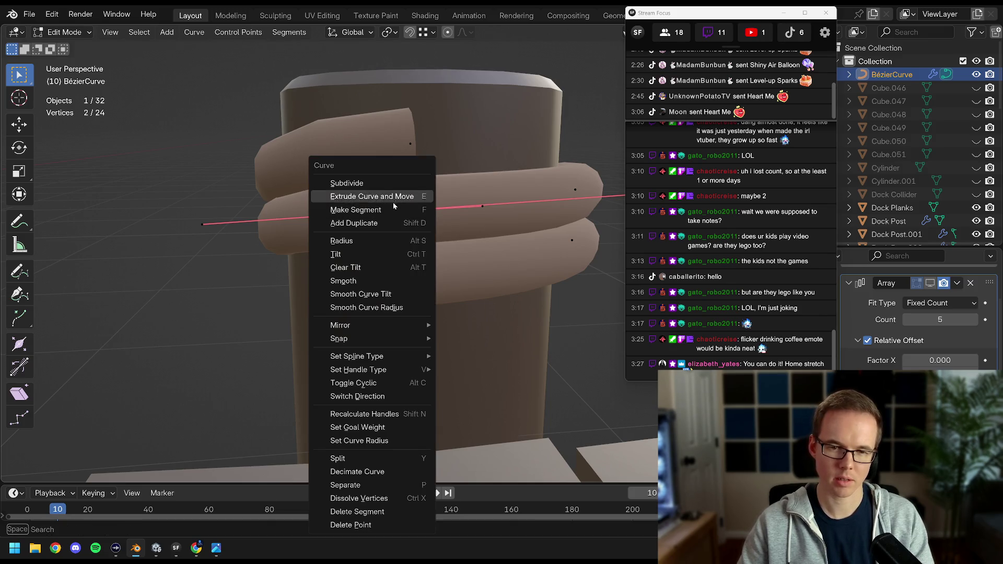
pyautogui.click(390, 209)
pyautogui.press('g')
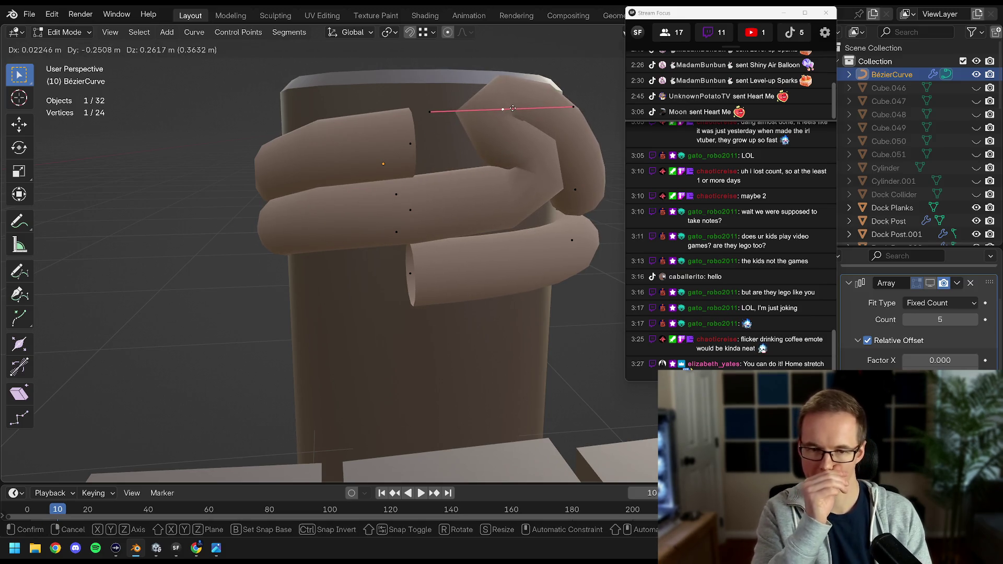
pyautogui.press('Escape')
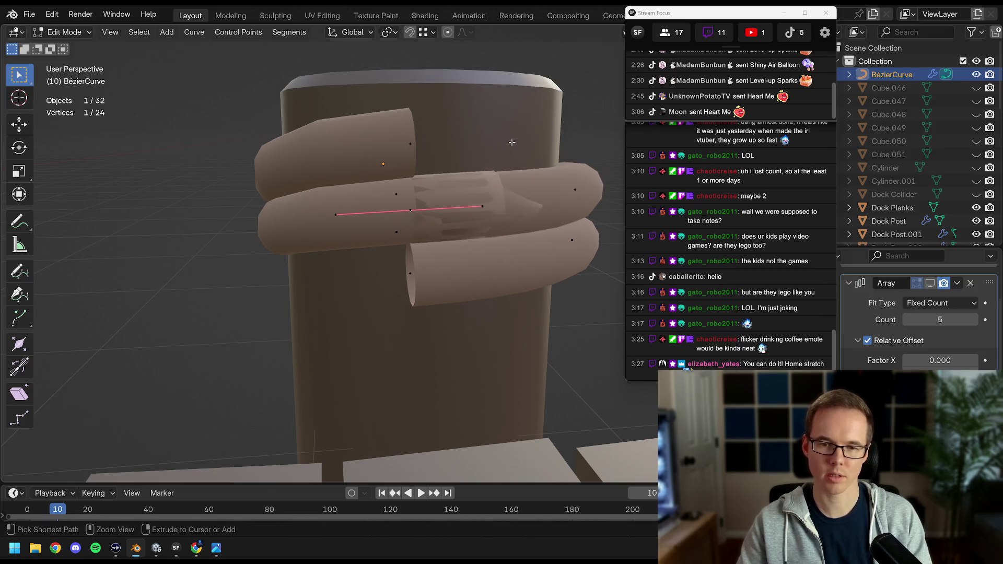
pyautogui.press('x')
pyautogui.click(441, 214)
pyautogui.moveTo(442, 216); pyautogui.dragTo(413, 184)
pyautogui.press('a')
pyautogui.scroll(-3)
pyautogui.scroll(3)
pyautogui.hotkey('ctrl', 'z')
pyautogui.hotkey('ctrl', 'z')
pyautogui.hotkey('ctrl', 'z')
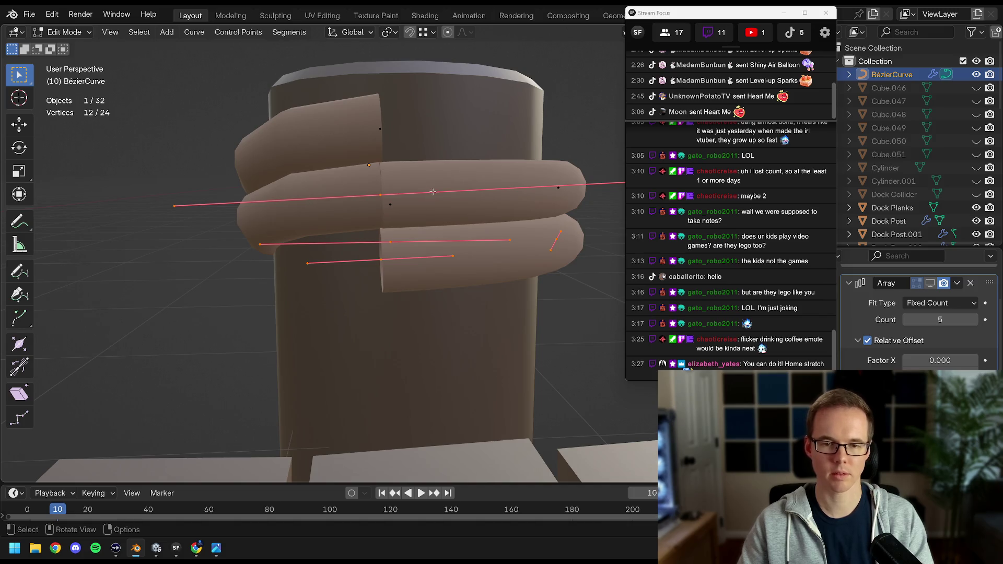
# Extrude the bottom rope loop downward three times, about 0.17 m each, along Z.
pyautogui.press('e')
pyautogui.press('z')
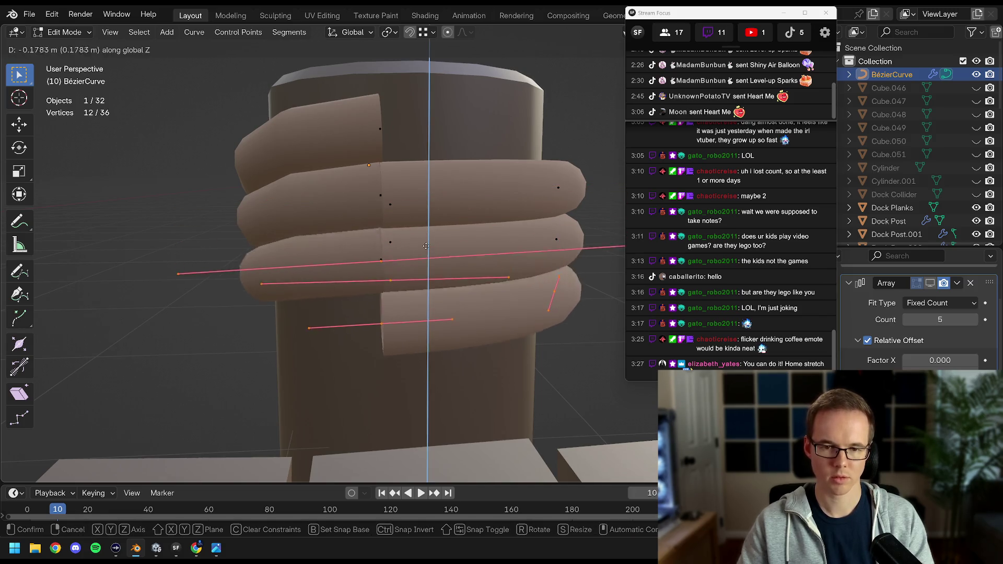
pyautogui.click(426, 242)
pyautogui.moveTo(426, 242); pyautogui.dragTo(441, 222)
pyautogui.press('e')
pyautogui.press('z')
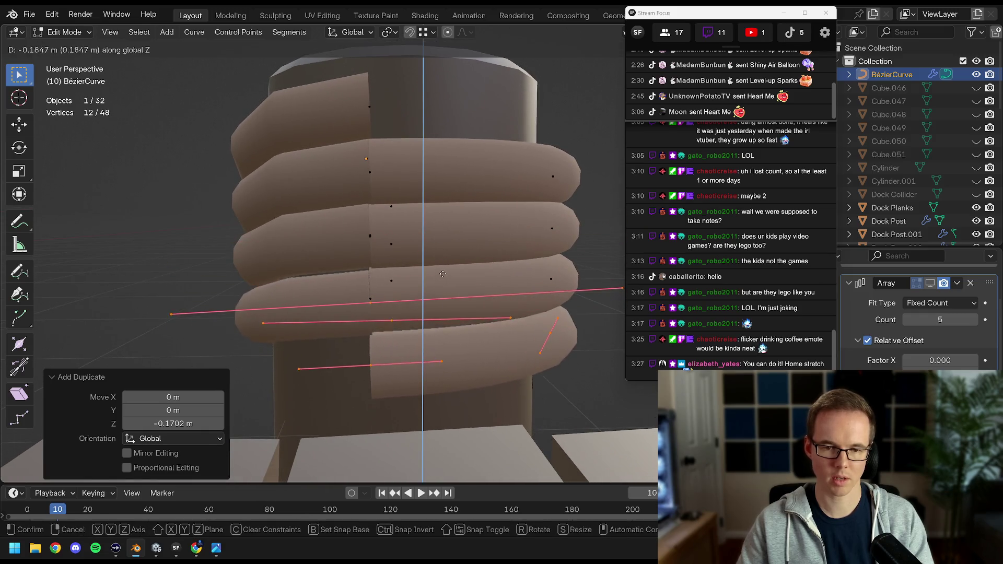
pyautogui.click(443, 272)
pyautogui.moveTo(443, 272); pyautogui.dragTo(450, 291)
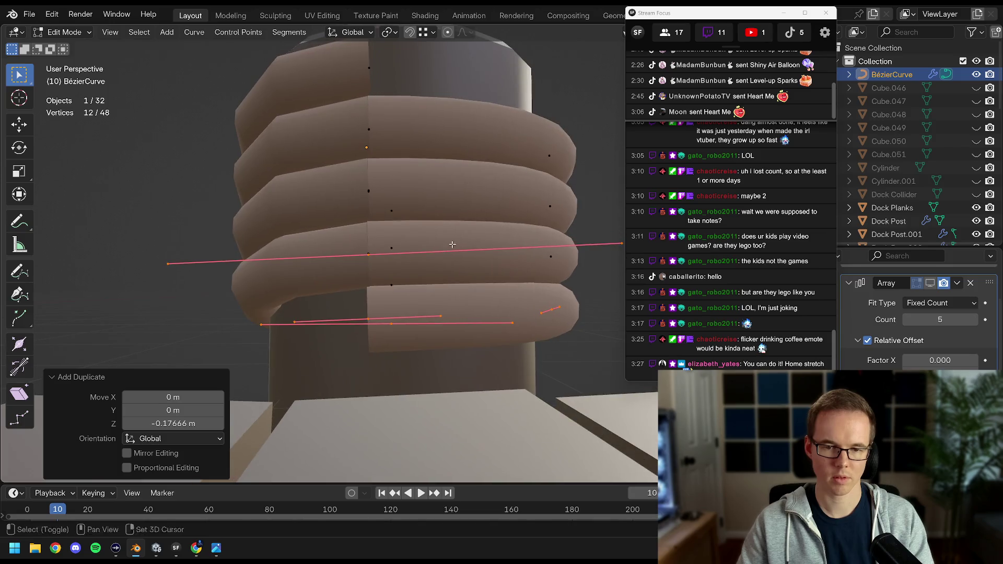
pyautogui.press('e')
pyautogui.press('z')
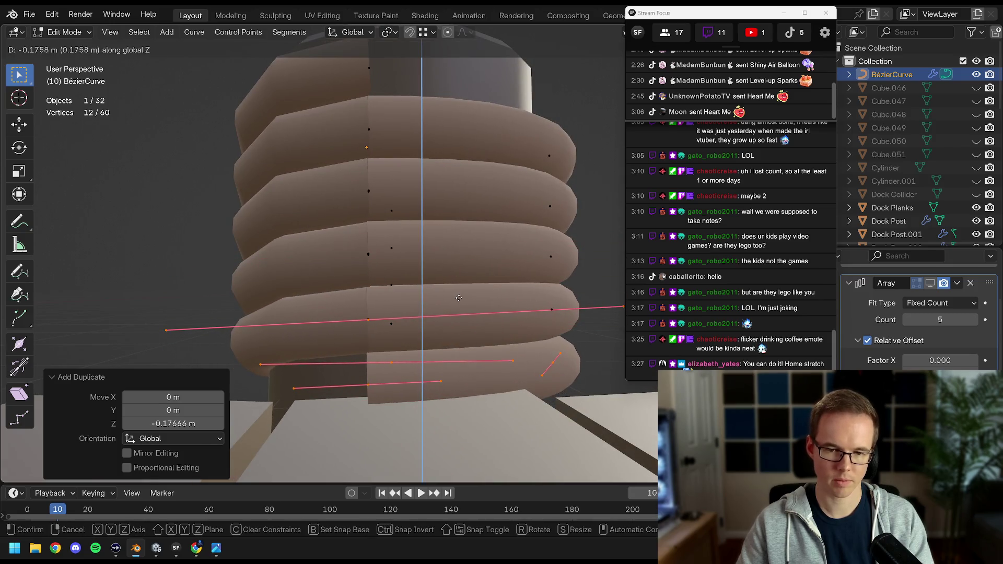
pyautogui.click(458, 297)
pyautogui.moveTo(459, 296); pyautogui.dragTo(429, 238)
# Inspect the coil in wireframe with all points selected, return to solid shading and pick one point.
pyautogui.scroll(3)
pyautogui.scroll(3)
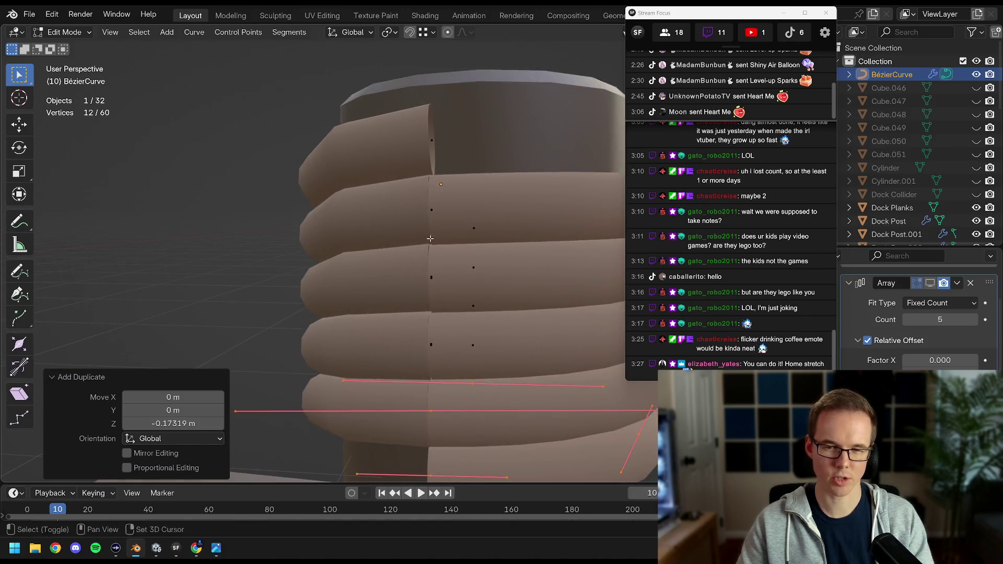
pyautogui.scroll(-3)
pyautogui.press('z')
pyautogui.click(366, 235)
pyautogui.press('a')
pyautogui.moveTo(369, 246); pyautogui.dragTo(414, 236)
pyautogui.press('z')
pyautogui.click(510, 237)
pyautogui.click(427, 208)
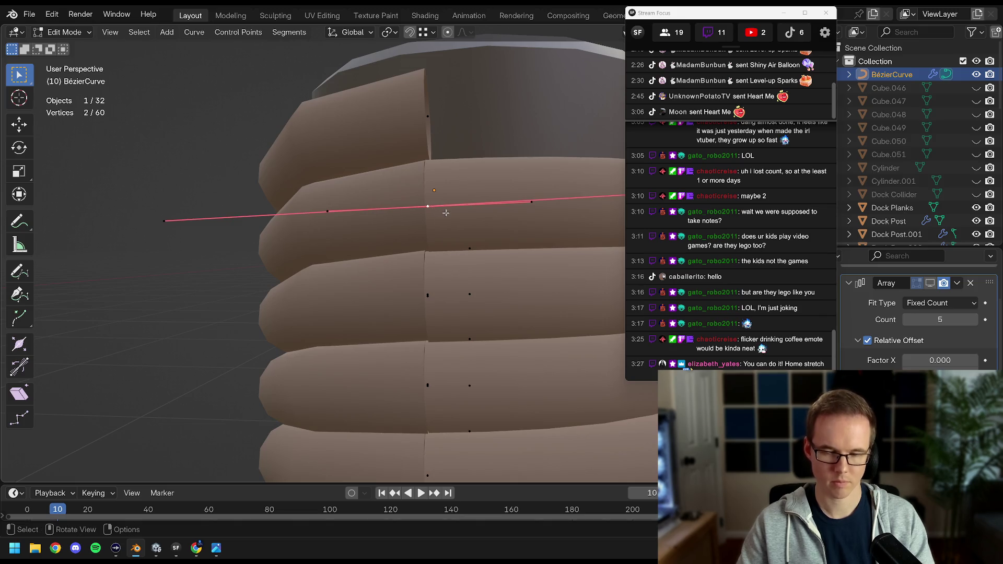
# Browse the curve context menu and the Segments, Curve and Add menus without running a command.
pyautogui.rightClick(431, 211)
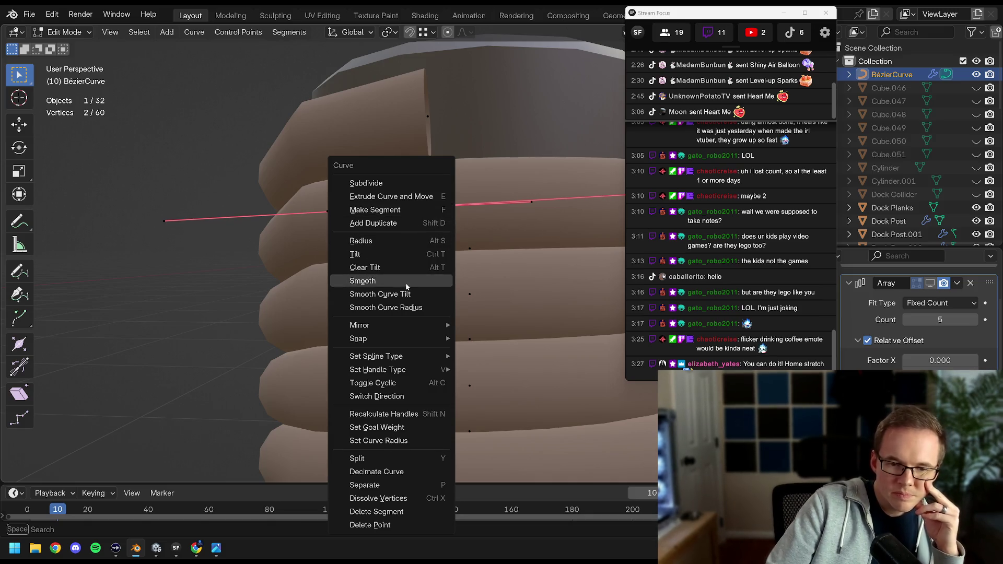
pyautogui.moveTo(407, 358)
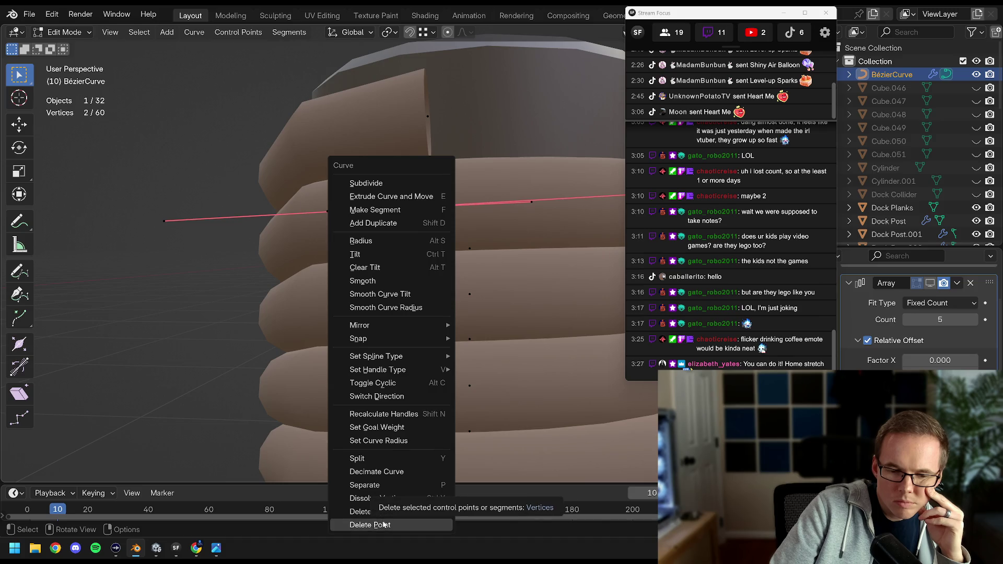
pyautogui.press('Escape')
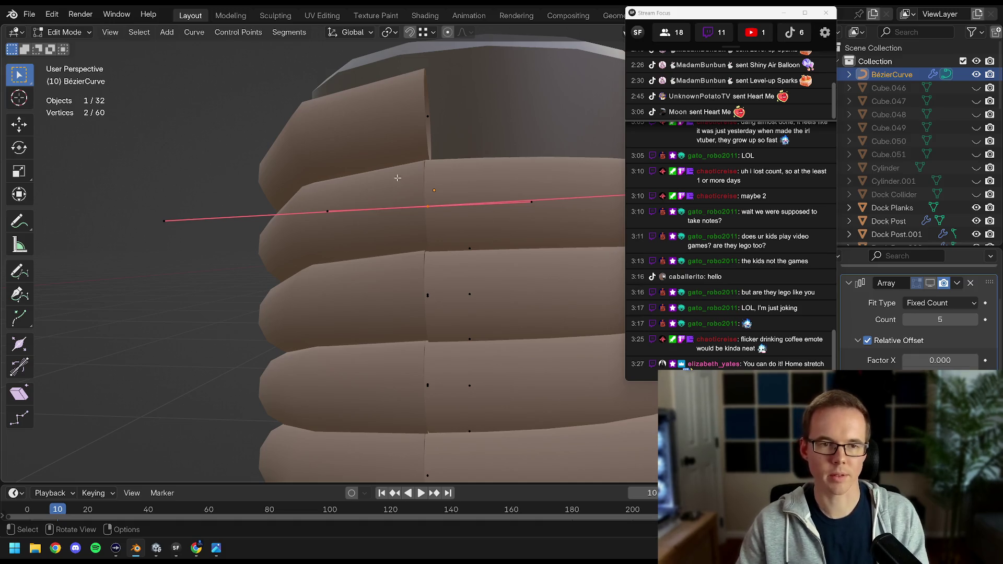
pyautogui.click(271, 32)
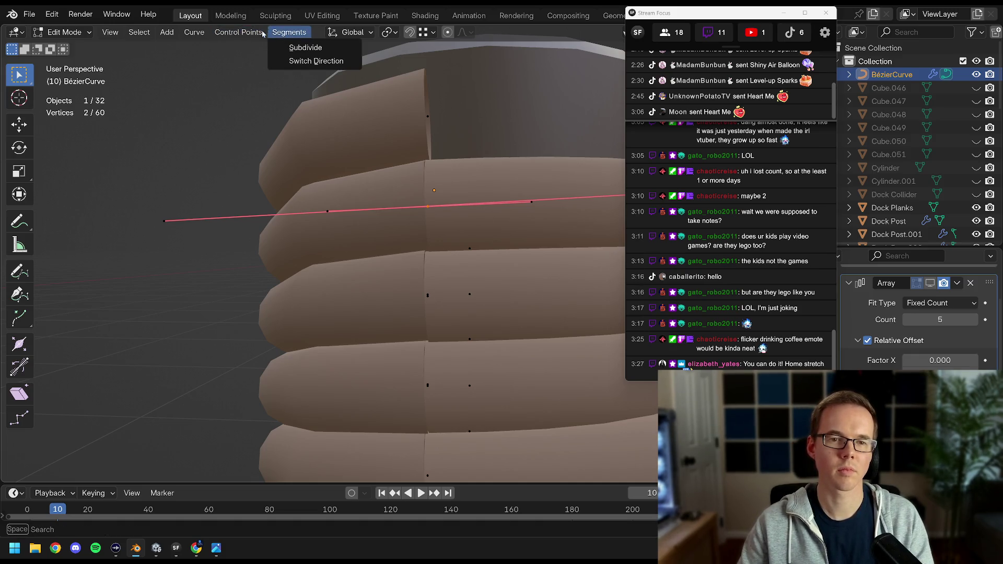
pyautogui.moveTo(232, 36)
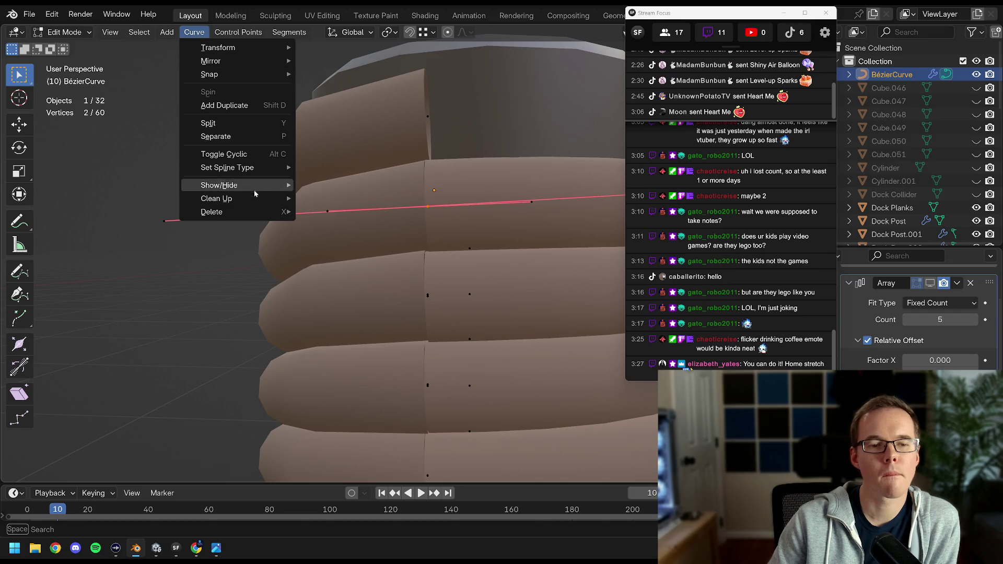
pyautogui.click(194, 32)
pyautogui.click(169, 32)
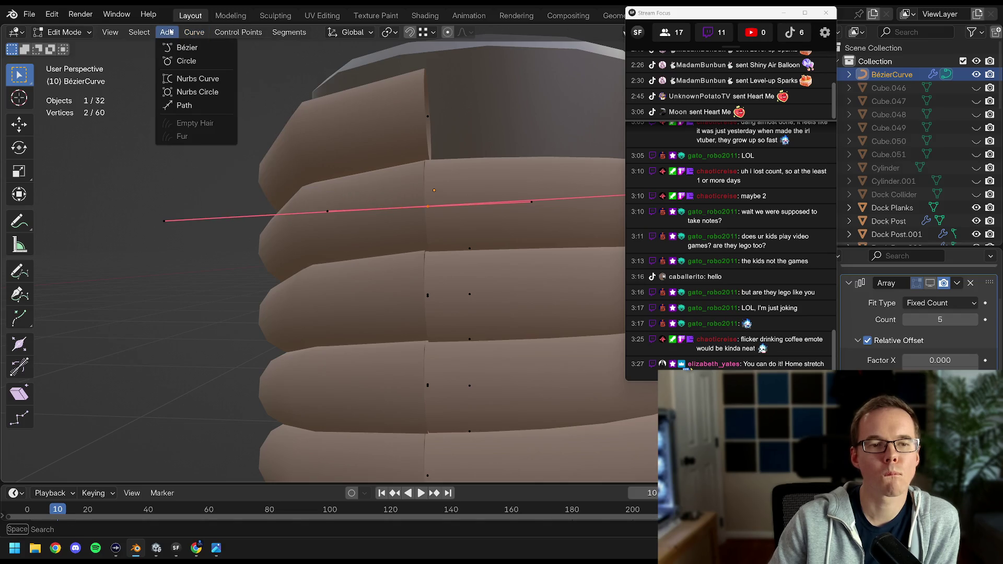
pyautogui.moveTo(143, 33)
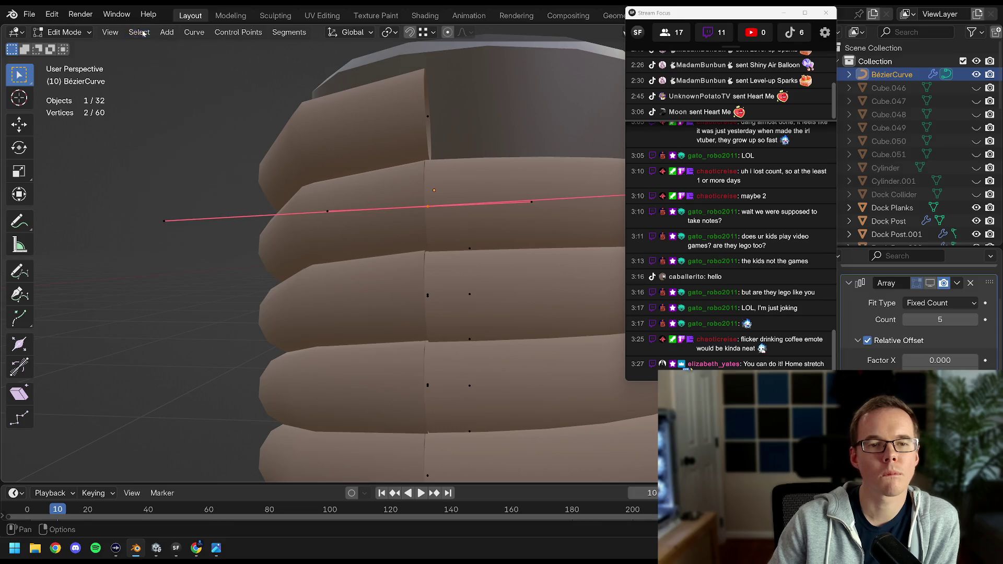
pyautogui.click(289, 33)
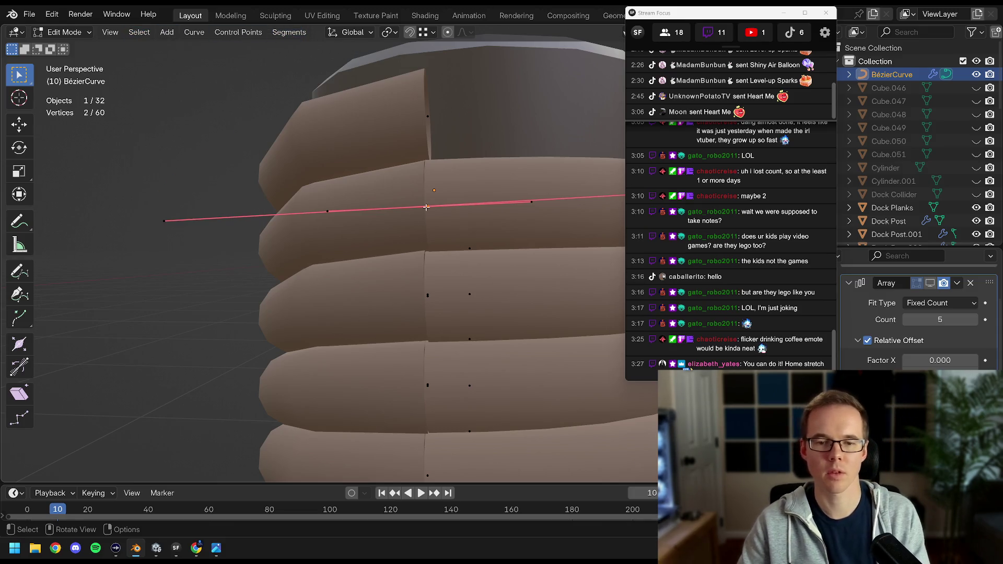
# Join the two selected points with Make Segment and dissolve a surplus control point on the top coil.
pyautogui.rightClick(389, 97)
pyautogui.click(393, 66)
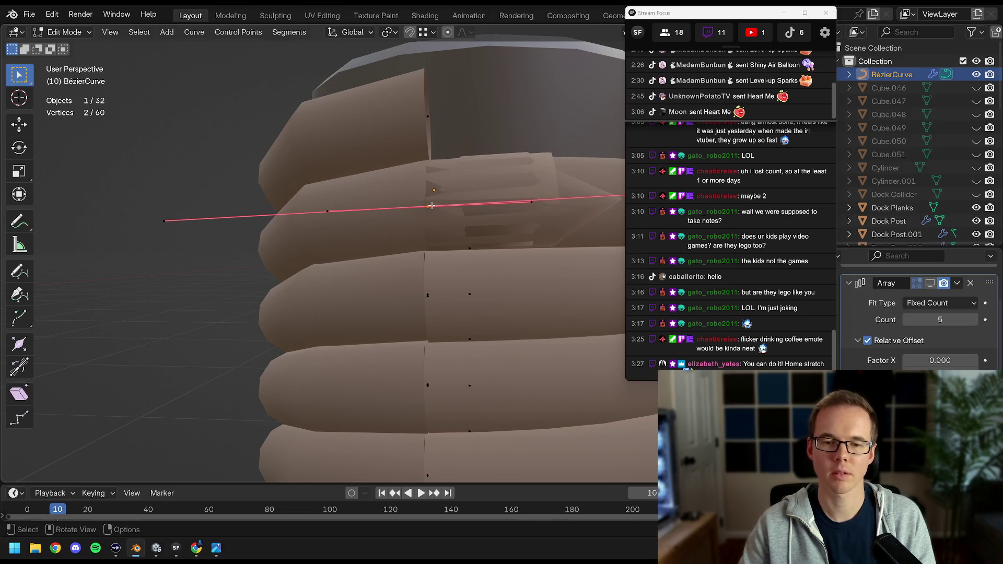
pyautogui.moveTo(430, 207); pyautogui.dragTo(435, 231)
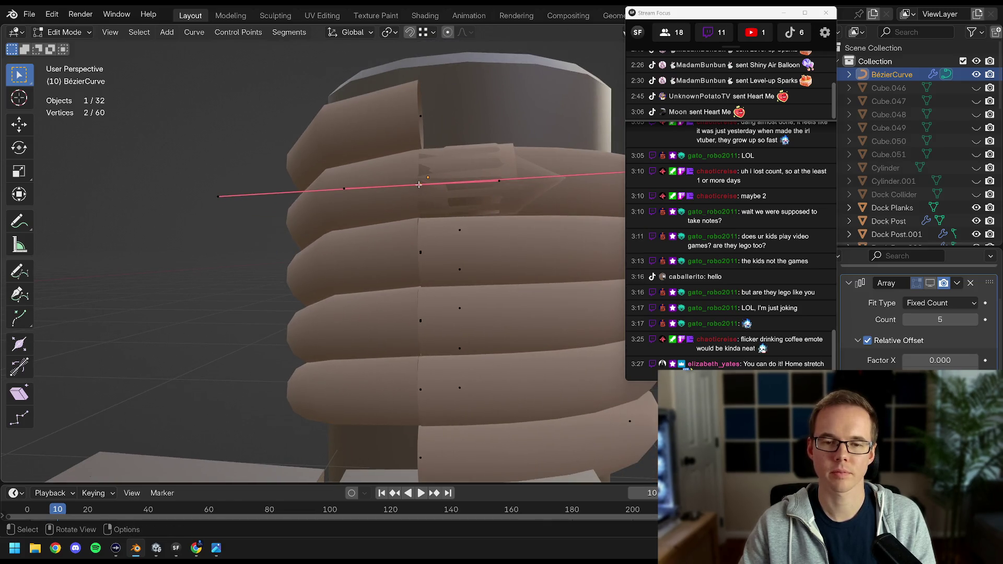
pyautogui.moveTo(426, 179); pyautogui.dragTo(356, 163)
pyautogui.hotkey('ctrl', 'z')
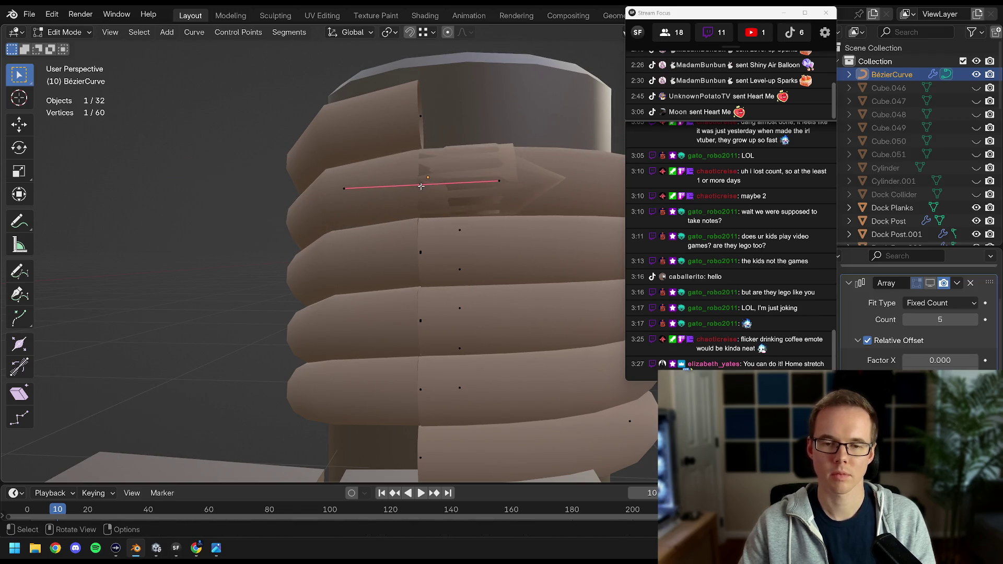
pyautogui.press('x')
pyautogui.click(422, 189)
pyautogui.moveTo(422, 189); pyautogui.dragTo(404, 259)
pyautogui.press('x')
pyautogui.press('Escape')
pyautogui.moveTo(413, 279); pyautogui.dragTo(439, 251)
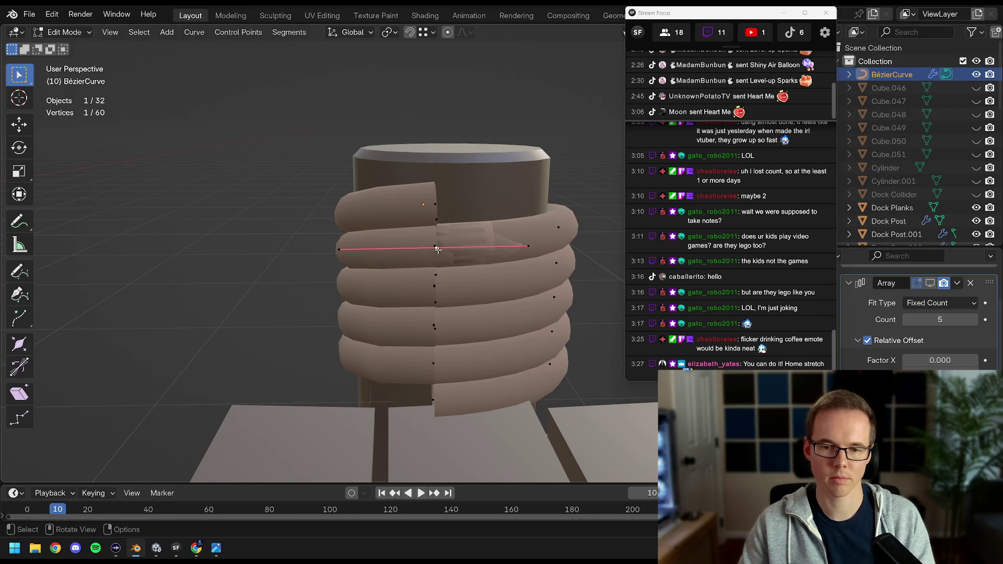
# Reposition two points on the top coil and delete an extra control point.
pyautogui.press('g')
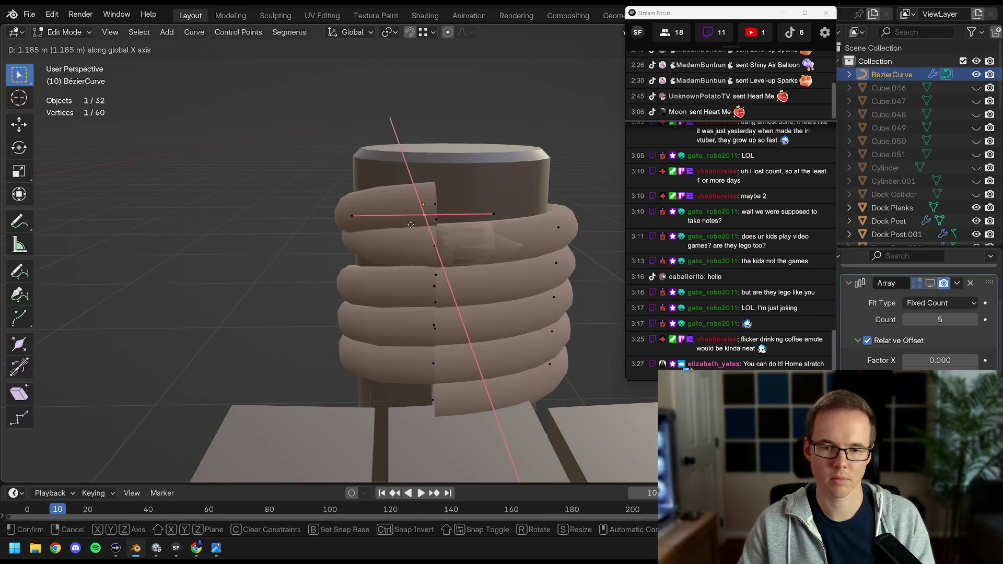
pyautogui.click(411, 225)
pyautogui.moveTo(411, 224); pyautogui.dragTo(407, 232)
pyautogui.scroll(3)
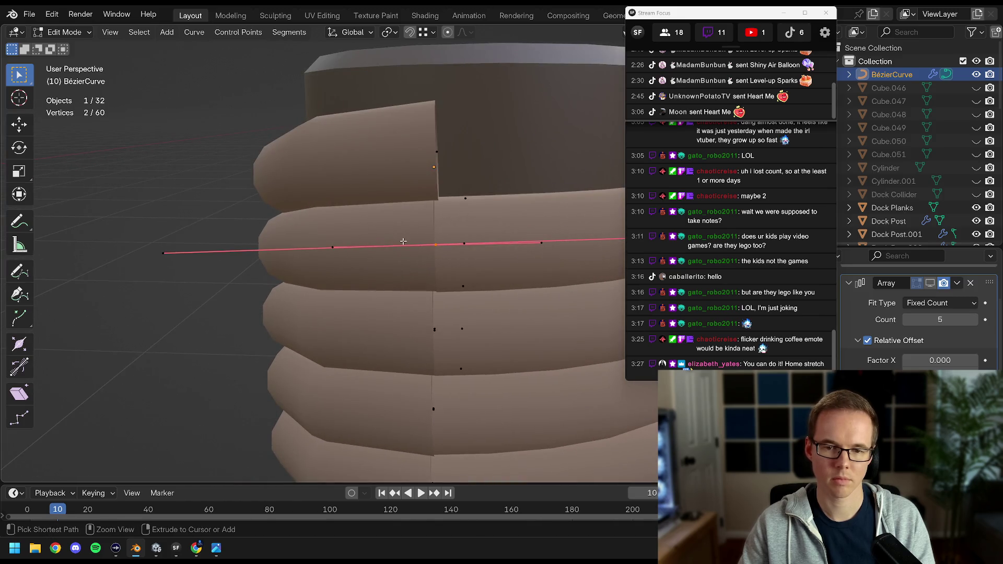
pyautogui.scroll(-3)
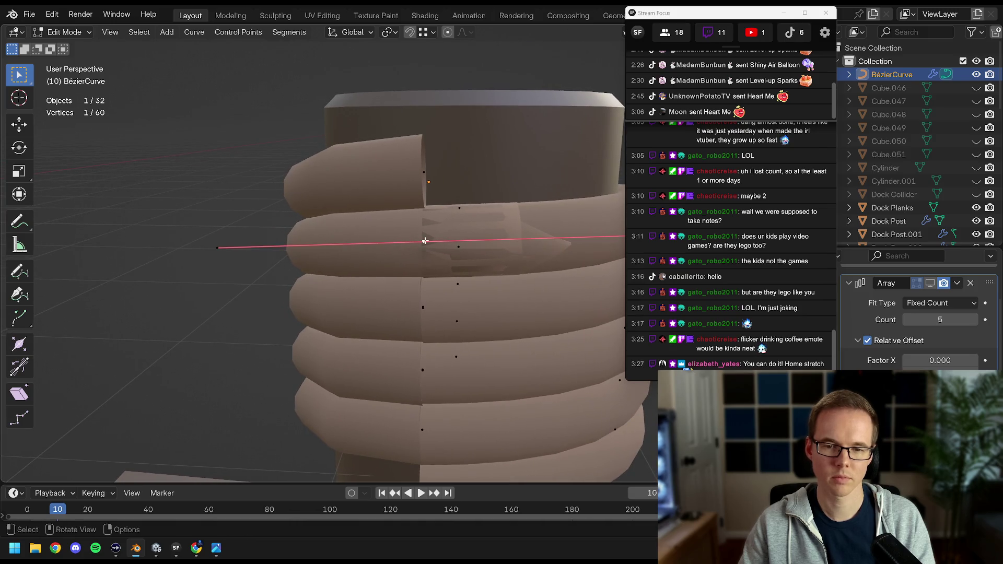
pyautogui.moveTo(426, 240); pyautogui.dragTo(403, 209)
pyautogui.press('g')
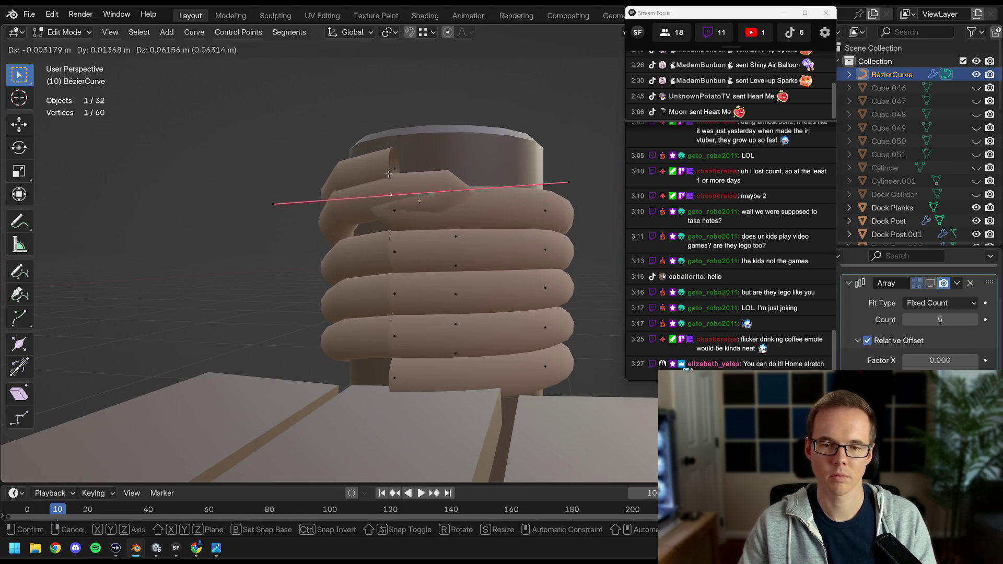
pyautogui.click(396, 210)
pyautogui.press('x')
pyautogui.click(398, 215)
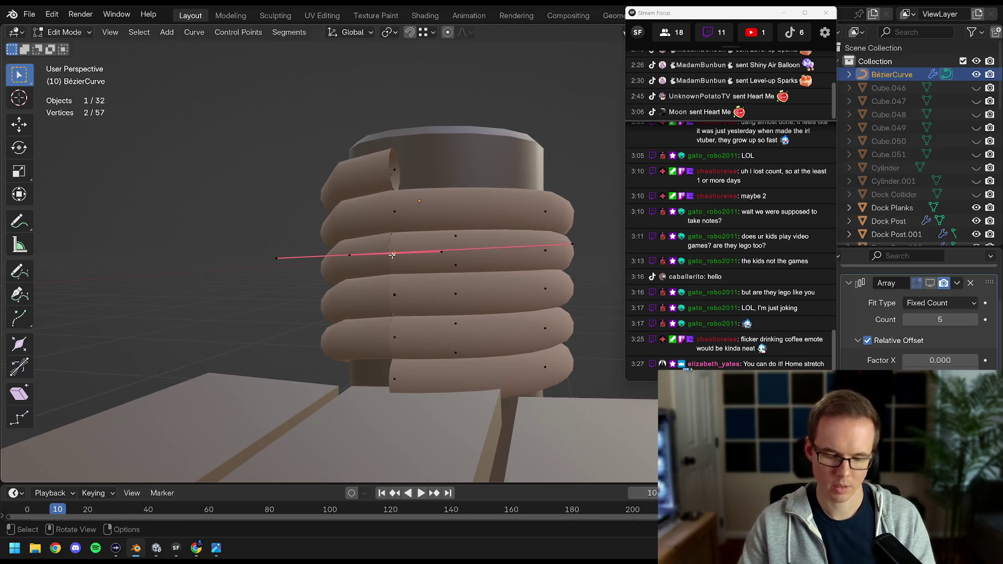
# Join the coil's end points, subdivide a segment and dissolve three more surplus points.
pyautogui.rightClick(392, 255)
pyautogui.click(371, 209)
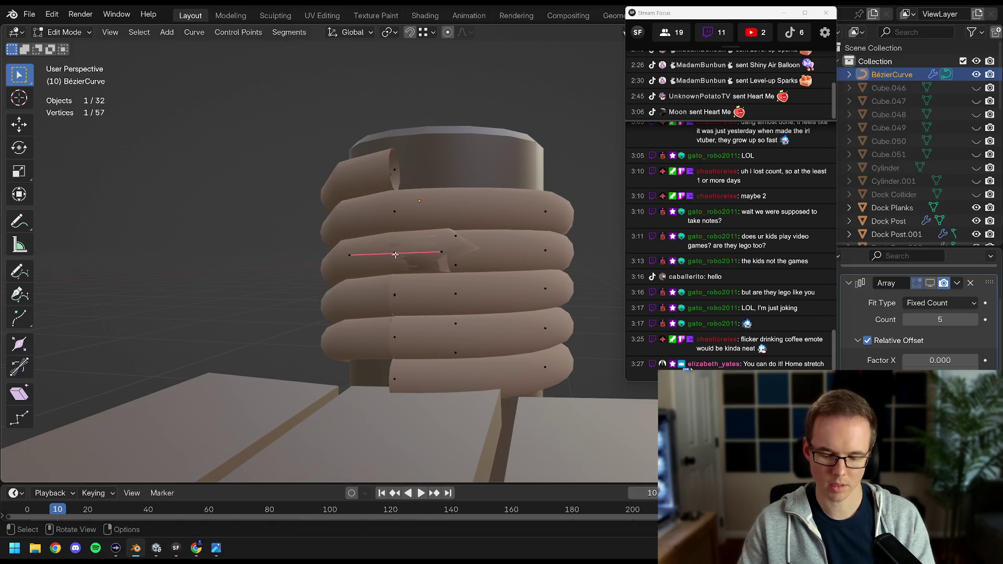
pyautogui.press('x')
pyautogui.click(395, 256)
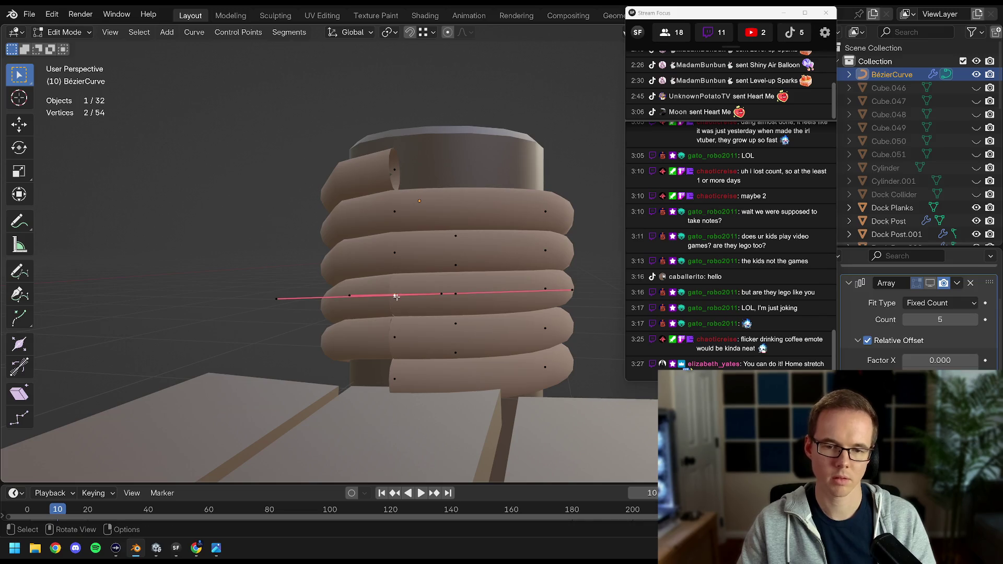
pyautogui.rightClick(396, 297)
pyautogui.click(371, 209)
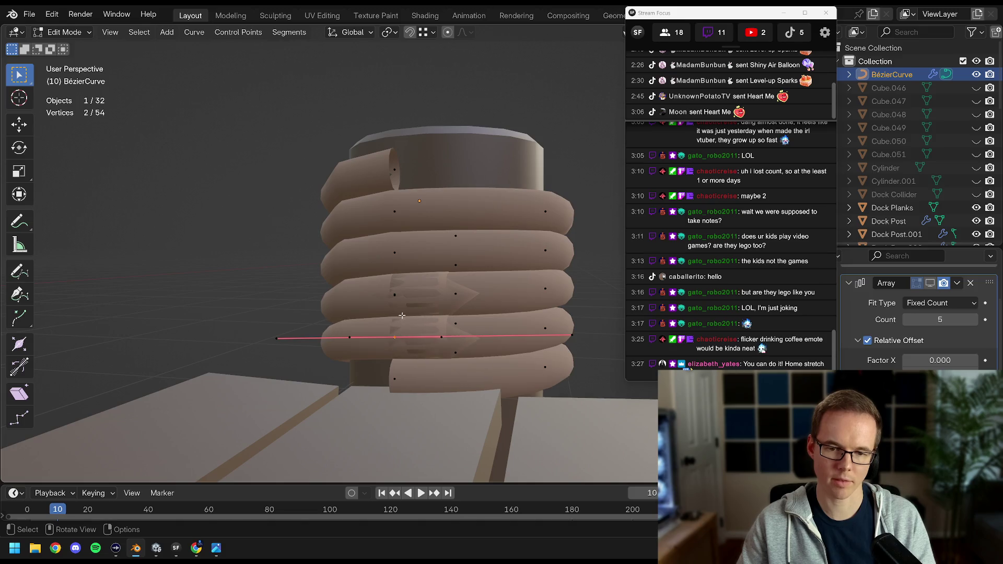
pyautogui.press('x')
pyautogui.click(397, 294)
pyautogui.press('x')
pyautogui.click(395, 337)
# Reselect the rope coil object in Object Mode and return to editing its control points.
pyautogui.moveTo(394, 337); pyautogui.dragTo(403, 238)
pyautogui.scroll(-3)
pyautogui.press('Tab')
pyautogui.click(351, 242)
pyautogui.press('Tab')
# Extrude a new point from the rope's end and rotate and move it out from the coil.
pyautogui.press('e')
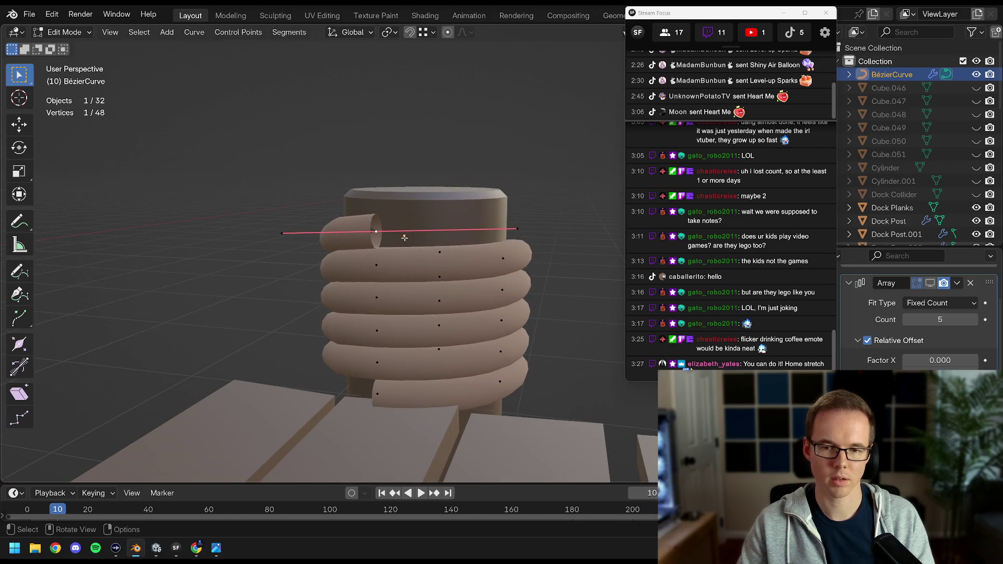
pyautogui.click(465, 194)
pyautogui.press('r')
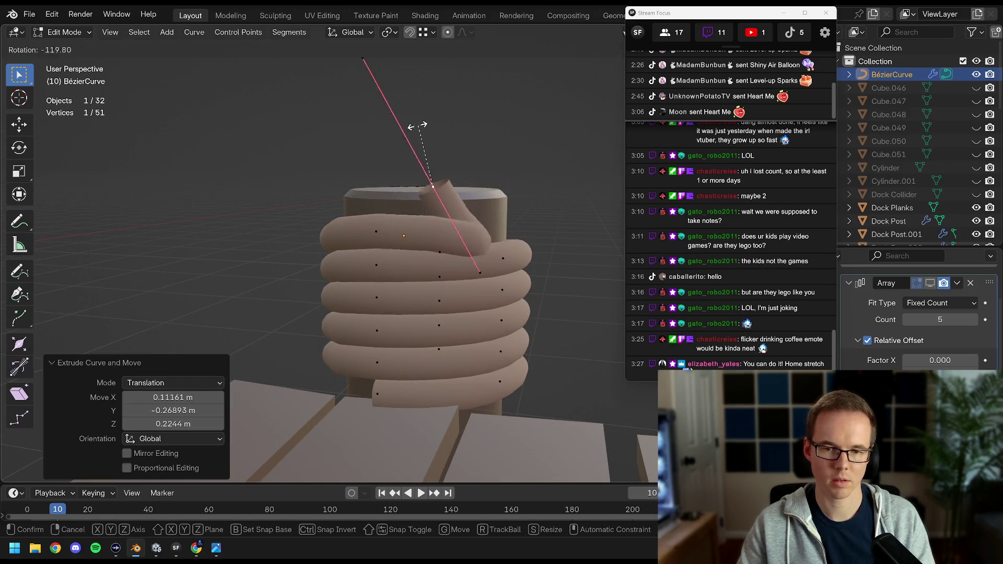
pyautogui.click(387, 133)
pyautogui.moveTo(386, 133); pyautogui.dragTo(491, 230)
pyautogui.press('g')
pyautogui.click(505, 240)
pyautogui.press('r')
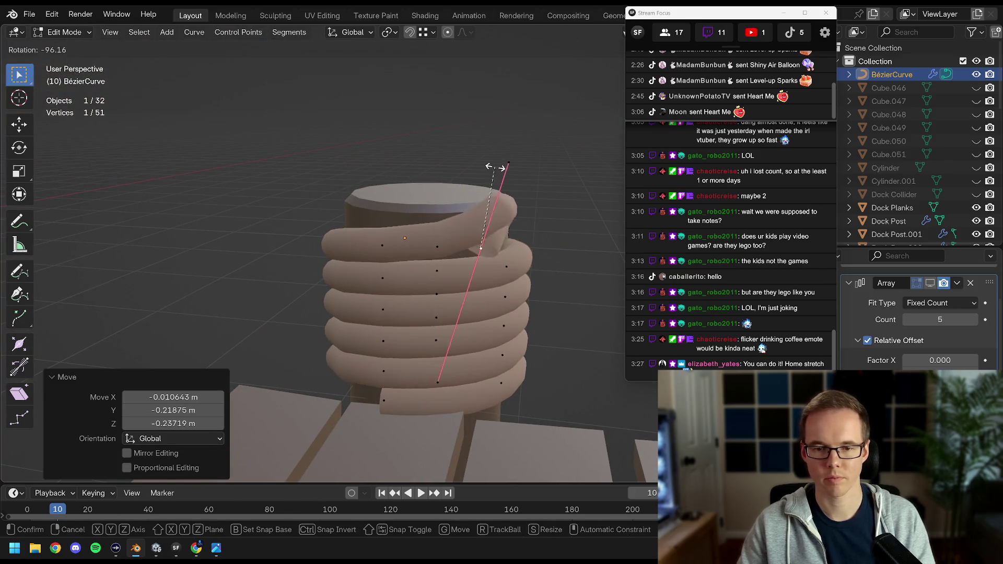
pyautogui.click(506, 282)
pyautogui.press('g')
pyautogui.click(507, 306)
pyautogui.moveTo(507, 307); pyautogui.dragTo(407, 235)
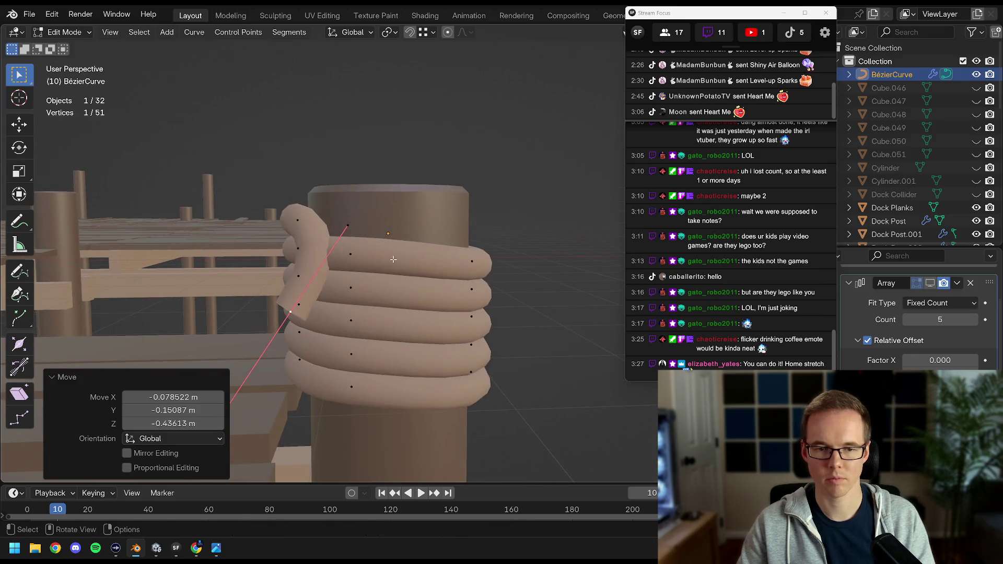
# Rotate the end point and move the tail down the side of the post.
pyautogui.press('r')
pyautogui.click(358, 194)
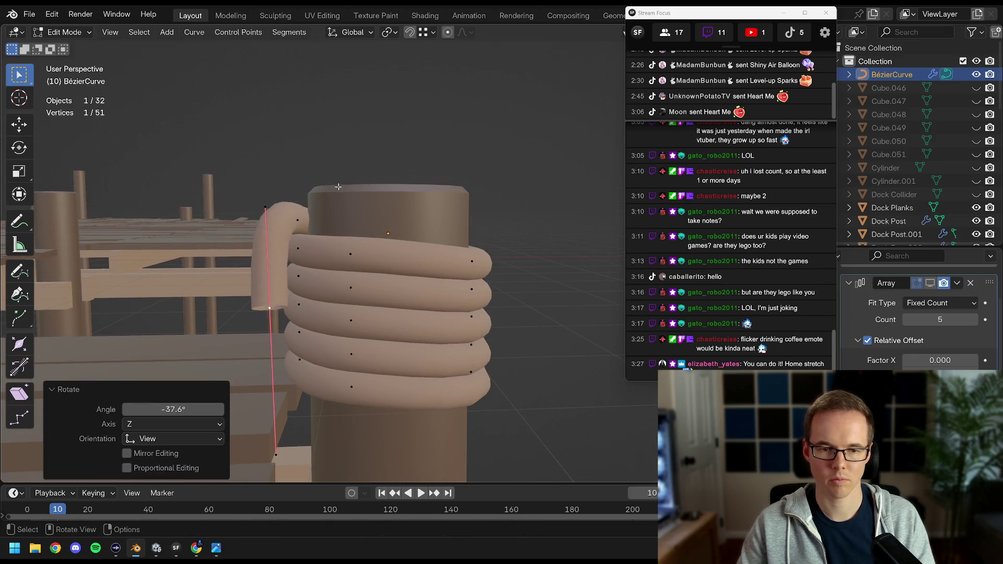
pyautogui.press('g')
pyautogui.click(293, 225)
pyautogui.moveTo(292, 224); pyautogui.dragTo(468, 215)
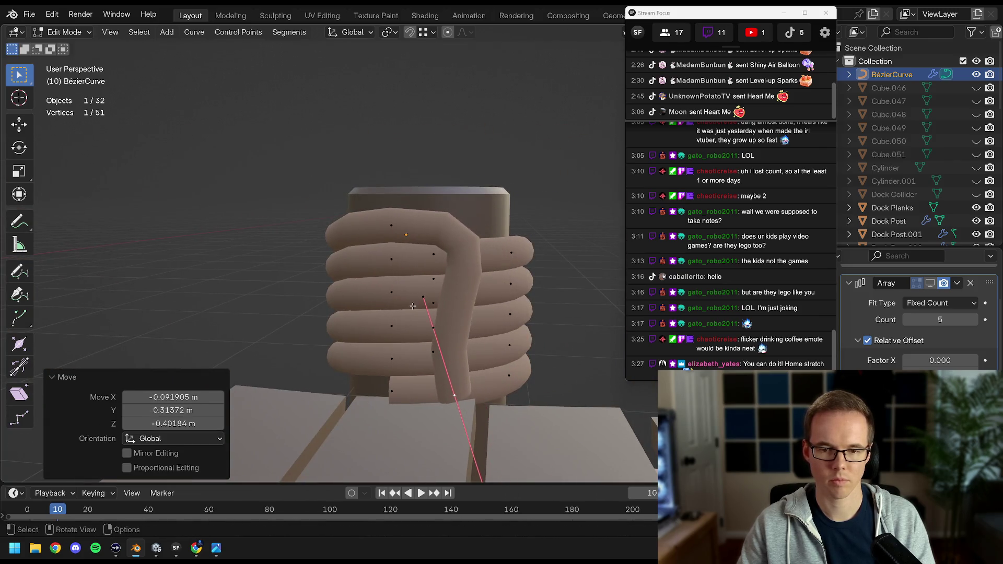
pyautogui.press('g')
pyautogui.click(501, 269)
pyautogui.click(531, 270)
pyautogui.moveTo(531, 270); pyautogui.dragTo(421, 332)
# Fine-tune the hanging tail's end points, then exit Edit Mode to view the roped post.
pyautogui.press('g')
pyautogui.click(459, 237)
pyautogui.click(468, 209)
pyautogui.press('g')
pyautogui.click(419, 239)
pyautogui.press('g')
pyautogui.click(494, 331)
pyautogui.press('Tab')
pyautogui.press('Tab')
# Extrude another point from the rope's end, then move and rotate it.
pyautogui.scroll(3)
pyautogui.press('e')
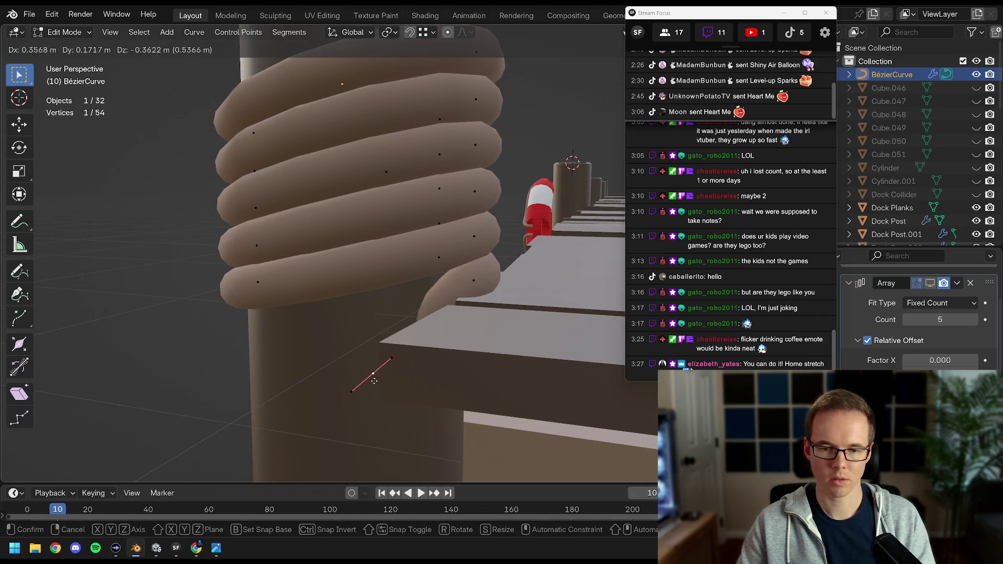
pyautogui.click(374, 381)
pyautogui.moveTo(374, 381); pyautogui.dragTo(393, 293)
pyautogui.press('g')
pyautogui.click(526, 354)
pyautogui.press('r')
pyautogui.click(535, 363)
# Adjust the new point with a small move, a resize, a Z-axis rotation and a Y-axis move.
pyautogui.press('r')
pyautogui.rightClick(308, 255)
pyautogui.moveTo(308, 254); pyautogui.dragTo(363, 287)
pyautogui.press('g')
pyautogui.click(476, 254)
pyautogui.click(321, 287)
pyautogui.press('r')
pyautogui.press('z')
pyautogui.click(522, 292)
pyautogui.press('g')
pyautogui.press('y')
pyautogui.click(419, 235)
# Move the selected vertex and thicken the rope there with a 1.505 scale.
pyautogui.press('g')
pyautogui.click(349, 304)
pyautogui.press('s')
pyautogui.click(355, 295)
pyautogui.scroll(-3)
pyautogui.scroll(3)
# Extrude a new tail point downward under the planks and move a point up onto the rope.
pyautogui.press('e')
pyautogui.click(432, 348)
pyautogui.moveTo(432, 348); pyautogui.dragTo(362, 331)
pyautogui.press('g')
pyautogui.click(411, 337)
pyautogui.press('Tab')
# Move the tail's curve point further up the rope and tilt the tail segment straight.
pyautogui.press('Tab')
pyautogui.press('g')
pyautogui.click(383, 307)
pyautogui.press('Tab')
pyautogui.press('Tab')
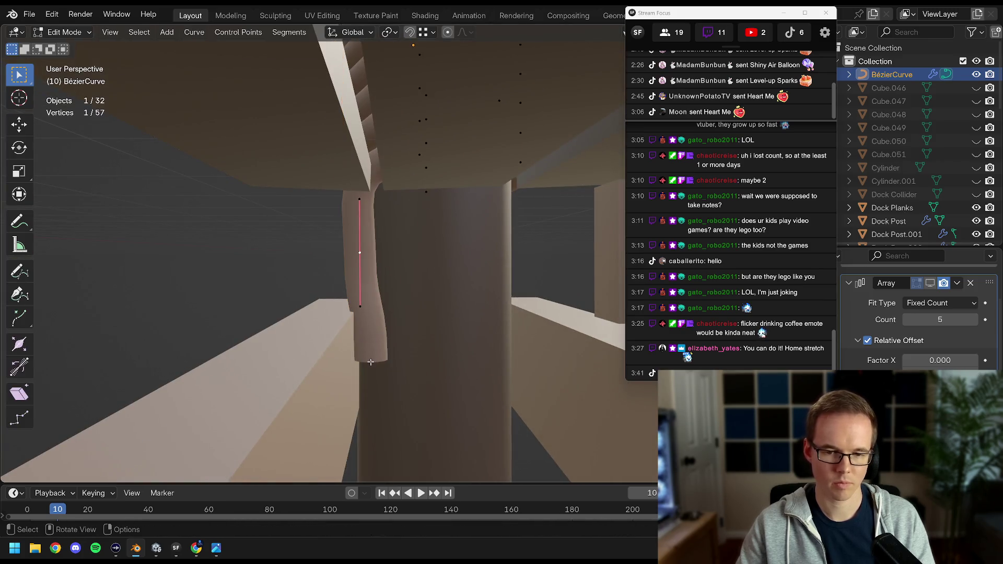
pyautogui.press('g')
pyautogui.click(395, 349)
pyautogui.press('g')
pyautogui.click(403, 251)
pyautogui.press('r')
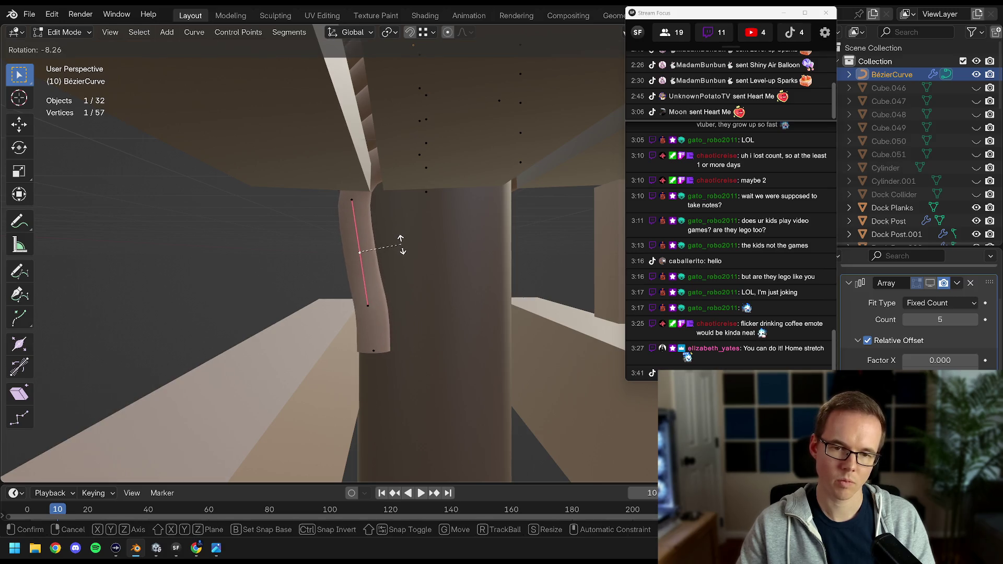
pyautogui.click(401, 245)
pyautogui.press('g')
pyautogui.click(389, 242)
# Save Dock.blend, then switch to Unity and turn its camera toward the dock.
pyautogui.press('Tab')
pyautogui.moveTo(389, 241); pyautogui.dragTo(248, 475)
pyautogui.click(371, 256)
pyautogui.press('Tab')
pyautogui.hotkey('ctrl', 's')
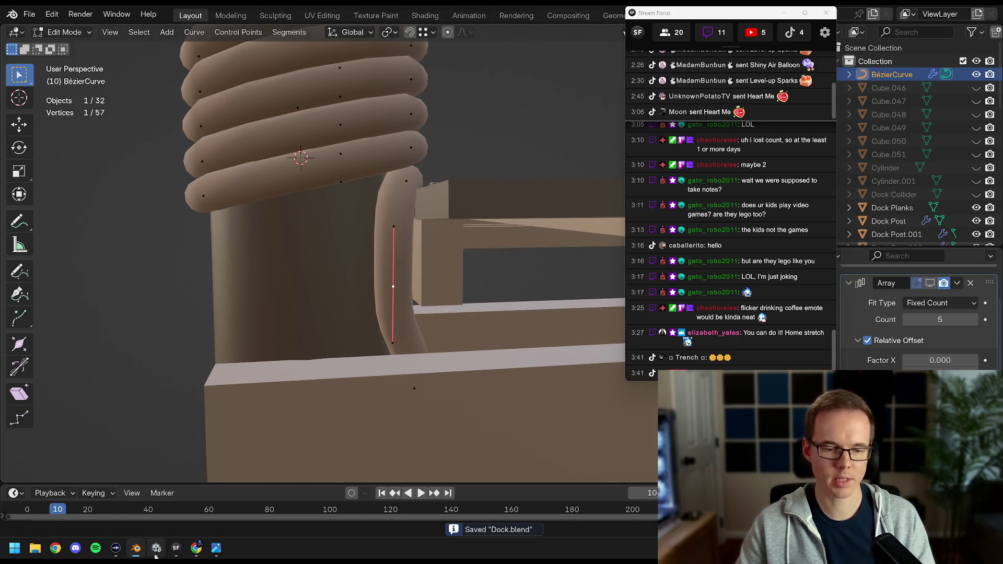
pyautogui.click(156, 548)
pyautogui.moveTo(484, 229); pyautogui.dragTo(345, 246)
# Back in Blender, save Dock.blend again and select the dock planks plus the rope coil.
pyautogui.hotkey('alt', 'Tab')
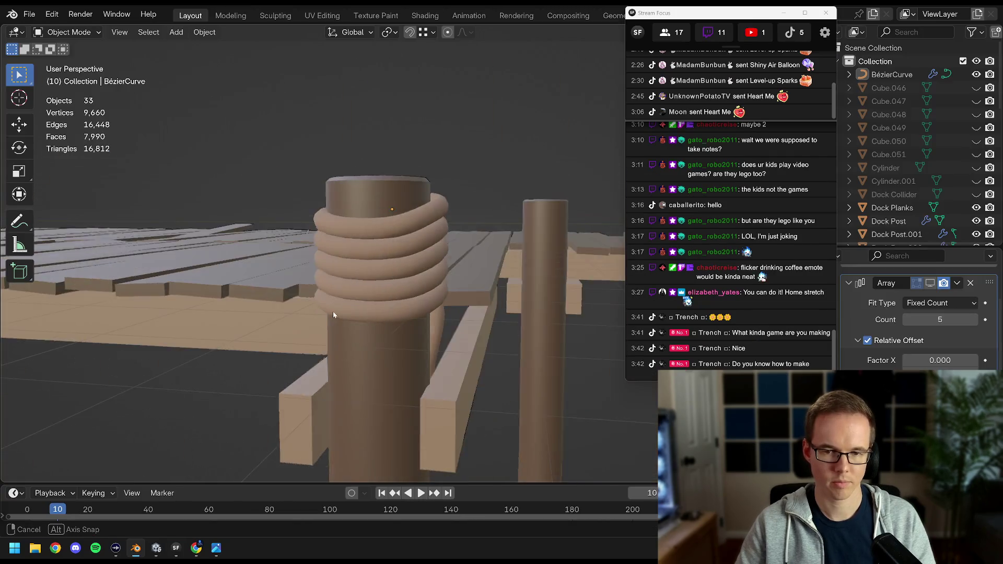
pyautogui.scroll(-3)
pyautogui.hotkey('ctrl', 's')
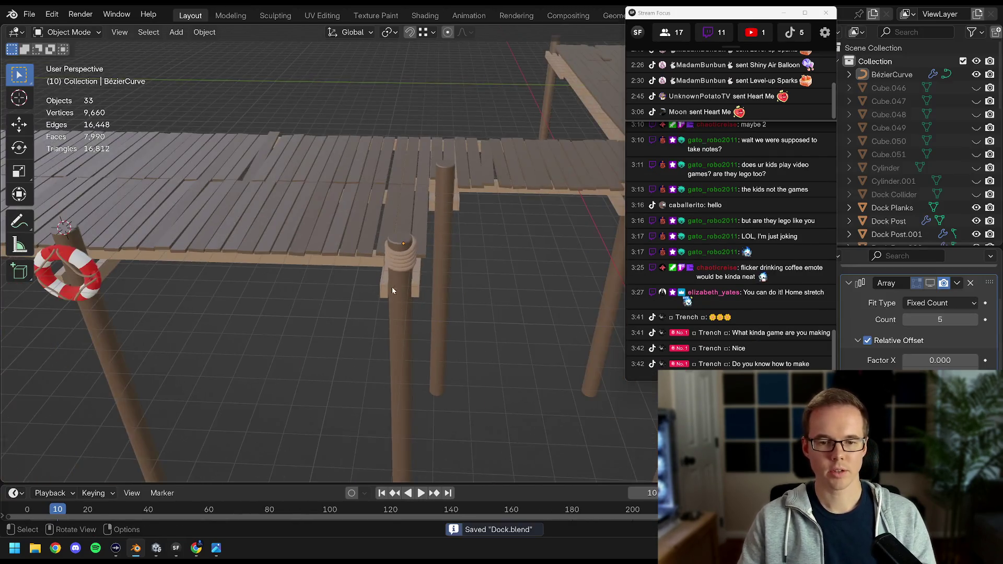
pyautogui.scroll(3)
pyautogui.moveTo(417, 301); pyautogui.dragTo(478, 86)
pyautogui.click(215, 304)
pyautogui.click(337, 290)
pyautogui.moveTo(337, 290); pyautogui.dragTo(452, 268)
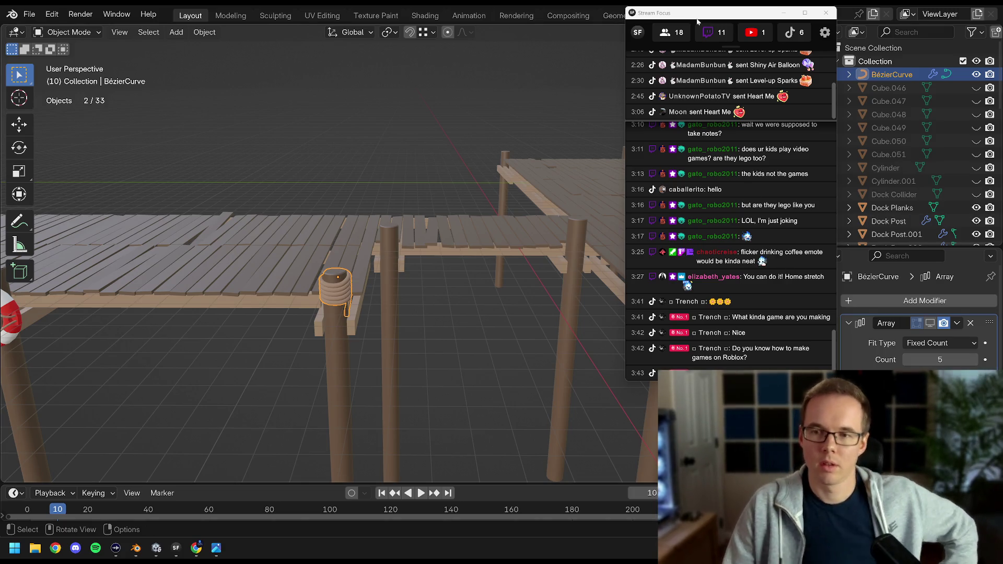
# Switch to top view centred over the rope-coiled dock post.
pyautogui.moveTo(707, 14); pyautogui.dragTo(864, 6)
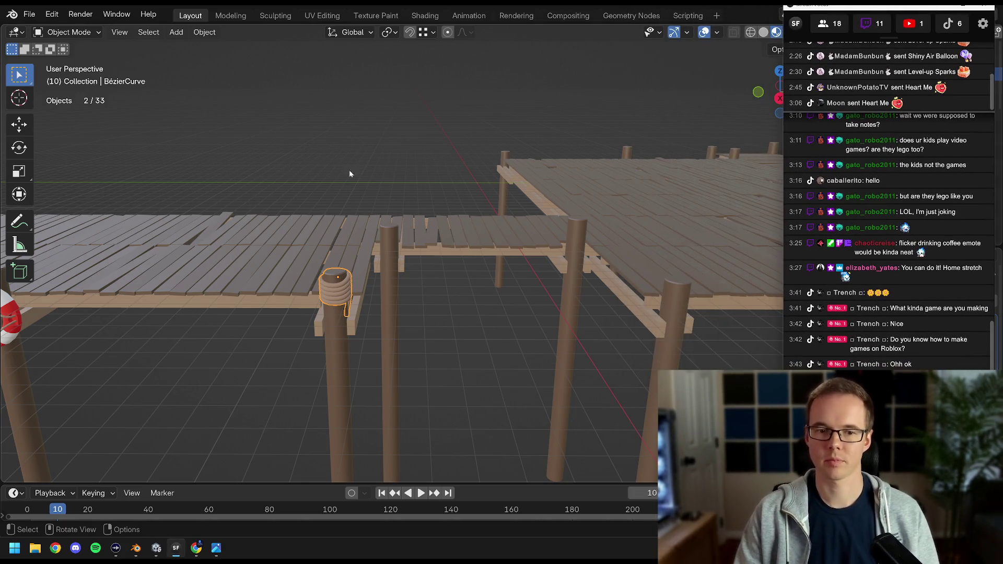
pyautogui.moveTo(344, 187); pyautogui.dragTo(400, 190)
pyautogui.click(461, 95)
pyautogui.moveTo(461, 98); pyautogui.dragTo(407, 277)
pyautogui.click(404, 280)
pyautogui.scroll(-3)
pyautogui.press('KP_7')
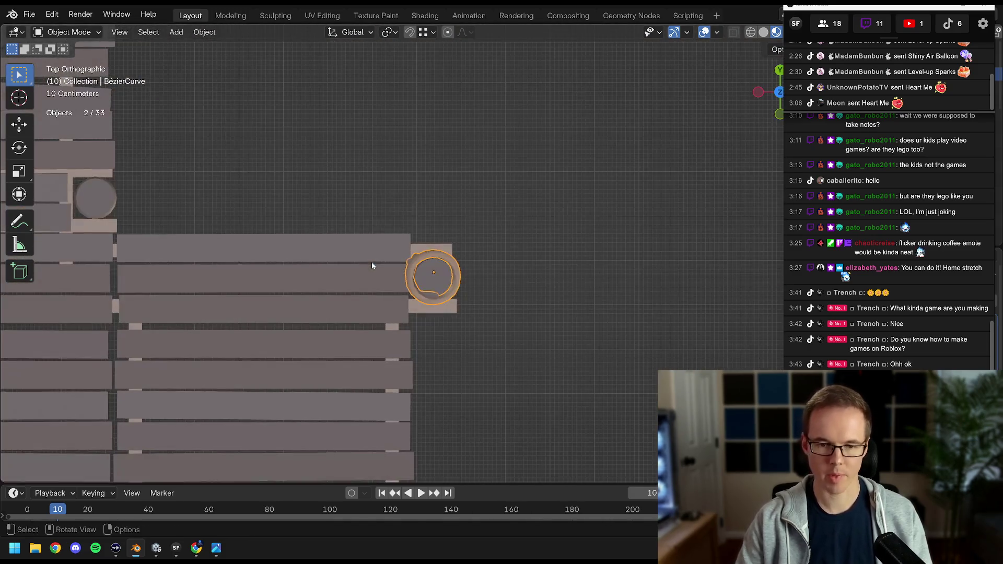
pyautogui.scroll(3)
pyautogui.moveTo(434, 241); pyautogui.dragTo(344, 209)
# Select only the dock post and snap the 3D cursor to it.
pyautogui.click(367, 270)
pyautogui.press('Tab')
pyautogui.moveTo(368, 270); pyautogui.dragTo(412, 268)
pyautogui.press('Tab')
pyautogui.scroll(-3)
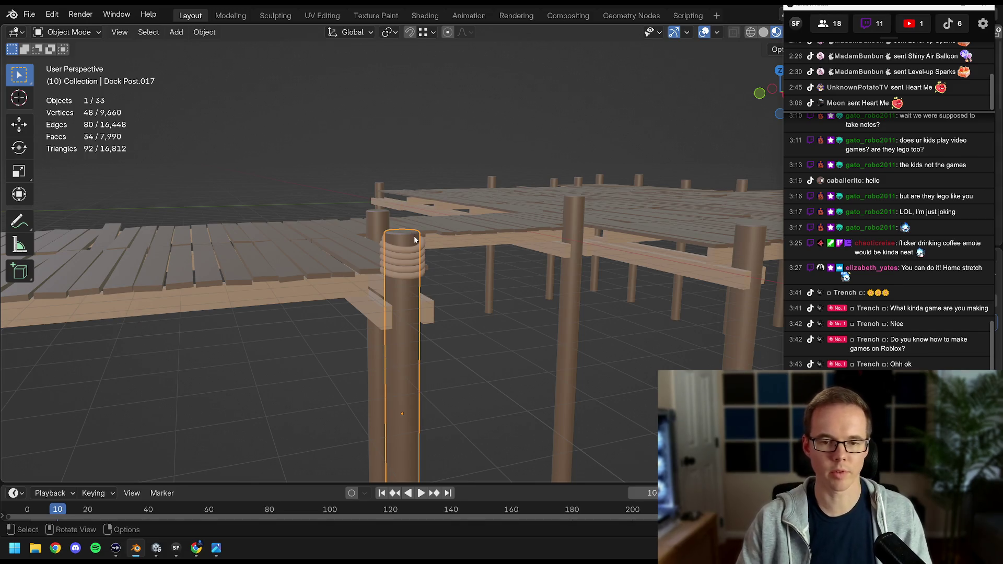
pyautogui.click(410, 252)
pyautogui.click(402, 241)
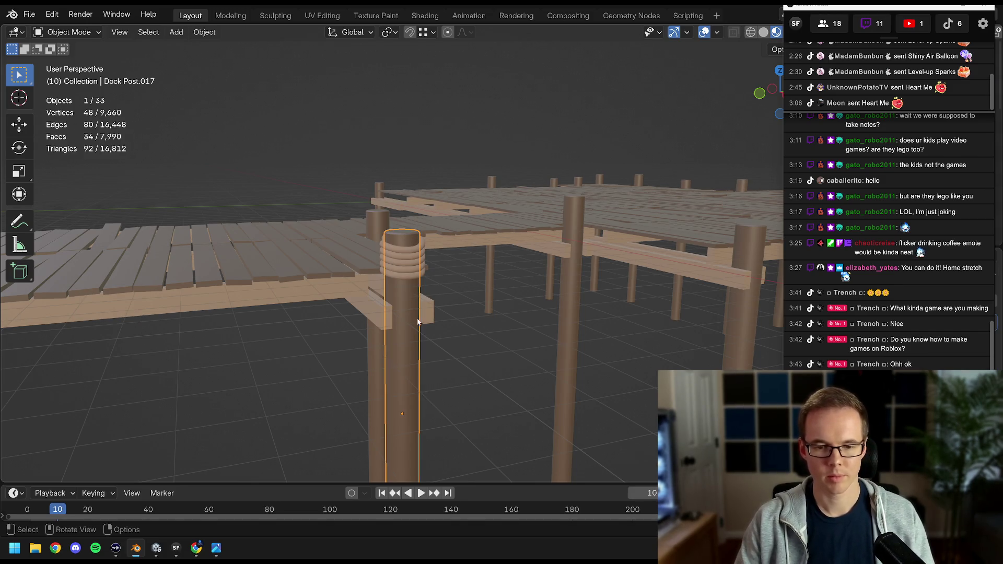
pyautogui.hotkey('shift', 's')
pyautogui.click(434, 409)
pyautogui.moveTo(435, 409); pyautogui.dragTo(386, 290)
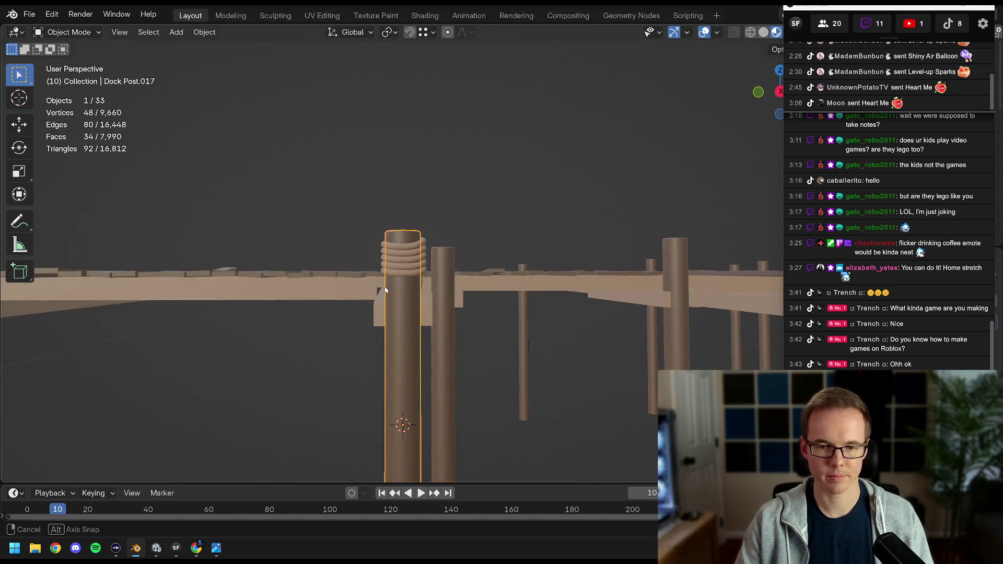
# Raise the 3D cursor's Z to 0.5401 m in the sidebar View tab, then reselect the rope coil.
pyautogui.press('n')
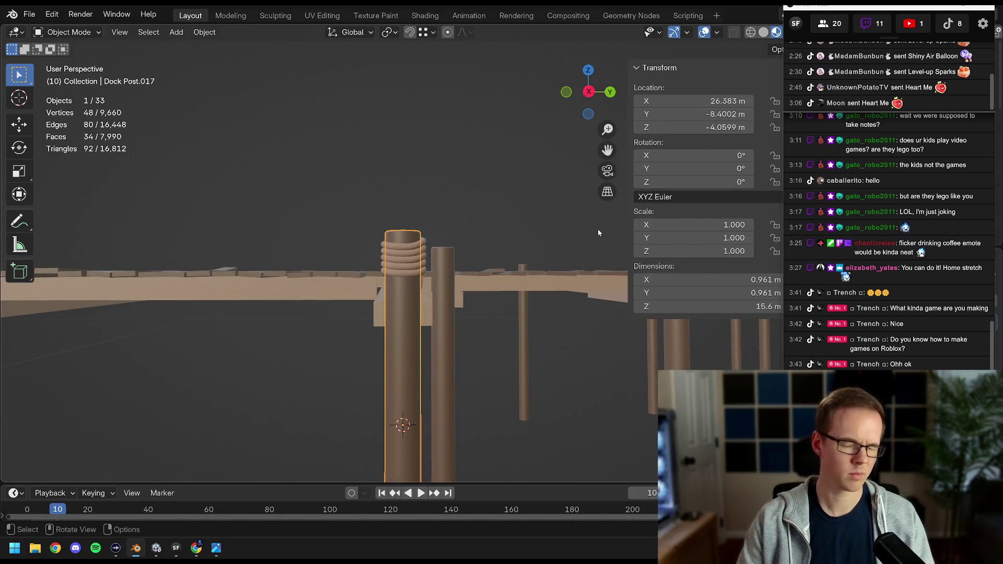
pyautogui.moveTo(414, 243); pyautogui.dragTo(421, 233)
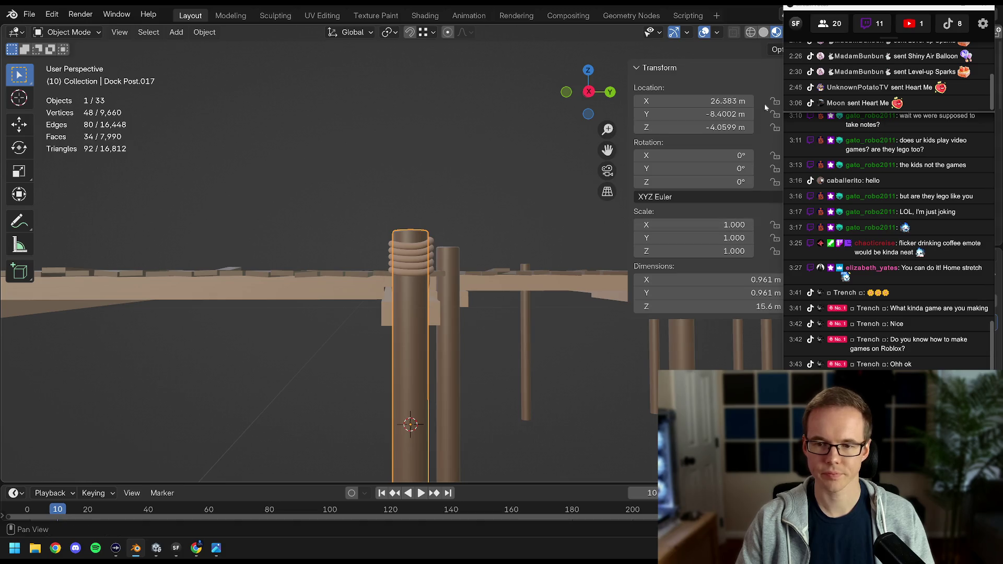
pyautogui.moveTo(827, 12); pyautogui.dragTo(484, 21)
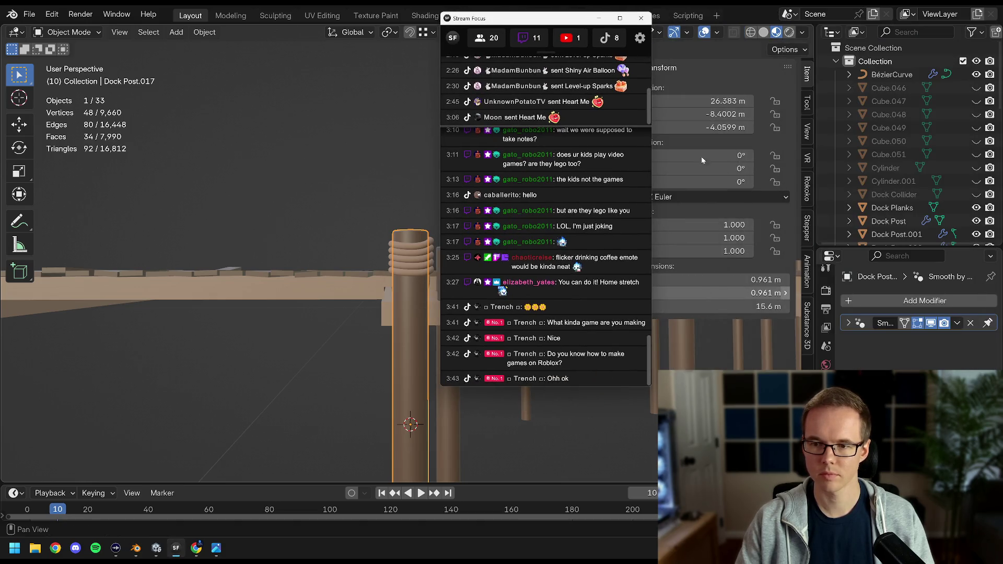
pyautogui.click(806, 134)
pyautogui.moveTo(748, 330); pyautogui.dragTo(752, 344)
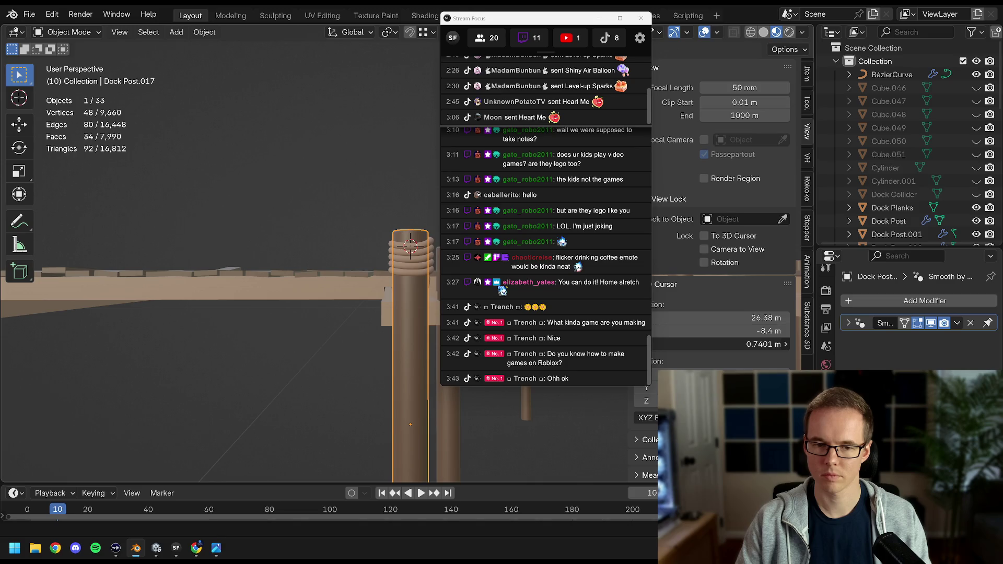
pyautogui.moveTo(538, 19); pyautogui.dragTo(880, 10)
pyautogui.moveTo(317, 242); pyautogui.dragTo(397, 292)
pyautogui.click(413, 345)
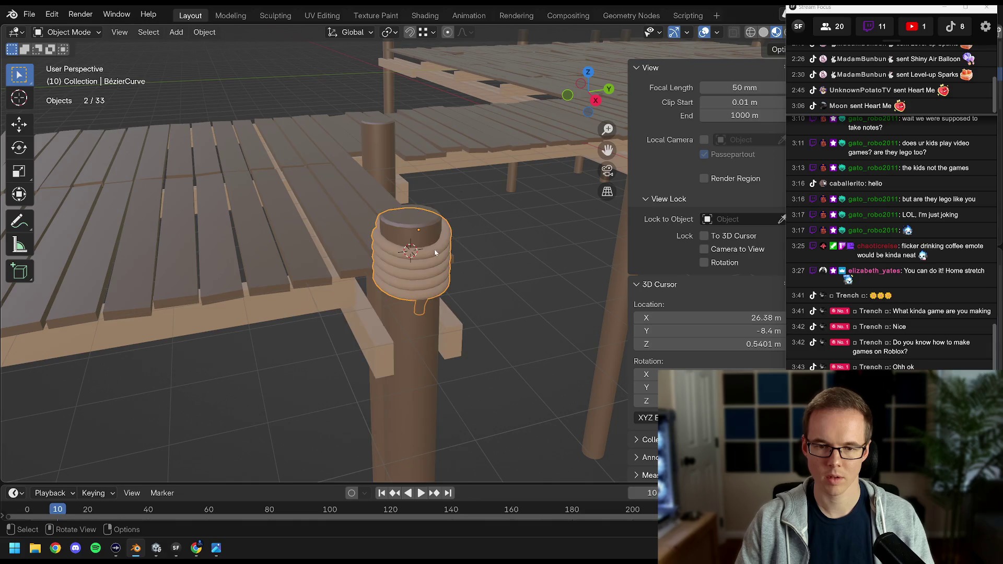
# Set the rope coil's origin point and save the Dock file.
pyautogui.rightClick(423, 250)
pyautogui.moveTo(396, 292)
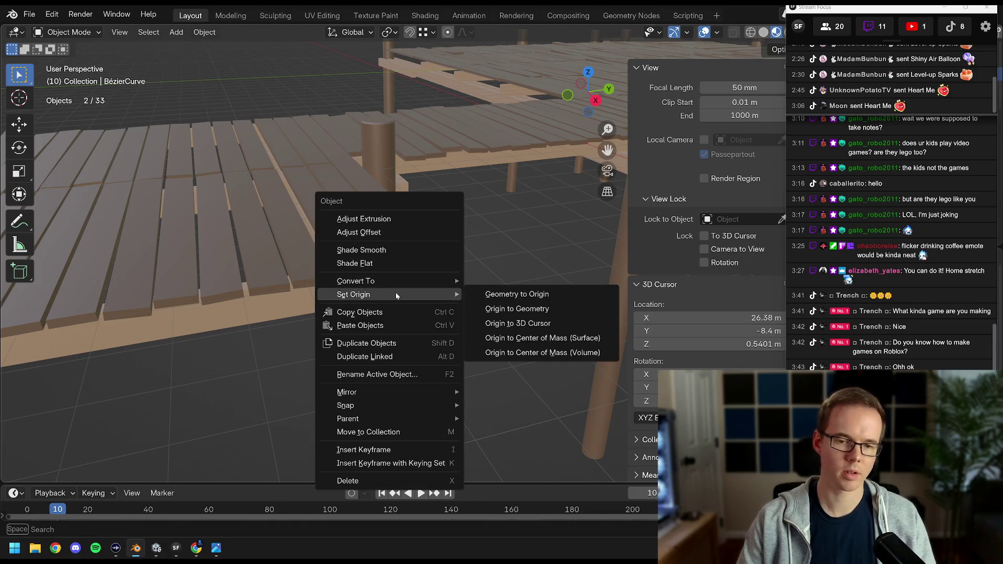
pyautogui.click(522, 309)
pyautogui.moveTo(514, 312); pyautogui.dragTo(426, 302)
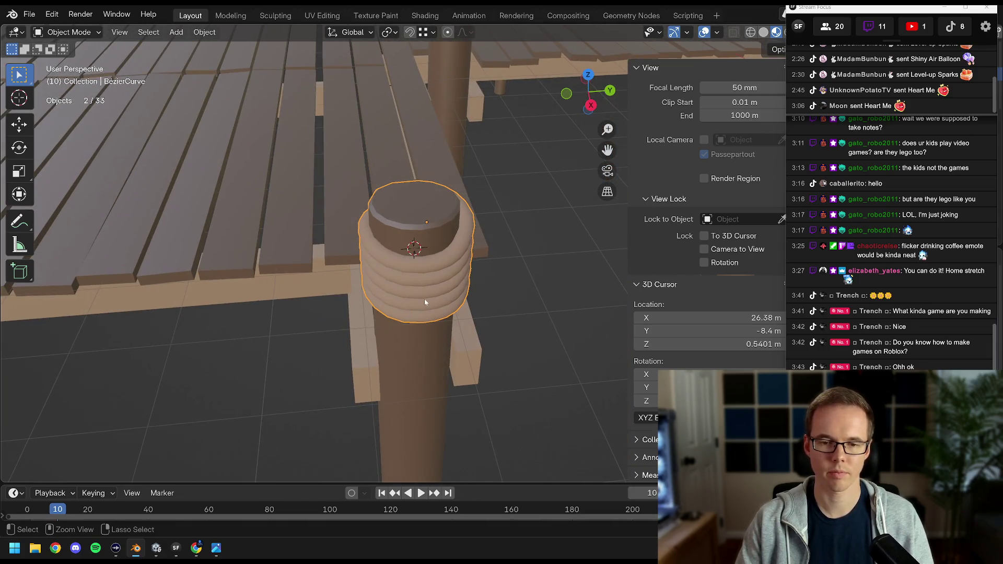
pyautogui.moveTo(436, 266); pyautogui.dragTo(367, 284)
pyautogui.scroll(-3)
pyautogui.scroll(-3)
pyautogui.hotkey('ctrl', 's')
pyautogui.scroll(3)
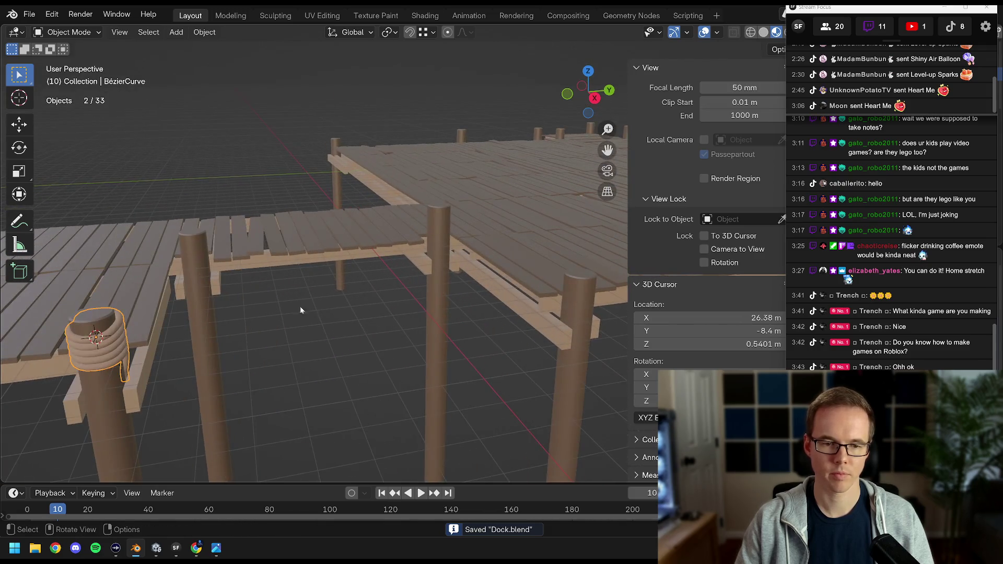
# Duplicate the coil, copy another post's location to it, and raise it 4.3359 m.
pyautogui.hotkey('shift', 'd')
pyautogui.click(358, 295)
pyautogui.click(441, 223)
pyautogui.hotkey('ctrl', 'c')
pyautogui.click(430, 233)
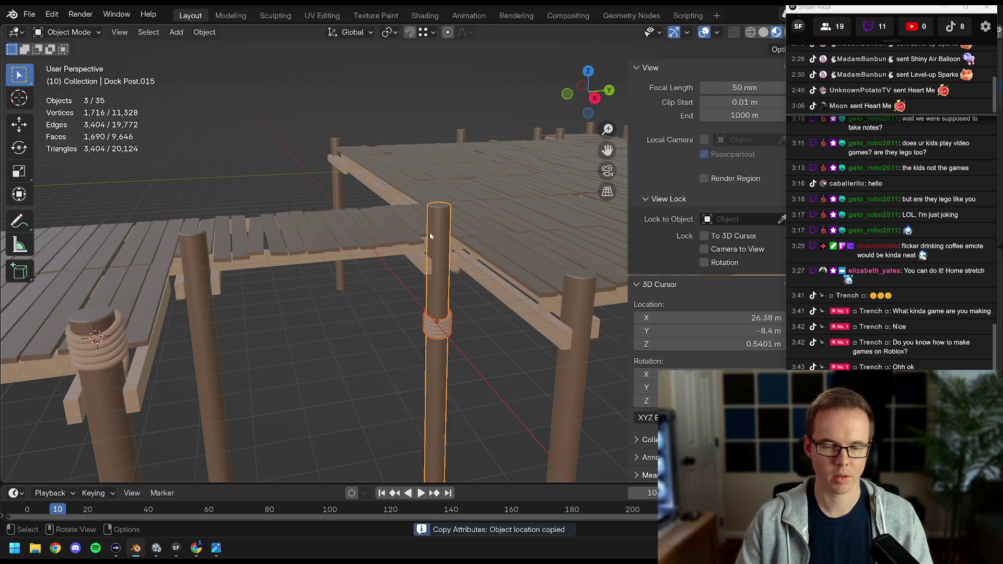
pyautogui.click(430, 313)
pyautogui.press('g')
pyautogui.press('z')
pyautogui.click(441, 231)
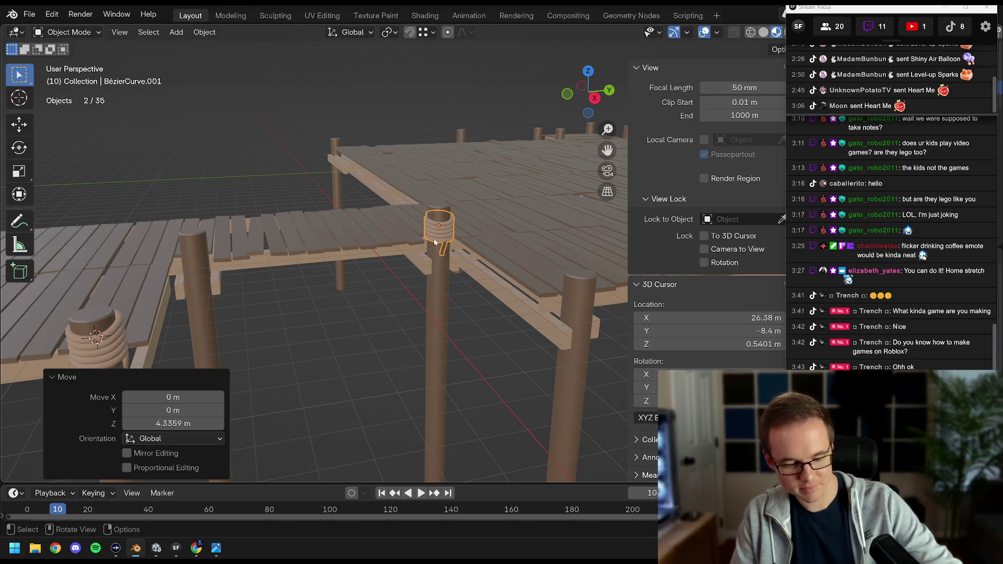
pyautogui.moveTo(427, 260); pyautogui.dragTo(246, 260)
# Copy a second coil onto another post's location and raise it up the post.
pyautogui.hotkey('shift', 'd')
pyautogui.press('x')
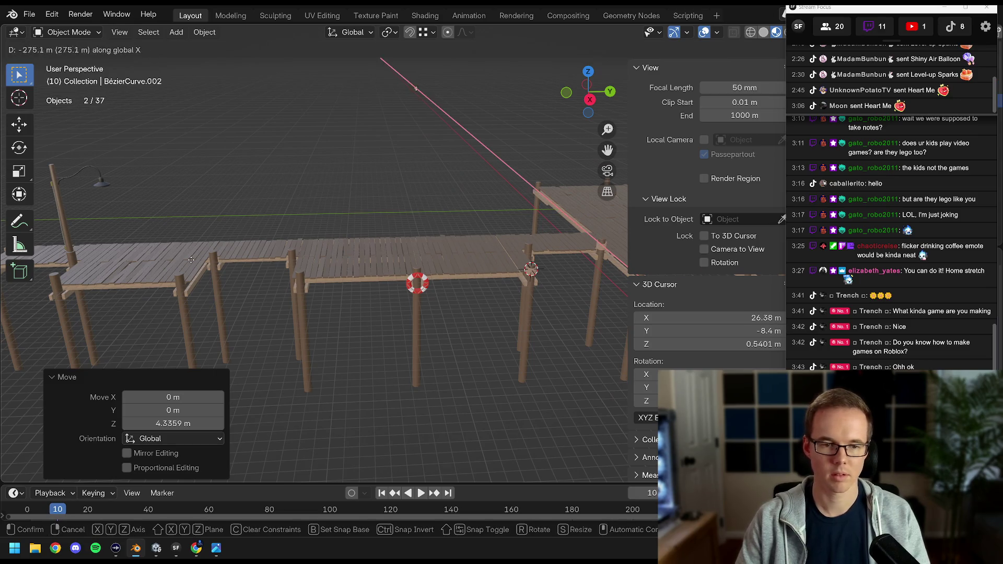
pyautogui.press('y')
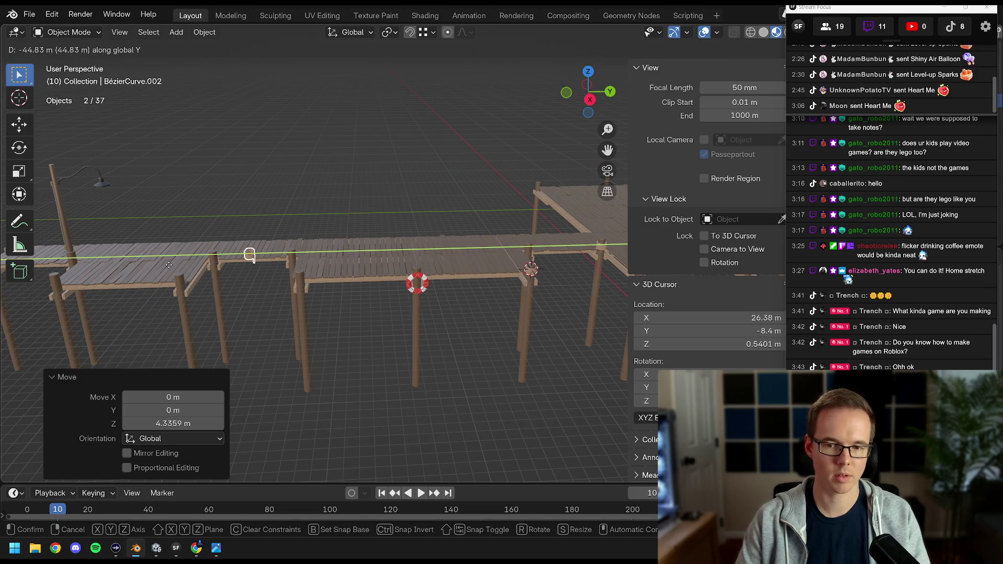
pyautogui.click(168, 264)
pyautogui.moveTo(168, 265); pyautogui.dragTo(382, 256)
pyautogui.click(381, 256)
pyautogui.hotkey('ctrl', 'c')
pyautogui.click(371, 261)
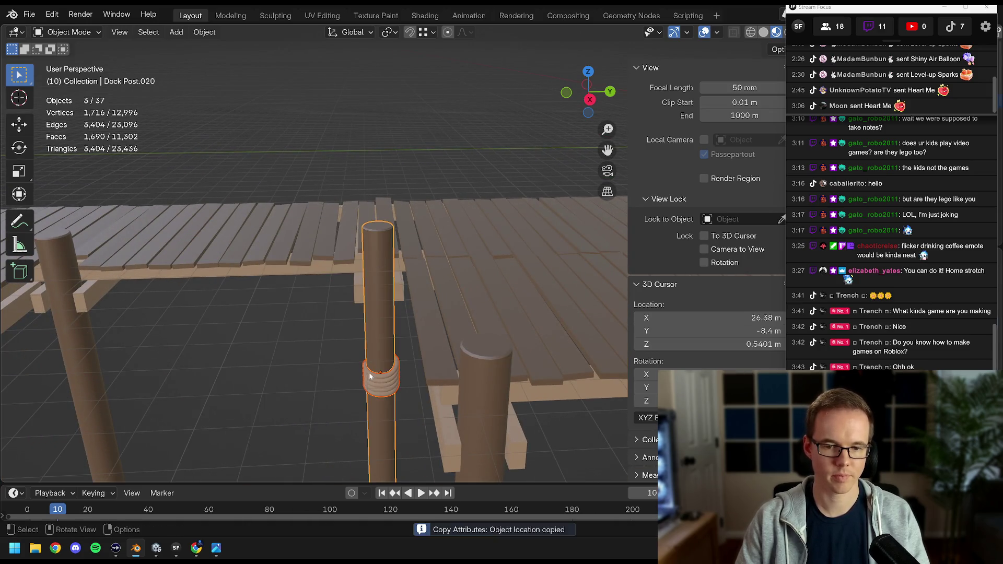
pyautogui.click(369, 376)
pyautogui.press('g')
pyautogui.press('z')
pyautogui.click(367, 246)
# Duplicate the coil again and snap it to the next post's location.
pyautogui.moveTo(367, 246); pyautogui.dragTo(474, 271)
pyautogui.hotkey('shift', 'd')
pyautogui.click(302, 338)
pyautogui.scroll(3)
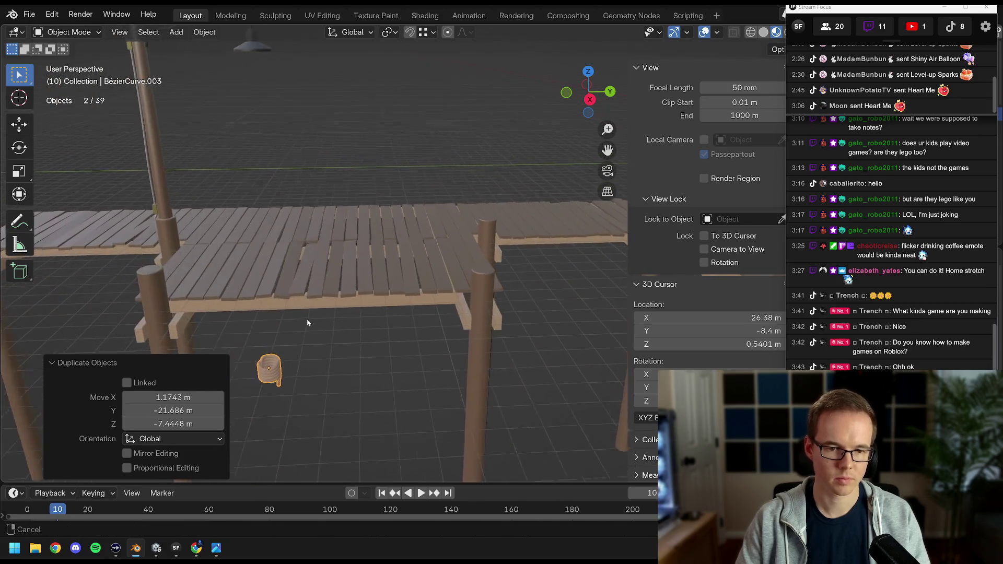
pyautogui.moveTo(306, 319); pyautogui.dragTo(214, 263)
pyautogui.click(215, 263)
pyautogui.hotkey('ctrl', 'c')
pyautogui.click(268, 270)
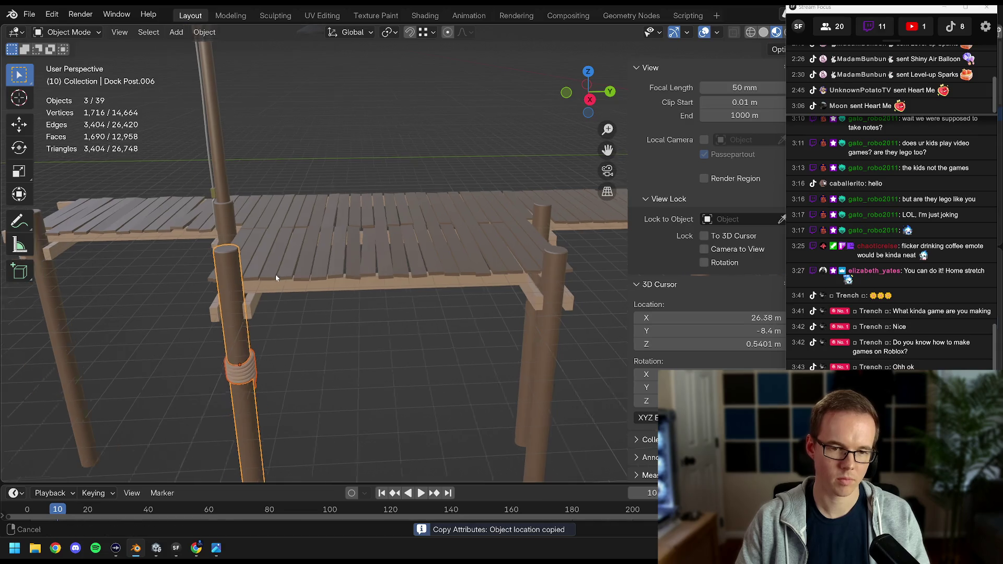
# Undo an accidental post move and raise the new coil onto its post.
pyautogui.moveTo(275, 274); pyautogui.dragTo(293, 303)
pyautogui.click(285, 323)
pyautogui.press('g')
pyautogui.press('z')
pyautogui.rightClick(308, 328)
pyautogui.hotkey('ctrl', 'z')
pyautogui.press('g')
pyautogui.press('z')
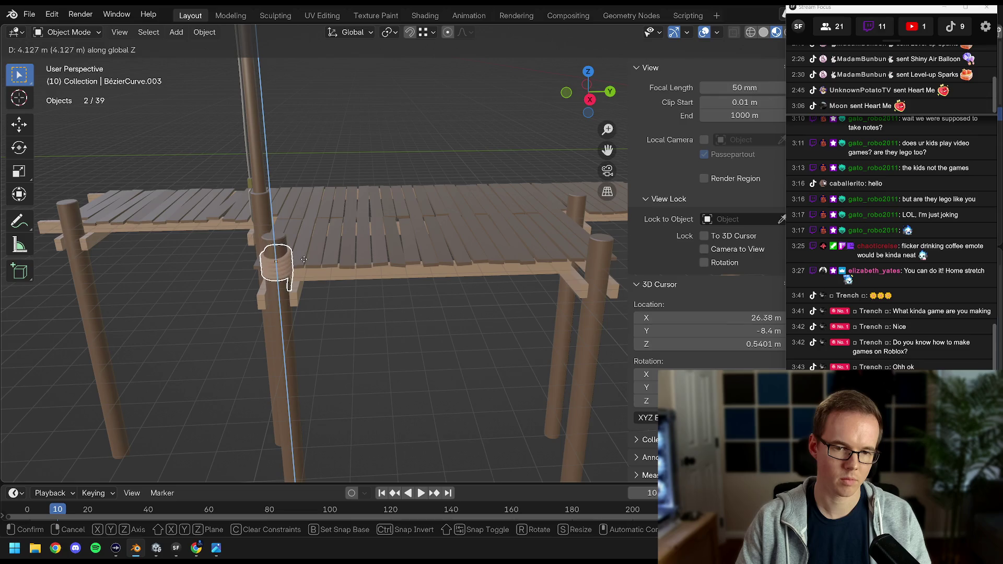
pyautogui.click(304, 248)
# Lower that coil slightly on its post.
pyautogui.moveTo(304, 248); pyautogui.dragTo(385, 277)
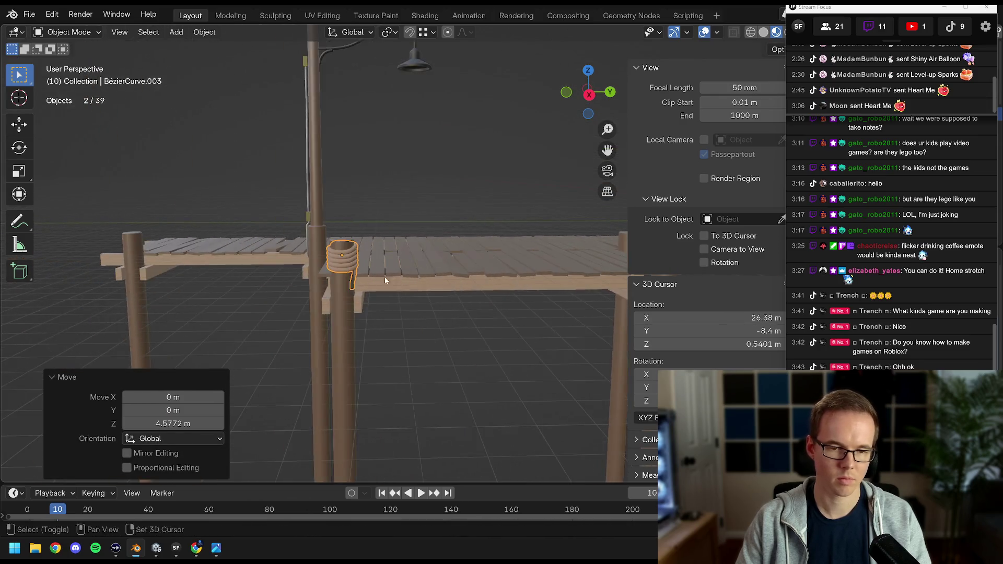
pyautogui.press('KP_Decimal')
pyautogui.press('g')
pyautogui.press('z')
pyautogui.click(374, 273)
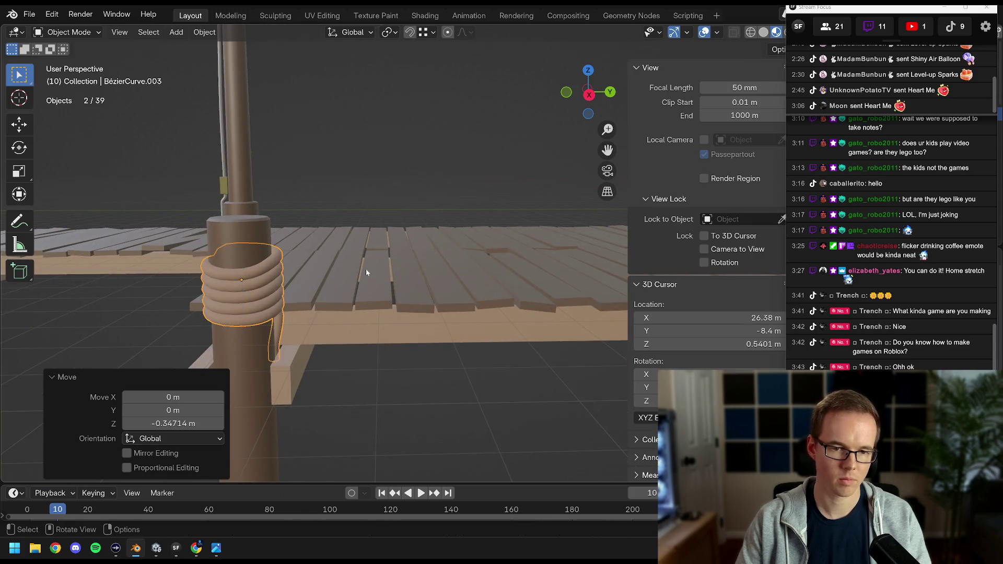
pyautogui.scroll(-3)
pyautogui.moveTo(374, 272); pyautogui.dragTo(152, 254)
# Duplicate another placed coil and copy a dock post's location onto it.
pyautogui.click(152, 255)
pyautogui.moveTo(256, 232); pyautogui.dragTo(219, 303)
pyautogui.hotkey('shift', 'd')
pyautogui.click(361, 183)
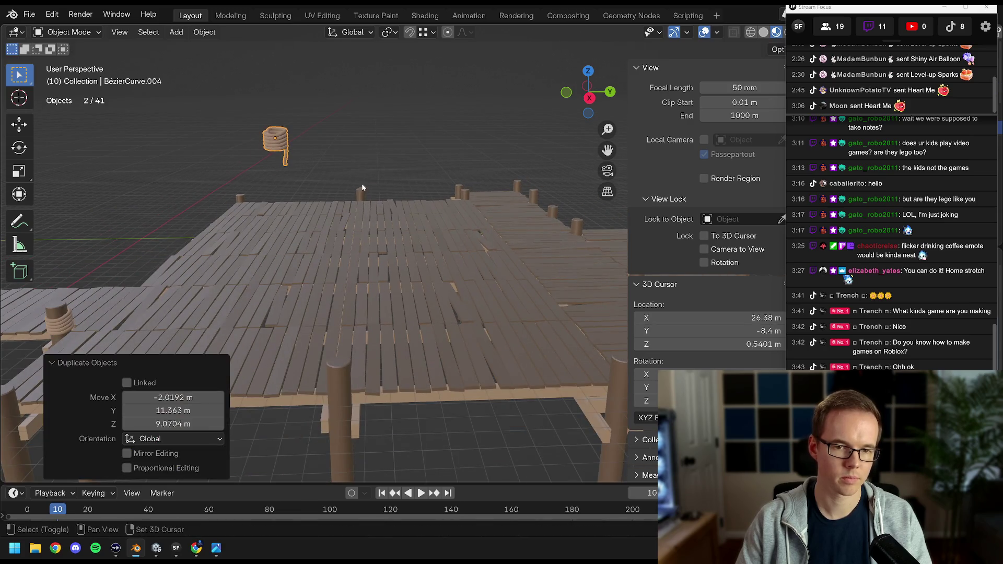
pyautogui.click(360, 188)
pyautogui.hotkey('ctrl', 'c')
pyautogui.click(360, 188)
pyautogui.press('KP_Decimal')
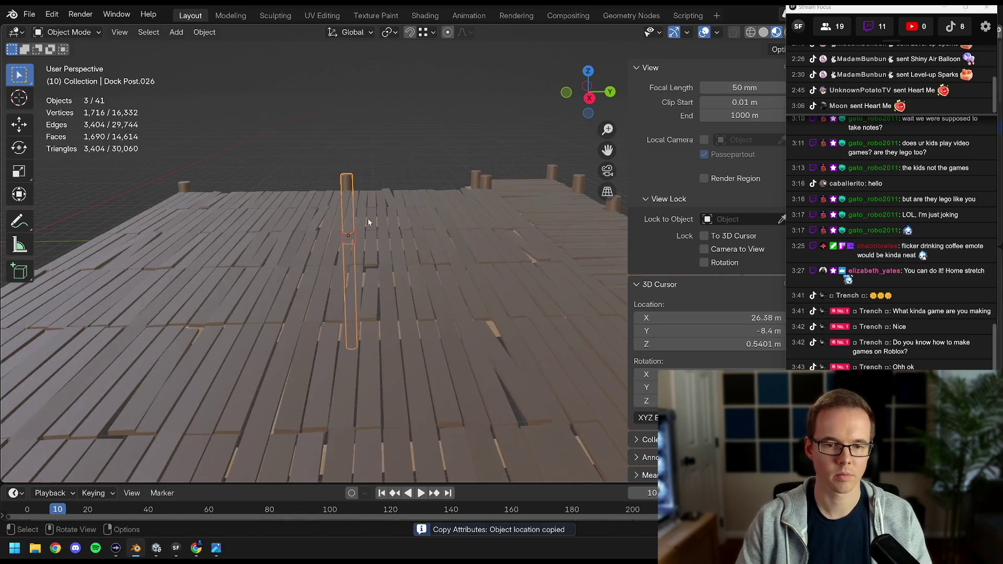
# Raise this coil vertically to its height on the post.
pyautogui.press('g')
pyautogui.press('z')
pyautogui.click(369, 162)
pyautogui.press('KP_Decimal')
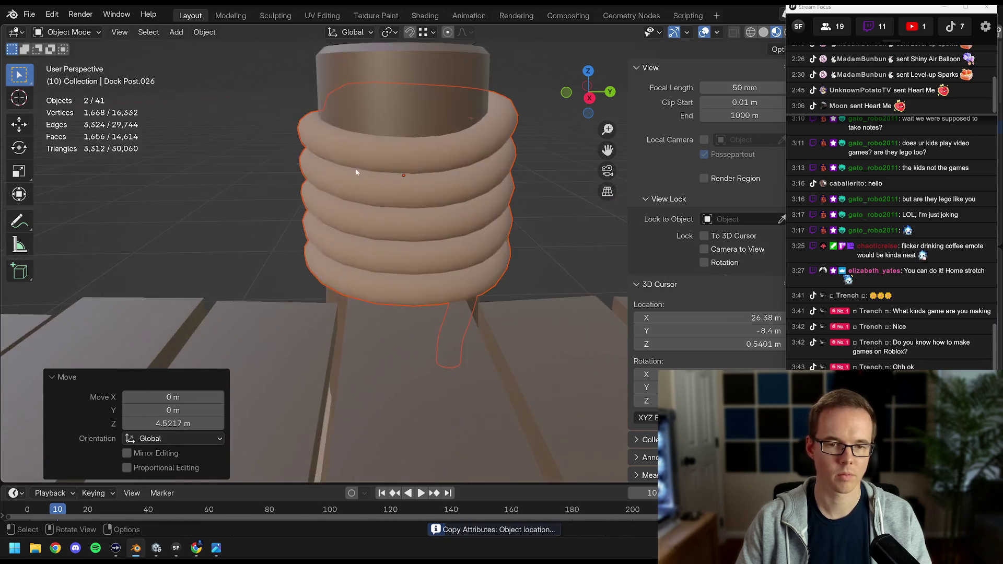
pyautogui.scroll(-3)
pyautogui.scroll(3)
pyautogui.scroll(-3)
pyautogui.moveTo(242, 222); pyautogui.dragTo(360, 215)
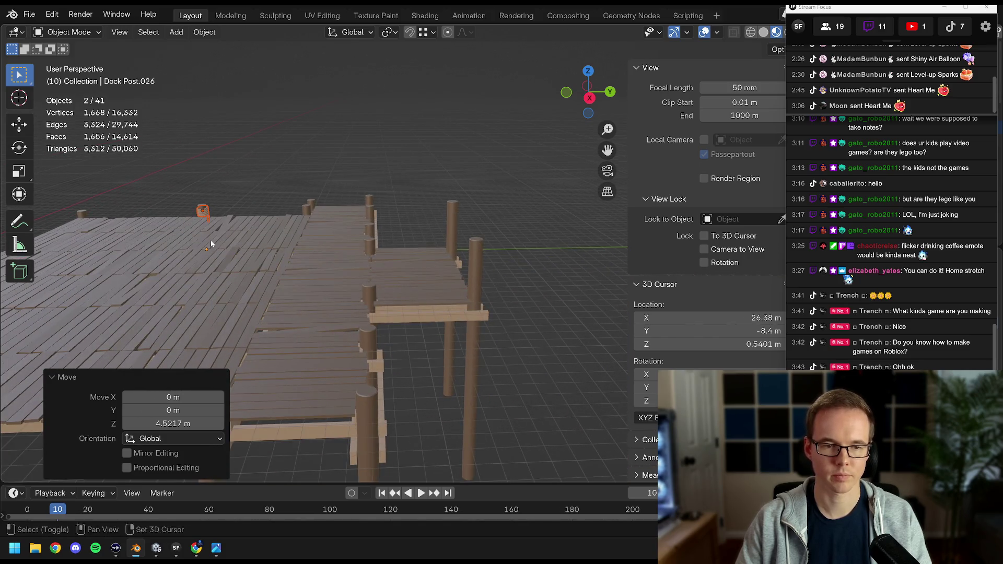
# Duplicate the coil pair and move it to another post's location.
pyautogui.hotkey('shift', 'd')
pyautogui.click(521, 230)
pyautogui.moveTo(521, 229); pyautogui.dragTo(468, 243)
pyautogui.click(437, 221)
pyautogui.hotkey('ctrl', 'c')
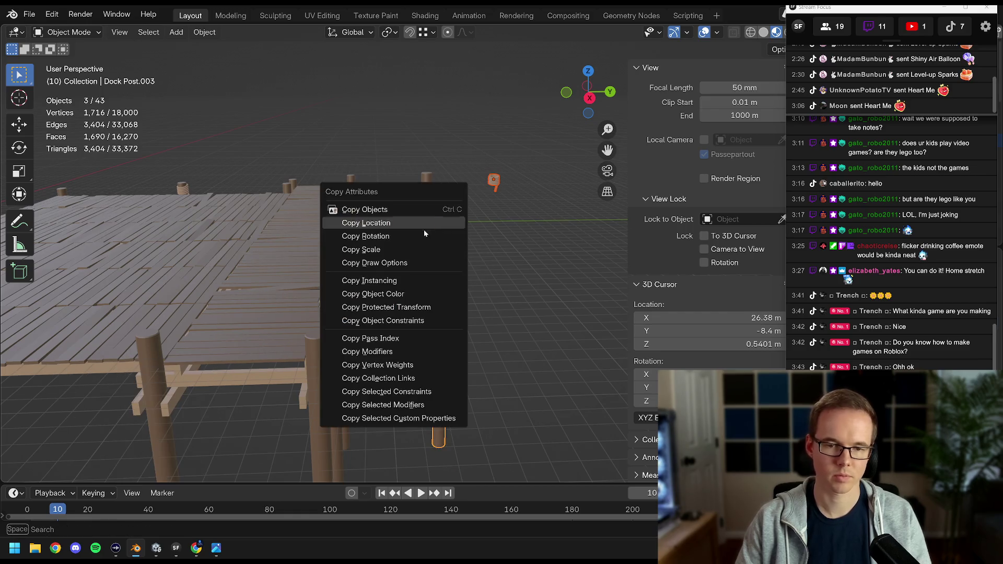
pyautogui.click(425, 227)
# Raise the copied coil 2.72 m onto the post.
pyautogui.press('KP_Decimal')
pyautogui.scroll(-3)
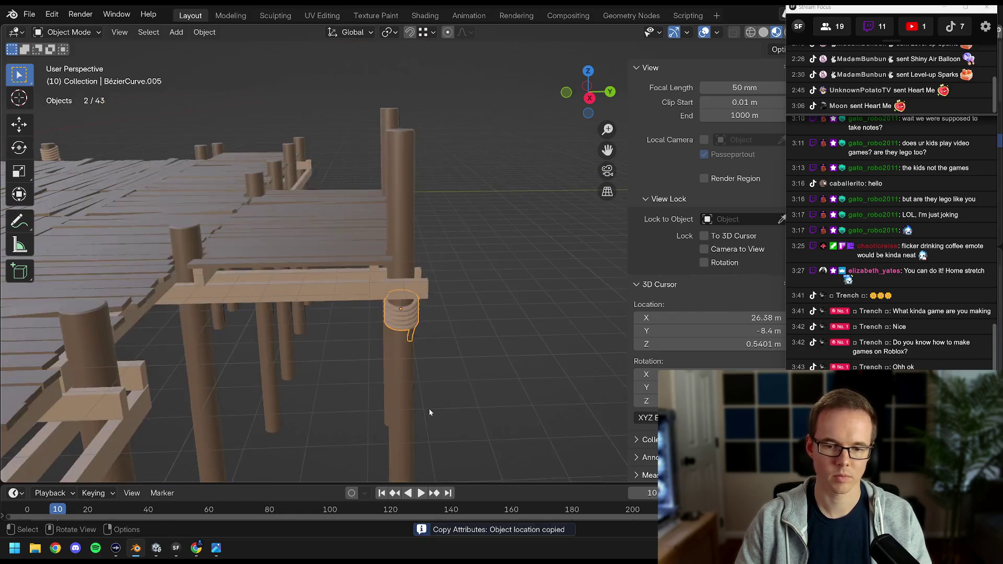
pyautogui.press('g')
pyautogui.press('z')
pyautogui.click(470, 302)
pyautogui.press('KP_Decimal')
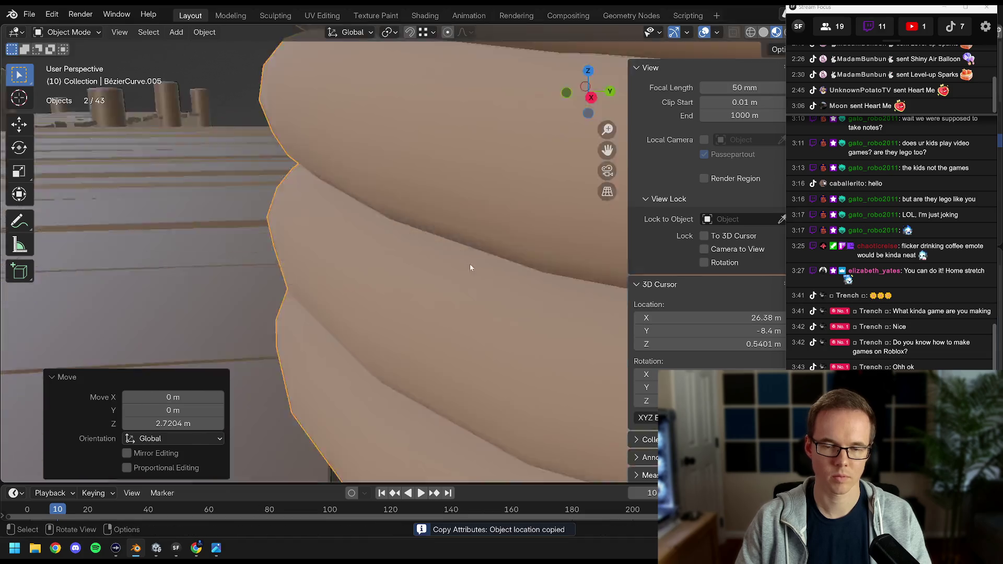
pyautogui.scroll(-3)
pyautogui.press('KP_Decimal')
pyautogui.scroll(-3)
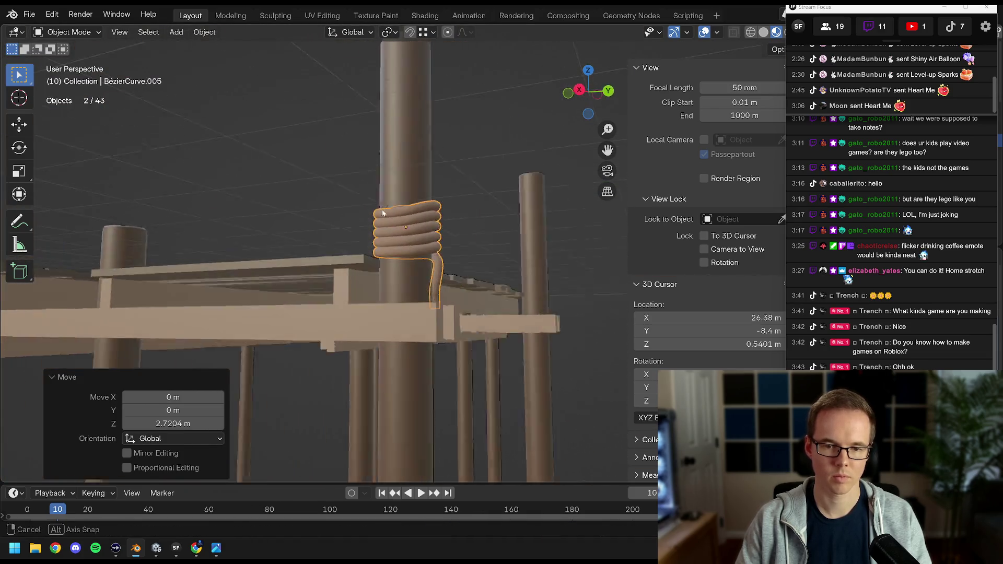
pyautogui.scroll(-3)
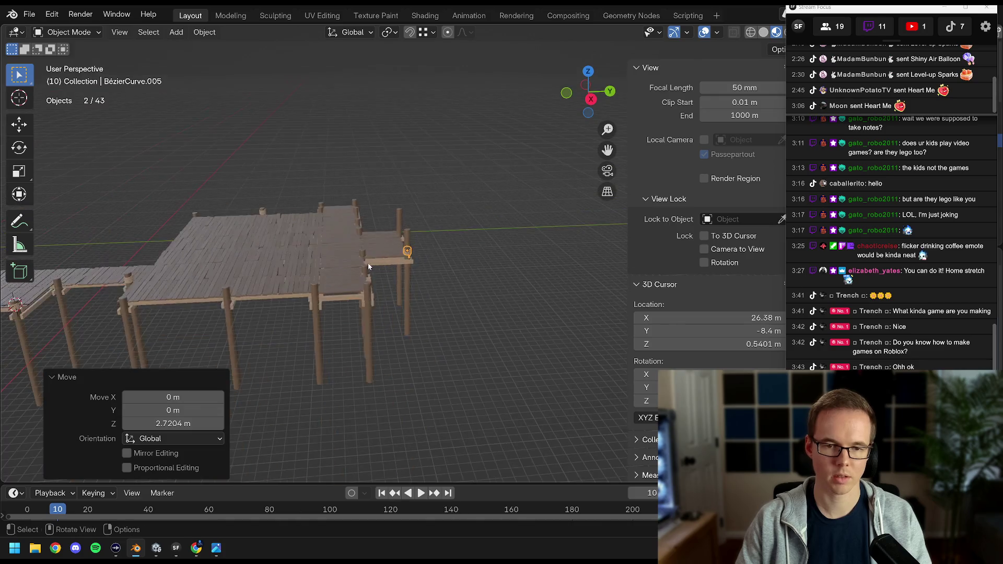
pyautogui.scroll(3)
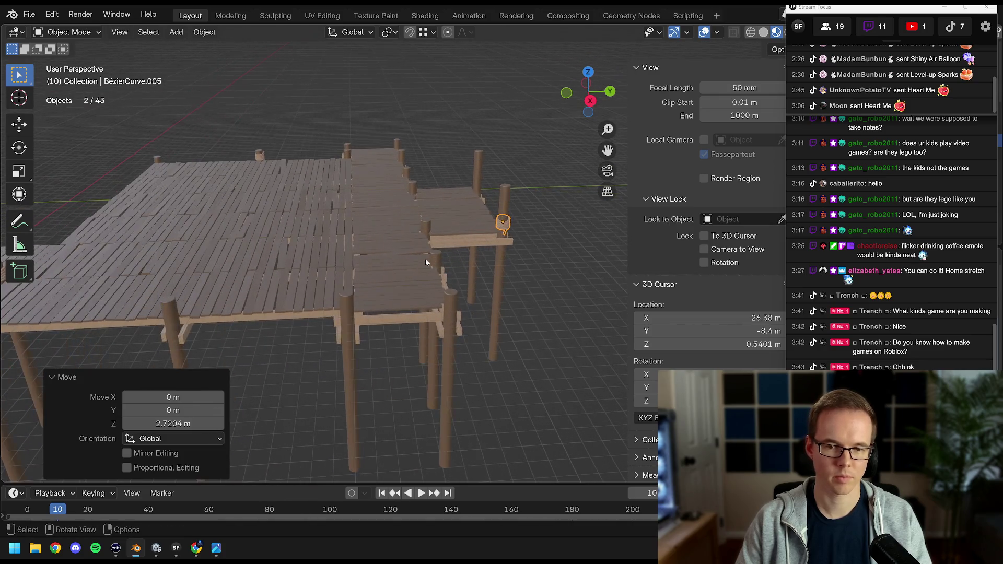
# Copy the coil pair to one more post, raise it into place, and reveal the object list.
pyautogui.hotkey('shift', 'd')
pyautogui.click(418, 376)
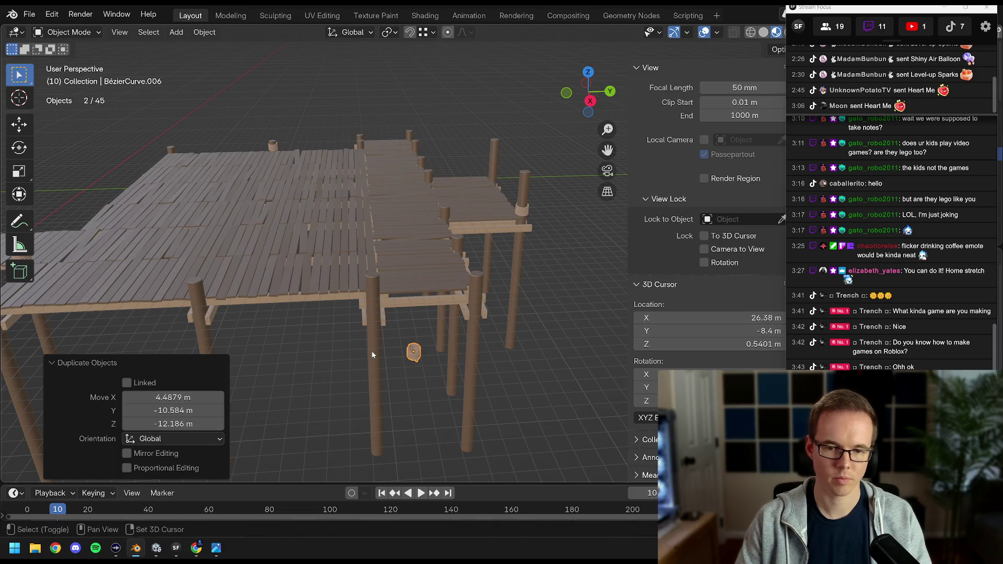
pyautogui.click(372, 350)
pyautogui.hotkey('ctrl', 'c')
pyautogui.click(351, 330)
pyautogui.scroll(3)
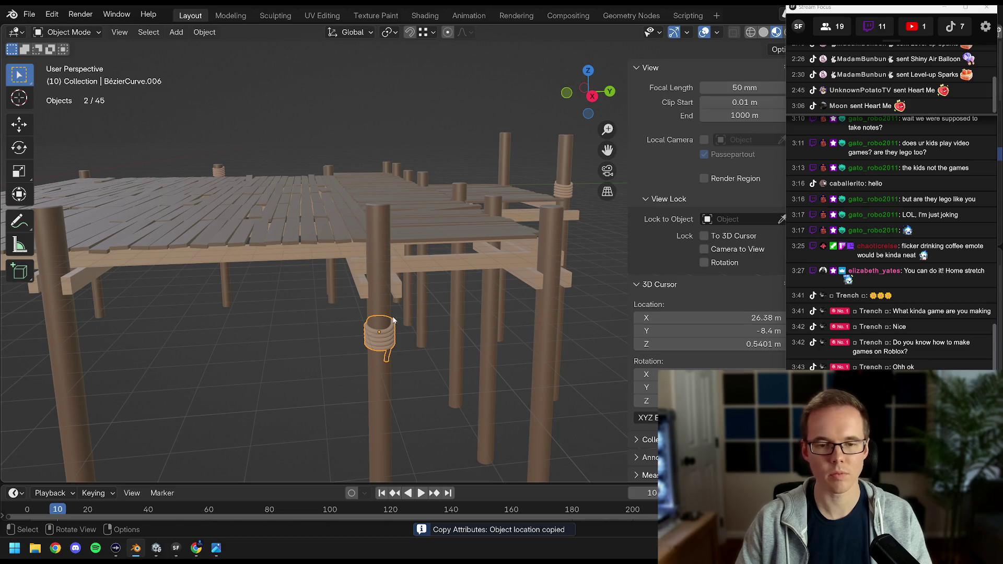
pyautogui.press('g')
pyautogui.press('z')
pyautogui.click(405, 229)
pyautogui.scroll(-3)
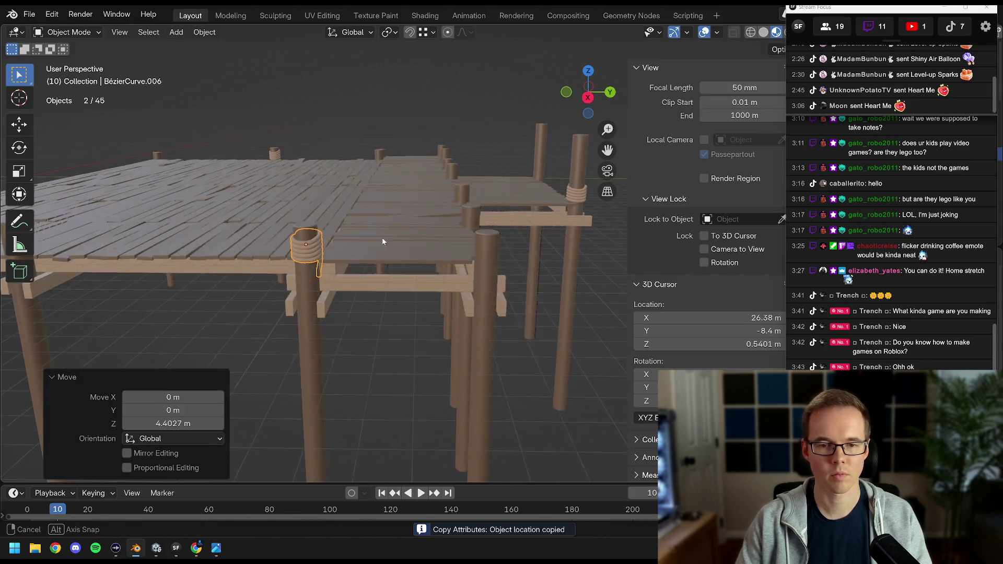
pyautogui.moveTo(400, 251); pyautogui.dragTo(503, 220)
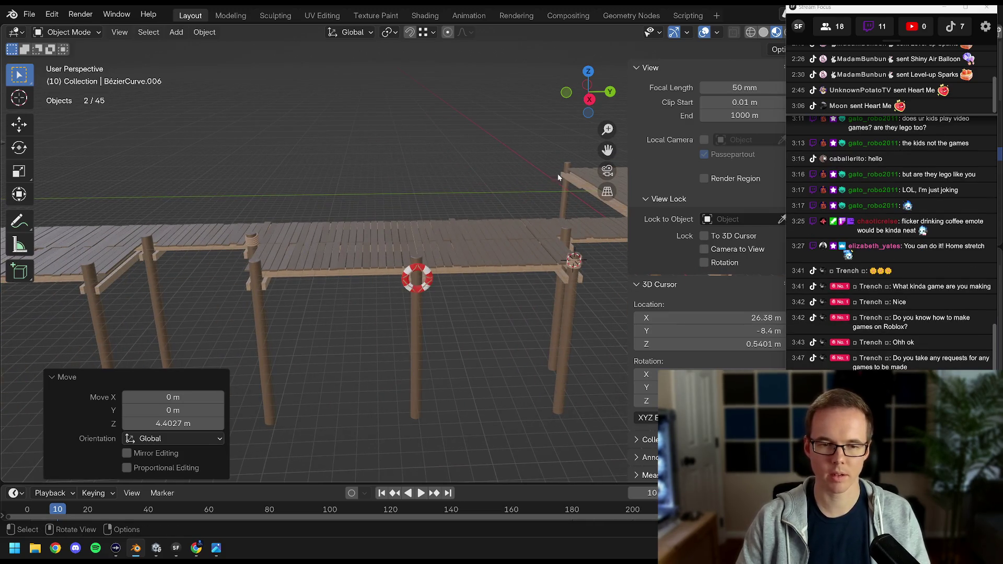
pyautogui.moveTo(823, 36); pyautogui.dragTo(623, 54)
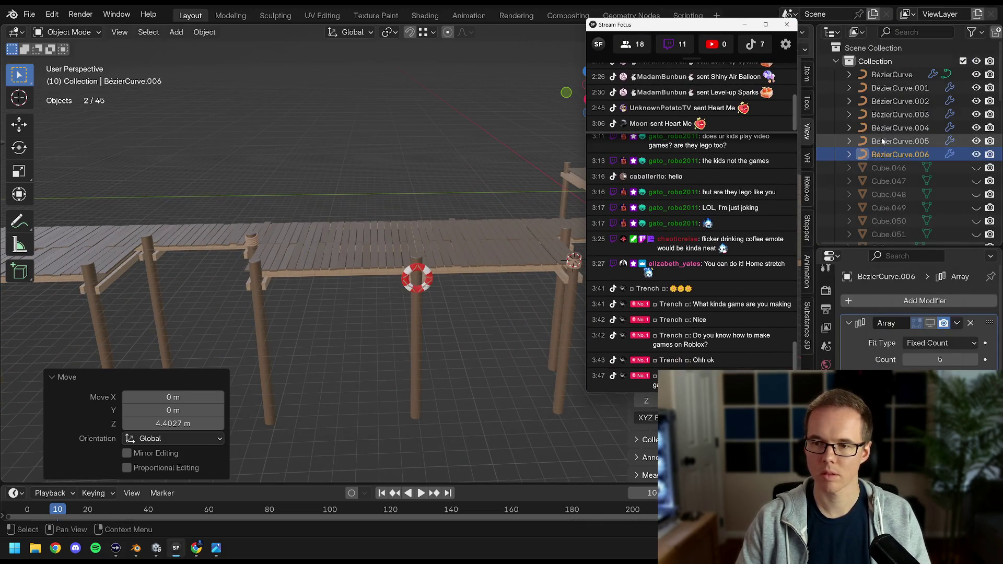
# Rename BézierCurve through BézierCurve.003 to Rope, Rope.001, Rope.002 and Rope.003.
pyautogui.doubleClick(893, 74)
pyautogui.press('Escape')
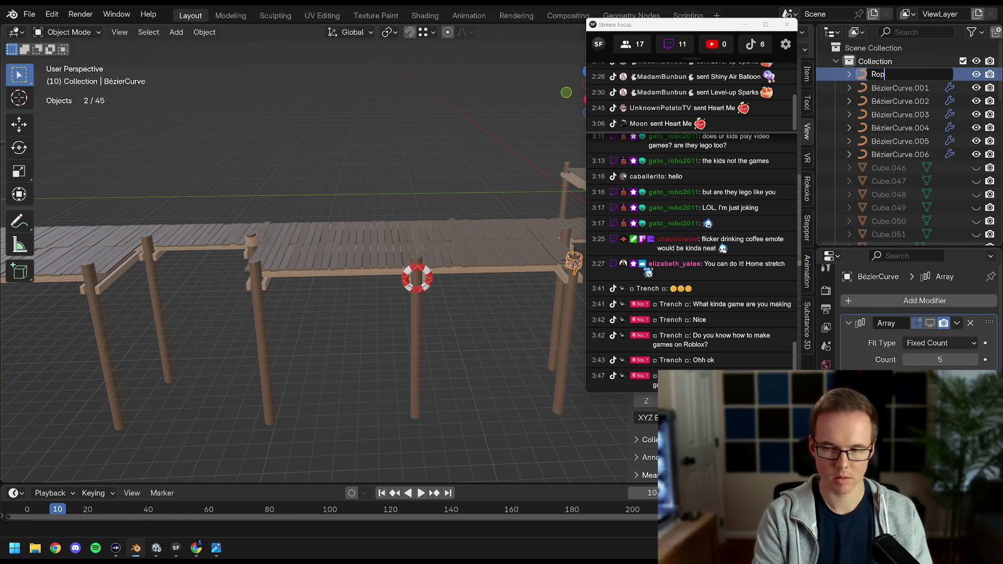
pyautogui.write('e')
pyautogui.press('Return')
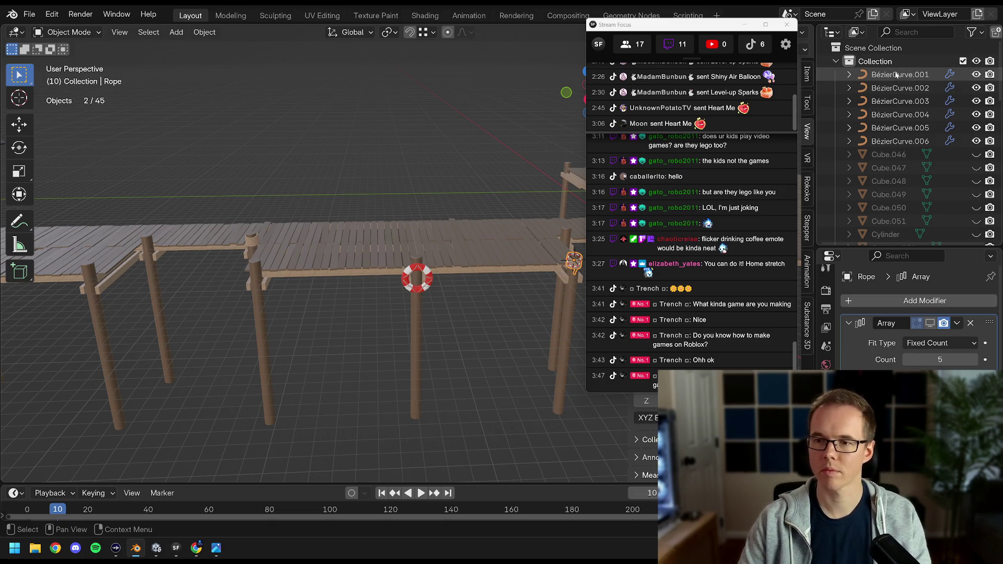
pyautogui.click(894, 75)
pyautogui.write('pe')
pyautogui.press('Return')
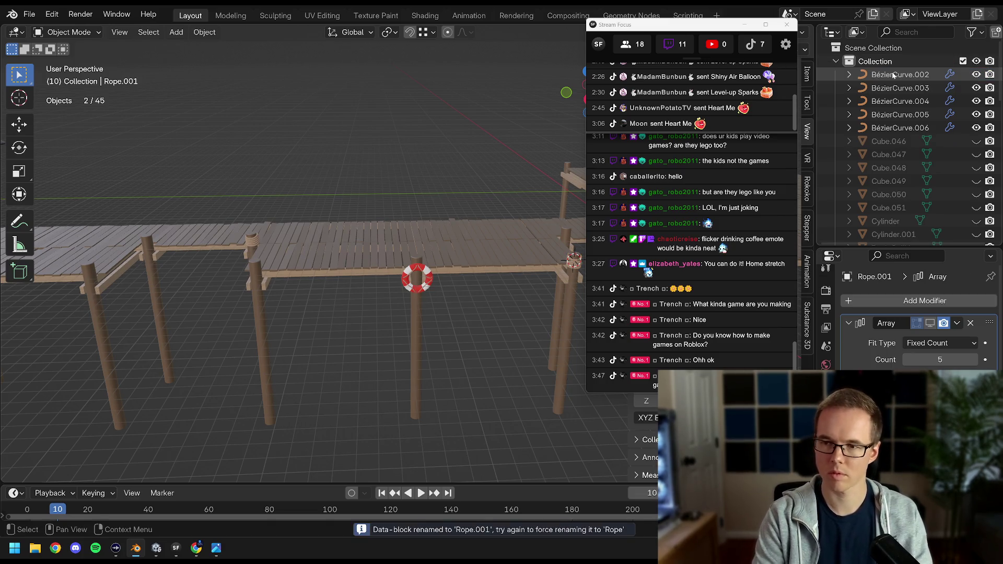
pyautogui.doubleClick(893, 76)
pyautogui.write('Rope')
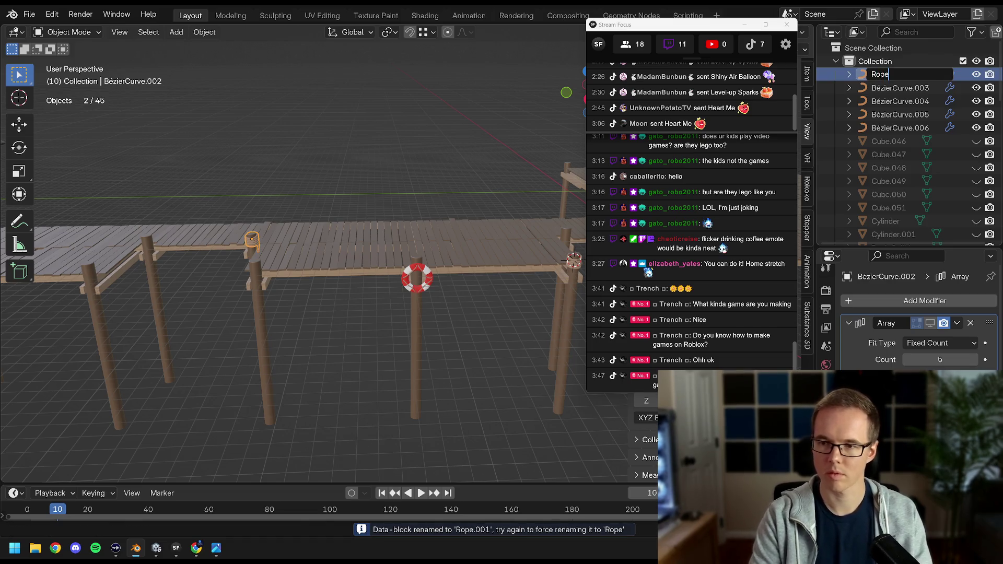
pyautogui.press('Return')
pyautogui.doubleClick(895, 75)
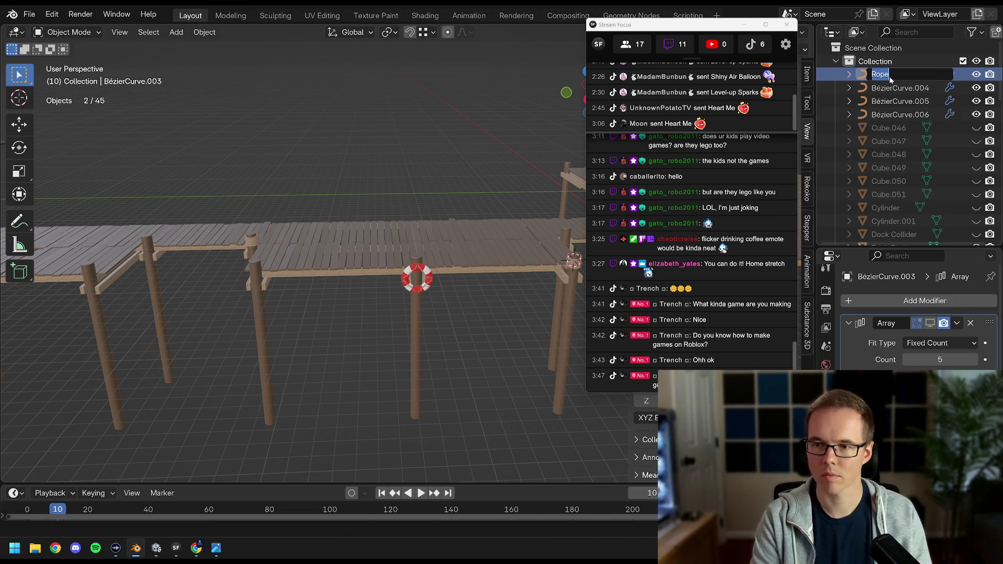
pyautogui.press('Return')
# Rename BézierCurve.004–.006 to Rope.004–Rope.006 and select the Rope objects together.
pyautogui.doubleClick(889, 74)
pyautogui.write('Rope')
pyautogui.press('Return')
pyautogui.doubleClick(889, 75)
pyautogui.write('Rope')
pyautogui.press('Return')
pyautogui.doubleClick(890, 75)
pyautogui.write('Rope')
pyautogui.press('Return')
pyautogui.scroll(-3)
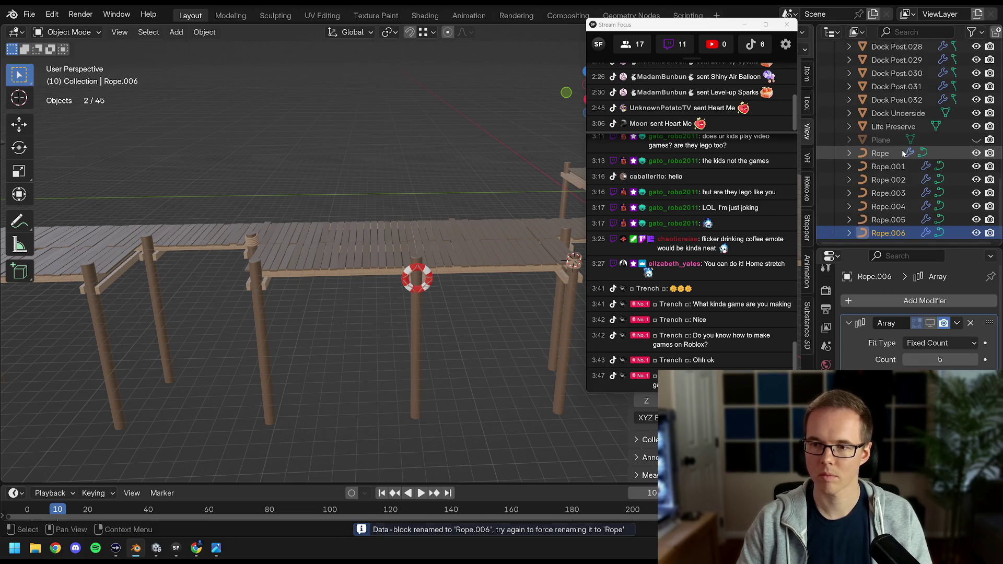
pyautogui.click(884, 153)
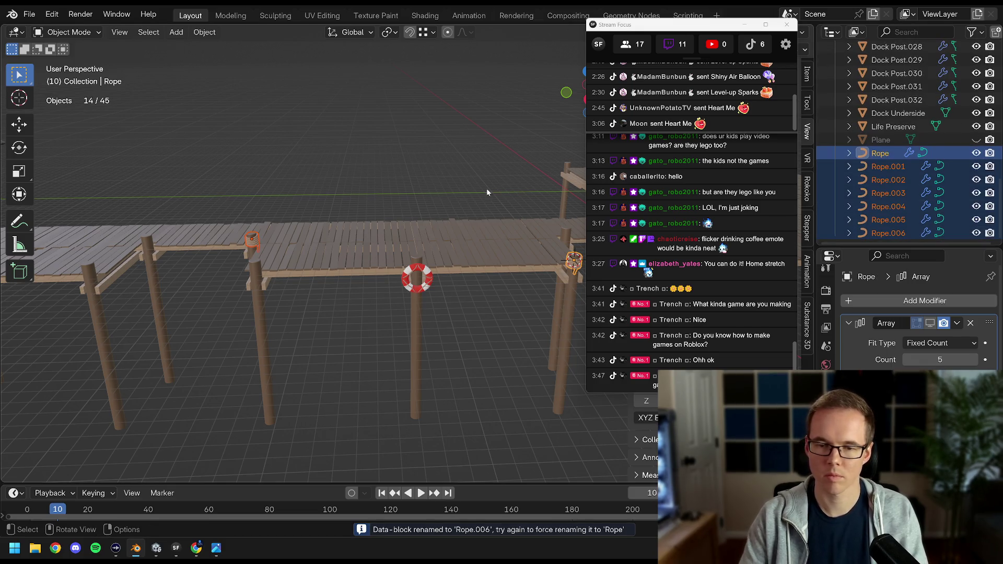
# Try raising the selected ropes, then undo the move.
pyautogui.moveTo(634, 24); pyautogui.dragTo(836, 7)
pyautogui.scroll(-3)
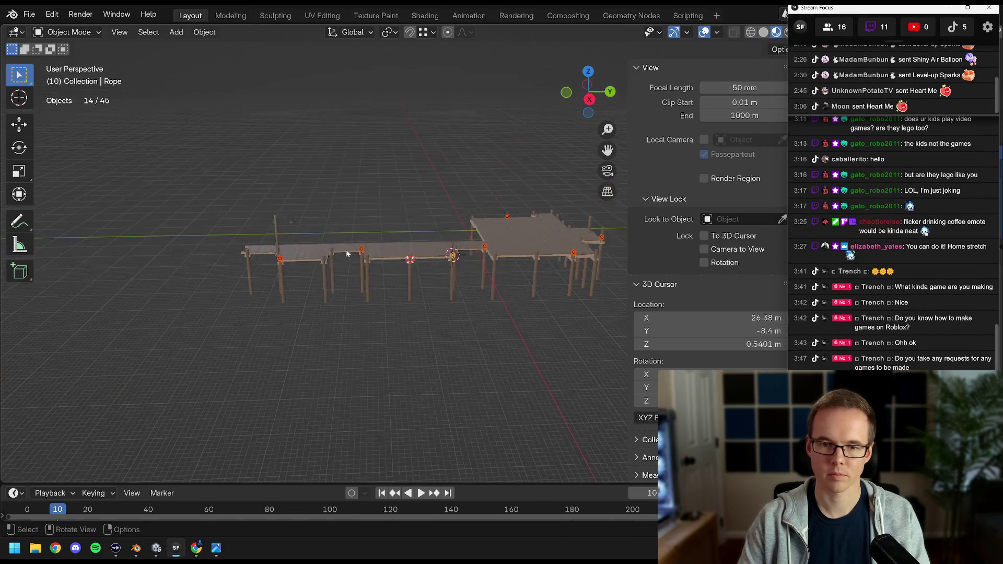
pyautogui.press('g')
pyautogui.click(425, 172)
pyautogui.scroll(3)
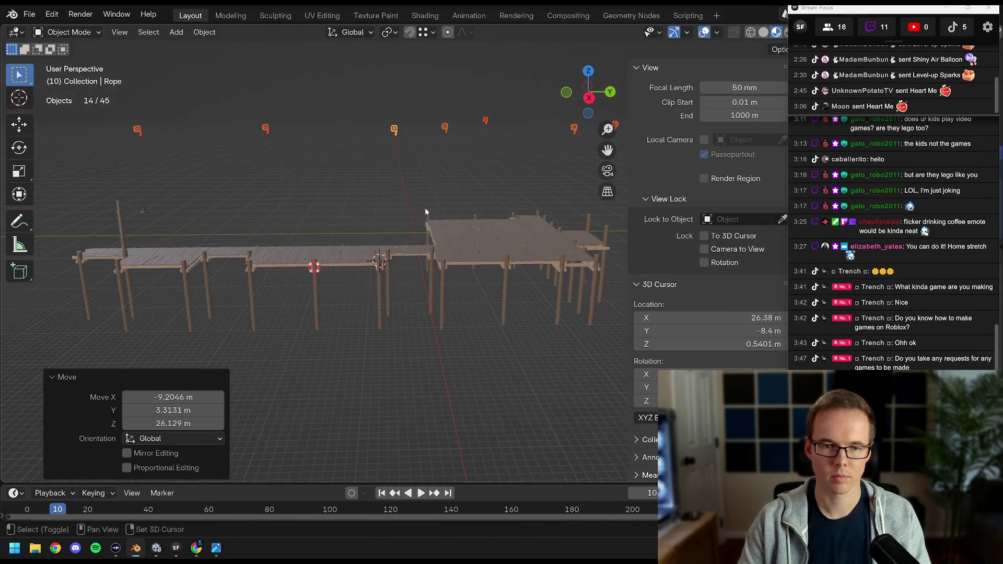
pyautogui.scroll(-3)
pyautogui.hotkey('ctrl', 'z')
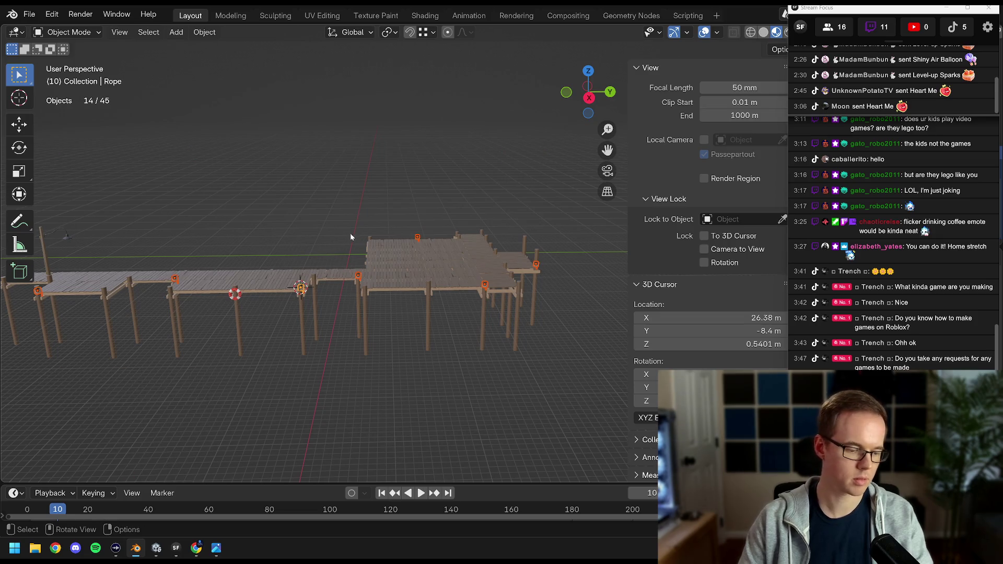
# Select Rope.005 and extend the selection to all the rope coils.
pyautogui.moveTo(325, 258); pyautogui.dragTo(440, 239)
pyautogui.scroll(3)
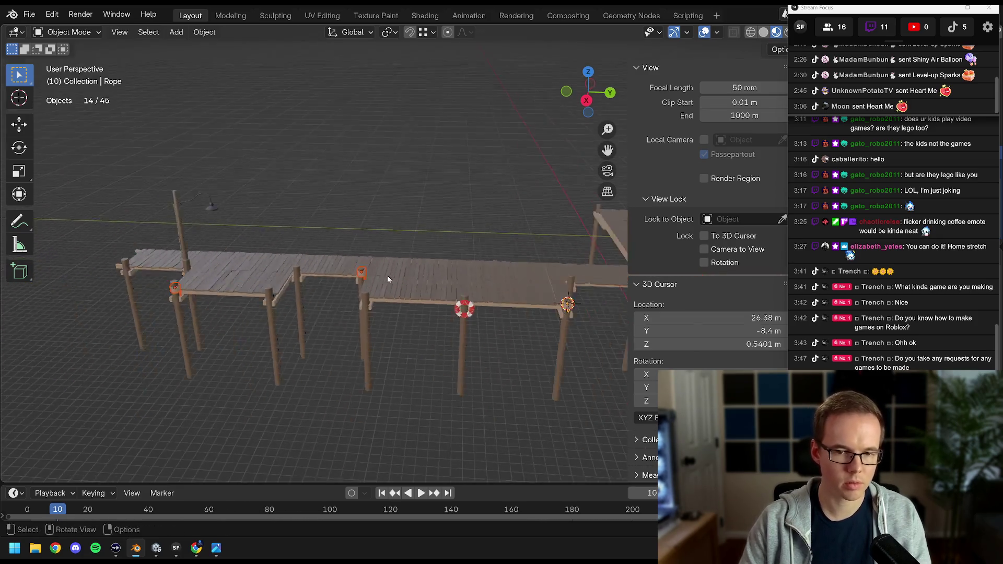
pyautogui.scroll(-3)
pyautogui.scroll(3)
pyautogui.moveTo(399, 268); pyautogui.dragTo(331, 277)
pyautogui.moveTo(364, 275); pyautogui.dragTo(337, 279)
pyautogui.scroll(3)
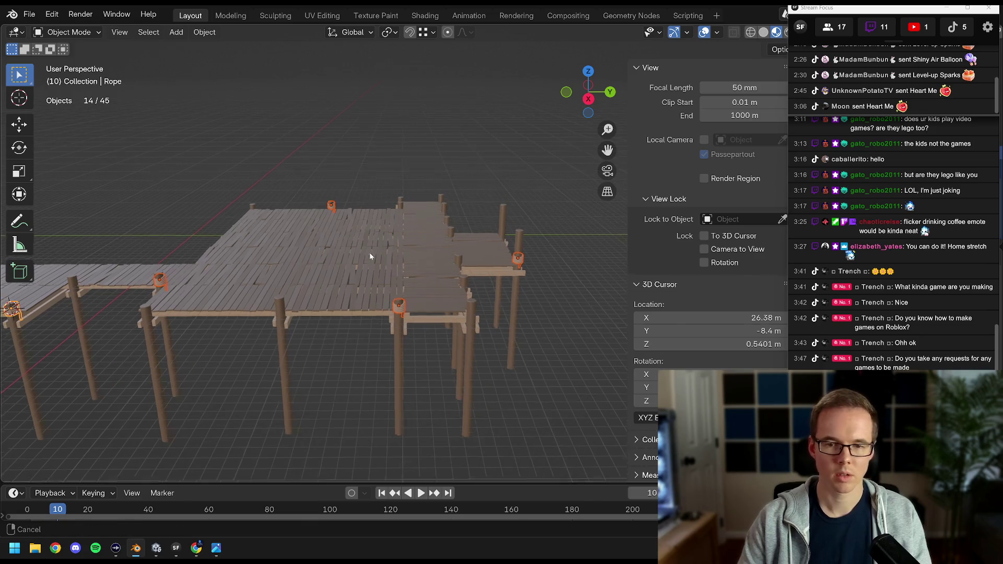
pyautogui.scroll(3)
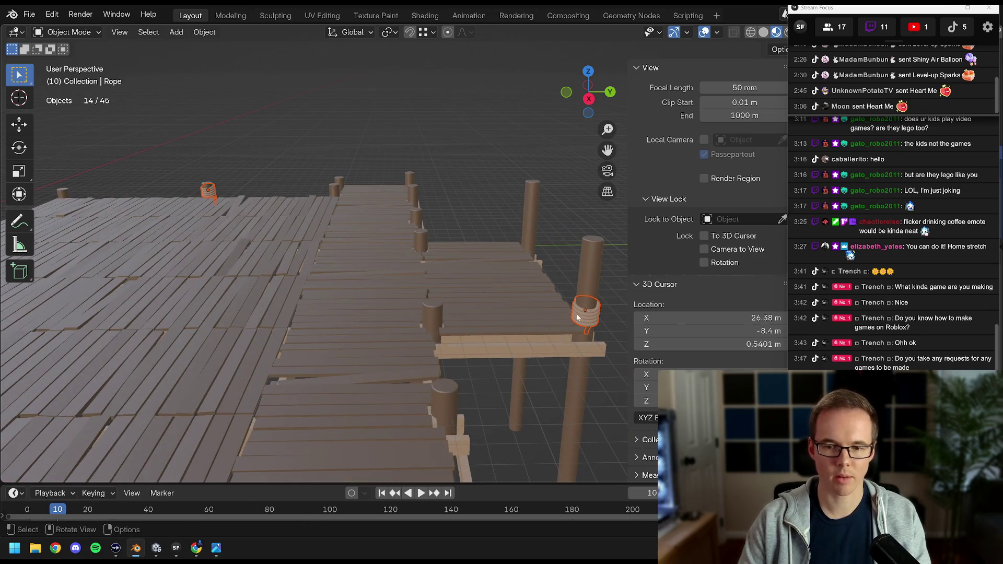
pyautogui.click(577, 317)
pyautogui.scroll(-3)
pyautogui.hotkey('shift', 'l')
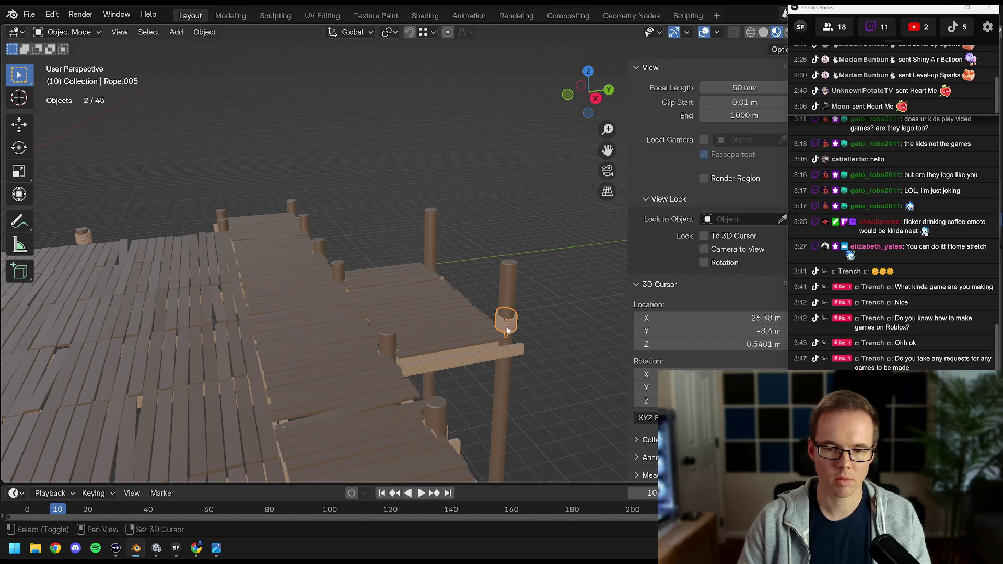
pyautogui.click(524, 312)
# Duplicate a rope, copy Dock Post.032's location to it, and raise it 4.5935 m along Z.
pyautogui.hotkey('shift', 'd')
pyautogui.click(368, 230)
pyautogui.moveTo(369, 229); pyautogui.dragTo(307, 230)
pyautogui.click(307, 232)
pyautogui.hotkey('ctrl', 'c')
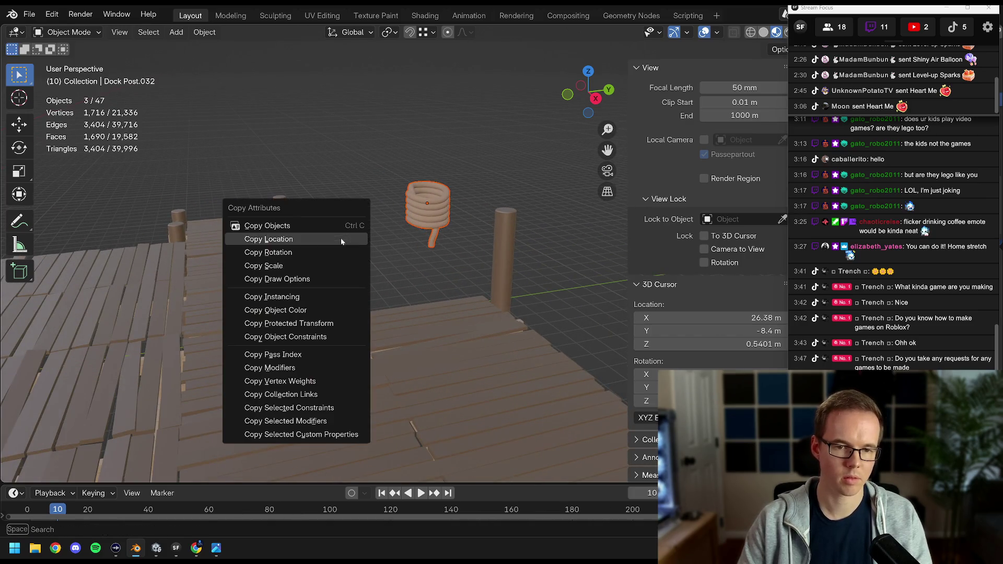
pyautogui.click(341, 238)
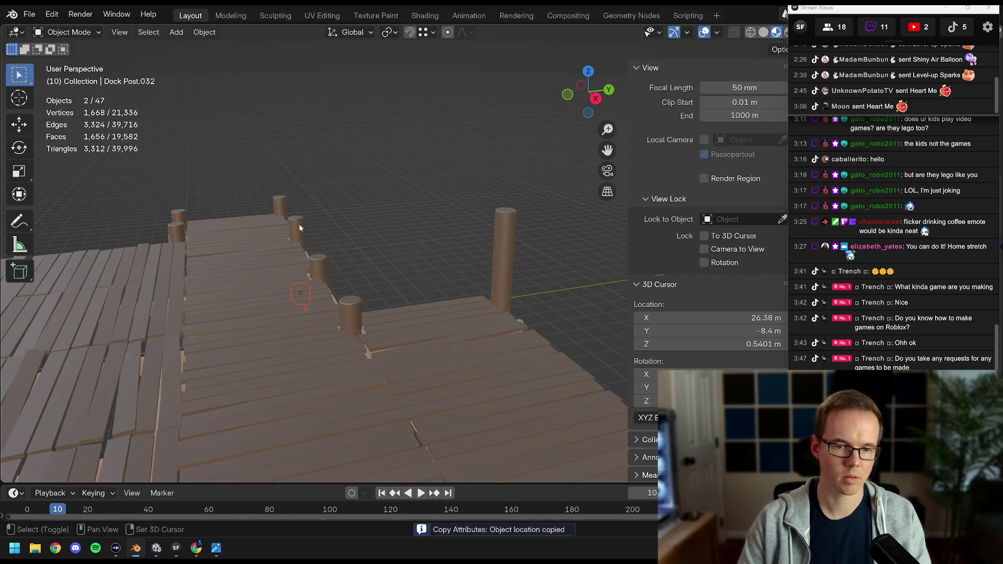
pyautogui.click(313, 197)
# Zoom out to view the whole dock and clear the scene list.
pyautogui.moveTo(309, 199); pyautogui.dragTo(390, 168)
pyautogui.scroll(-3)
pyautogui.scroll(-3)
pyautogui.scroll(3)
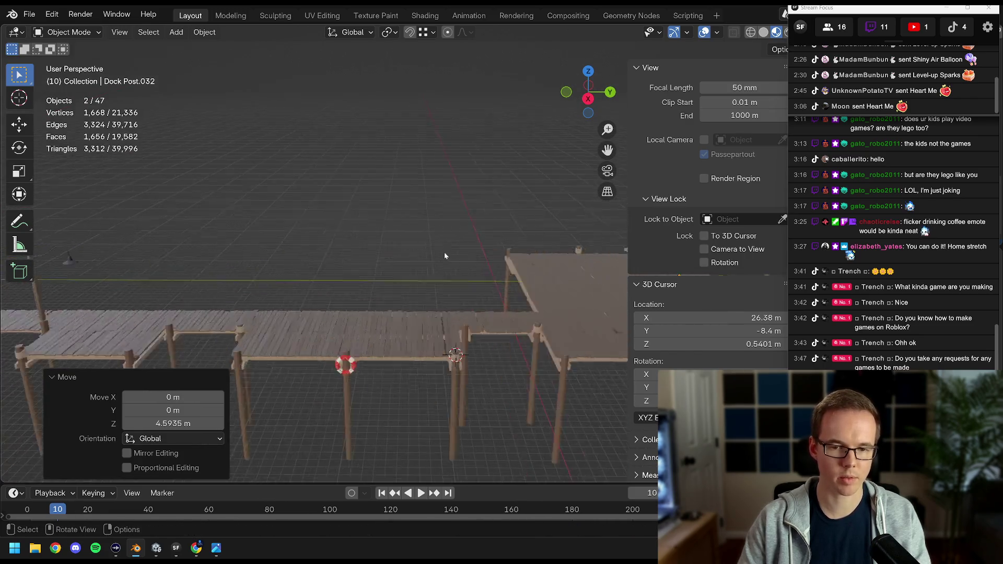
pyautogui.moveTo(886, 41); pyautogui.dragTo(658, 69)
# Apply Randomize Transform to all eight rope coils with up to 180° rotation about Z.
pyautogui.click(890, 141)
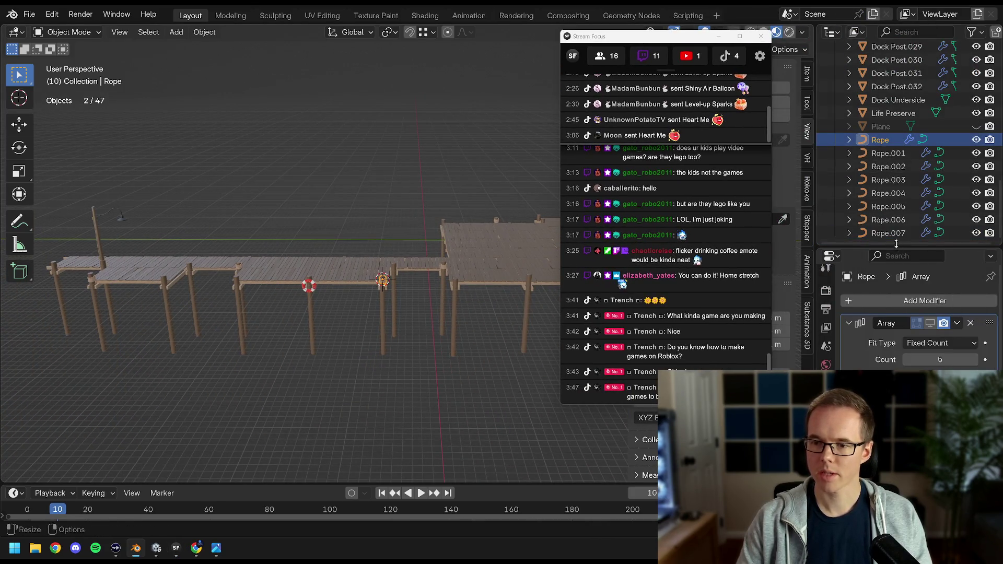
pyautogui.click(202, 33)
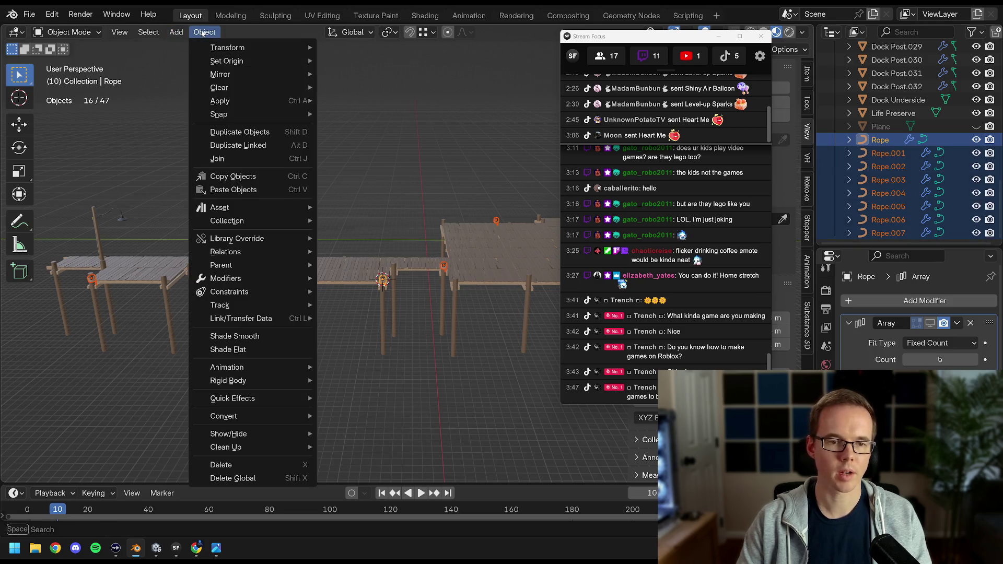
pyautogui.moveTo(241, 51)
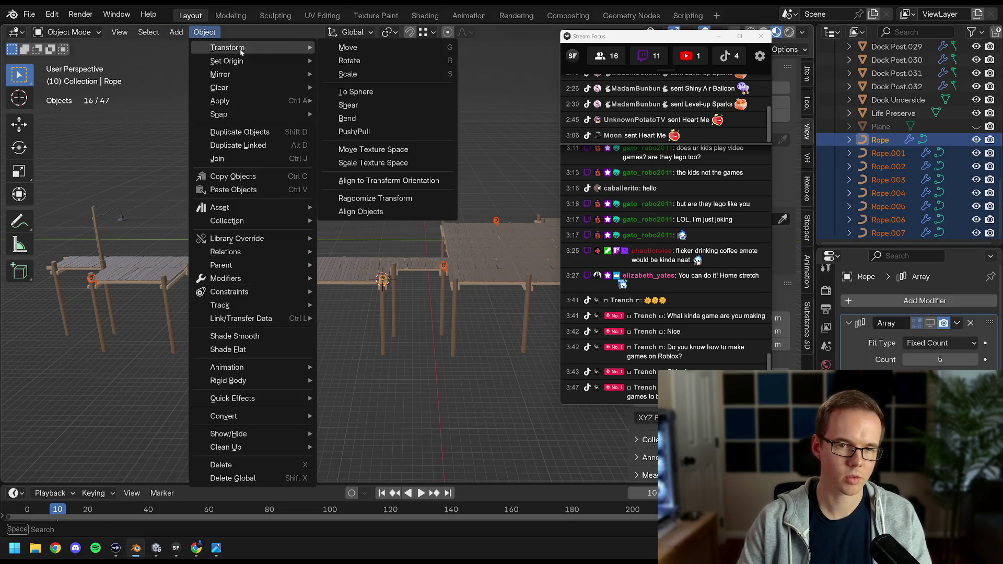
pyautogui.click(364, 200)
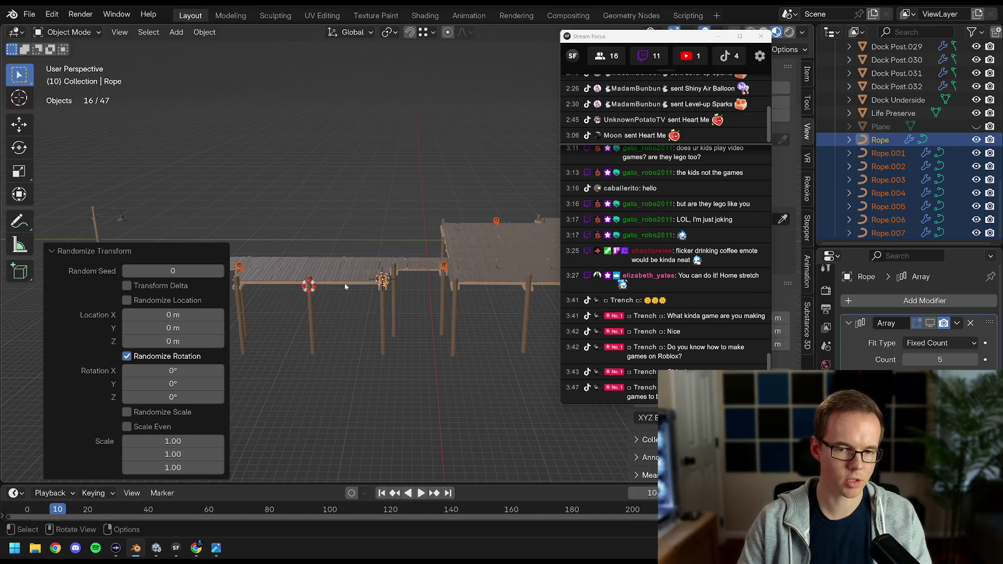
pyautogui.scroll(3)
pyautogui.moveTo(345, 286); pyautogui.dragTo(383, 260)
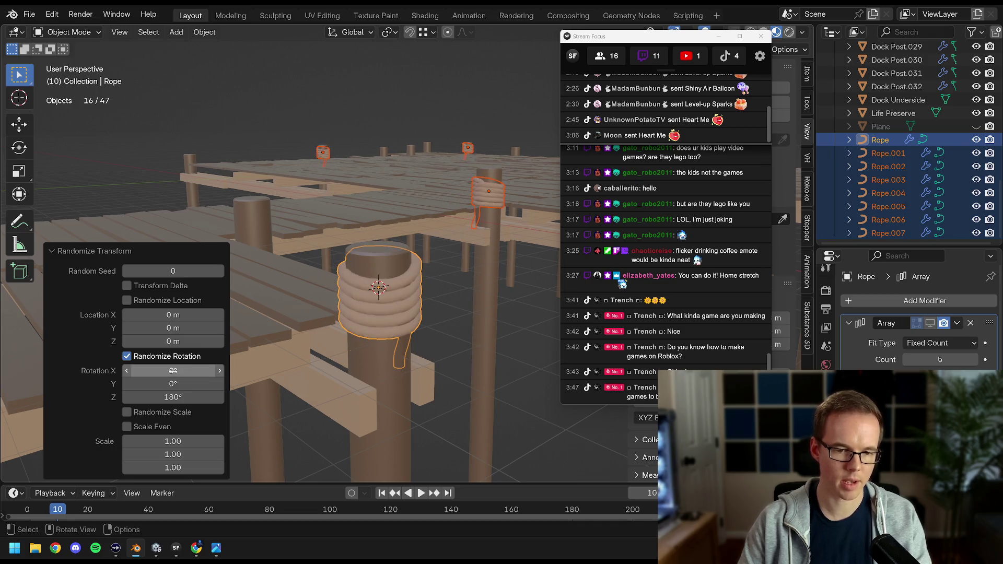
pyautogui.moveTo(394, 230); pyautogui.dragTo(380, 262)
# Deselect everything and bring the rope-wrapped post into a side view.
pyautogui.hotkey('alt', 'a')
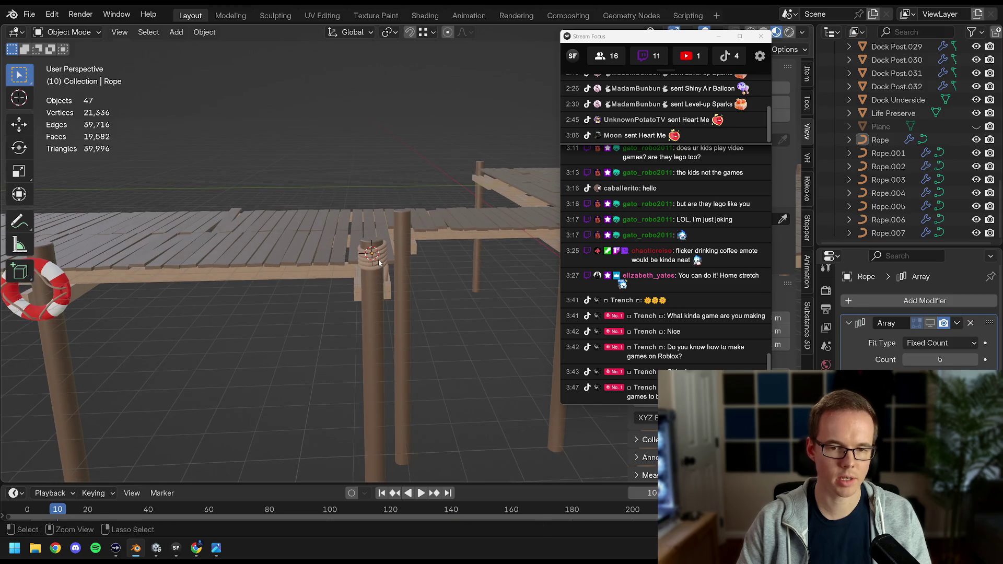
pyautogui.moveTo(664, 36); pyautogui.dragTo(896, 5)
pyautogui.moveTo(679, 107); pyautogui.dragTo(512, 285)
pyautogui.scroll(3)
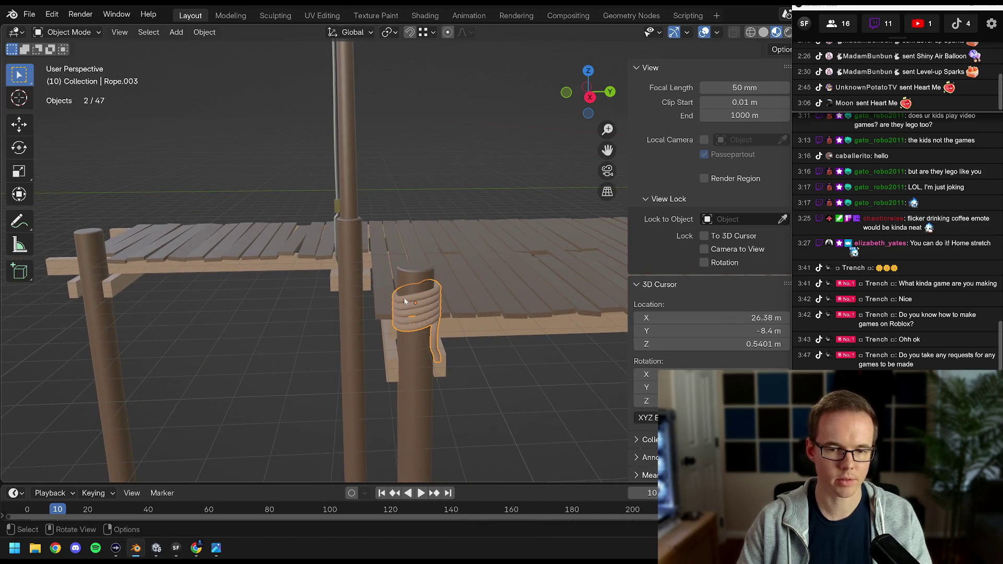
pyautogui.scroll(3)
pyautogui.scroll(-3)
pyautogui.moveTo(405, 301); pyautogui.dragTo(264, 300)
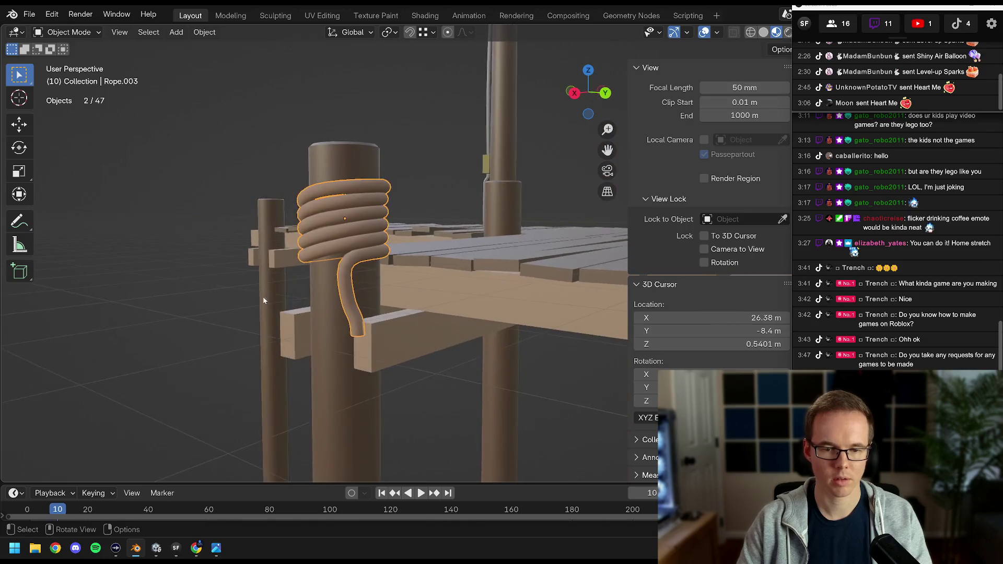
pyautogui.scroll(3)
# In Edit Mode, move Rope.003's tail end point and rotate it -70°.
pyautogui.press('Tab')
pyautogui.scroll(3)
pyautogui.click(362, 353)
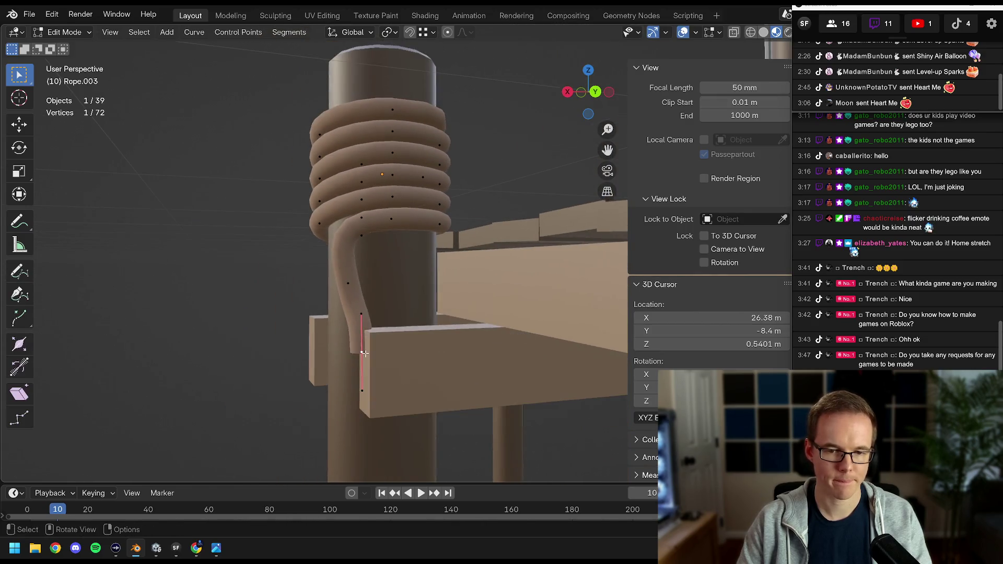
pyautogui.moveTo(364, 354); pyautogui.dragTo(366, 334)
pyautogui.moveTo(366, 335); pyautogui.dragTo(402, 326)
pyautogui.write('r-70')
pyautogui.press('Return')
pyautogui.click(493, 297)
# Extend the tail downward, rotate the new point, and delete the extra tail point.
pyautogui.moveTo(402, 327); pyautogui.dragTo(398, 330)
pyautogui.moveTo(399, 330); pyautogui.dragTo(411, 295)
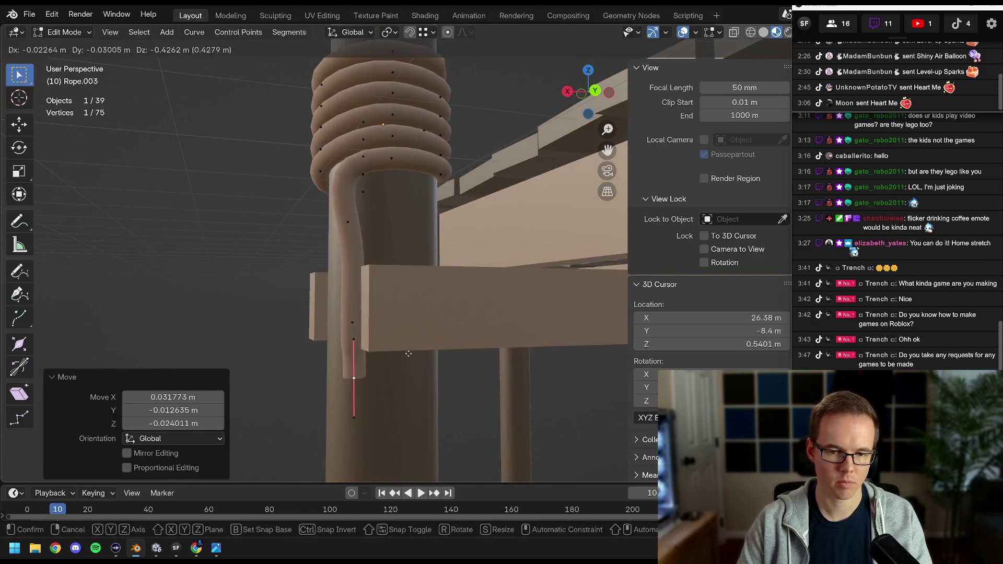
pyautogui.click(408, 353)
pyautogui.press('r')
pyautogui.moveTo(415, 330); pyautogui.dragTo(424, 266)
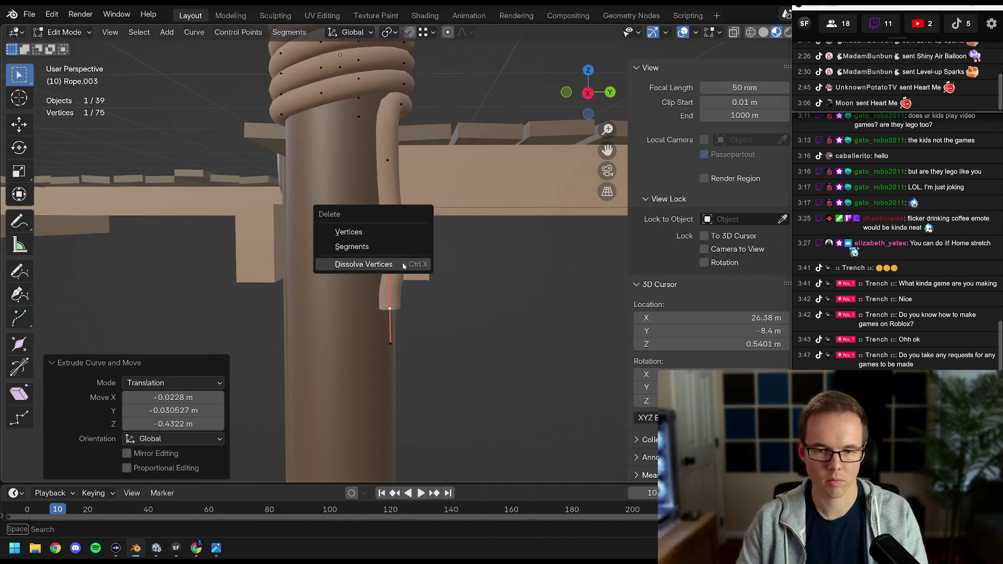
pyautogui.click(380, 236)
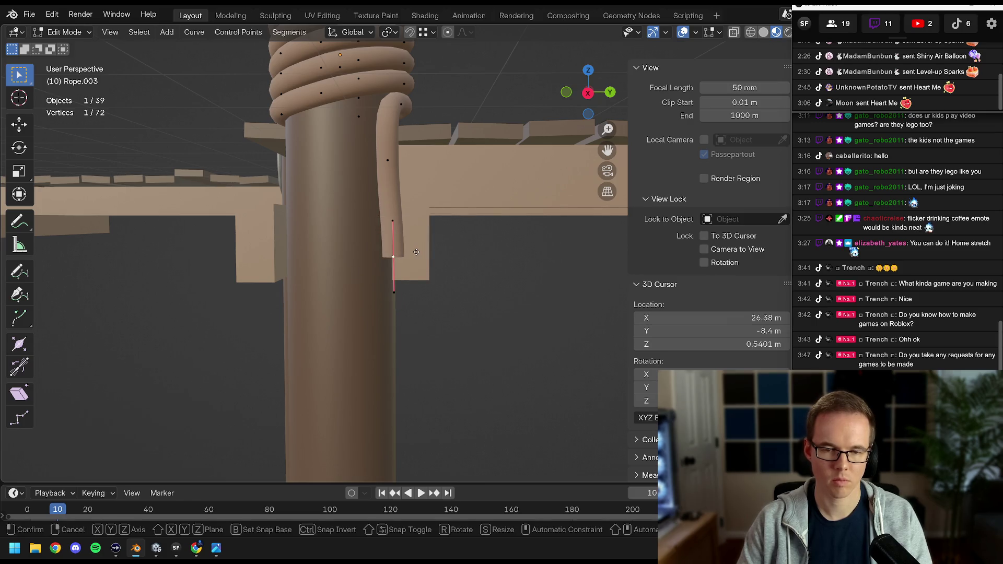
pyautogui.click(418, 449)
pyautogui.moveTo(418, 448); pyautogui.dragTo(306, 317)
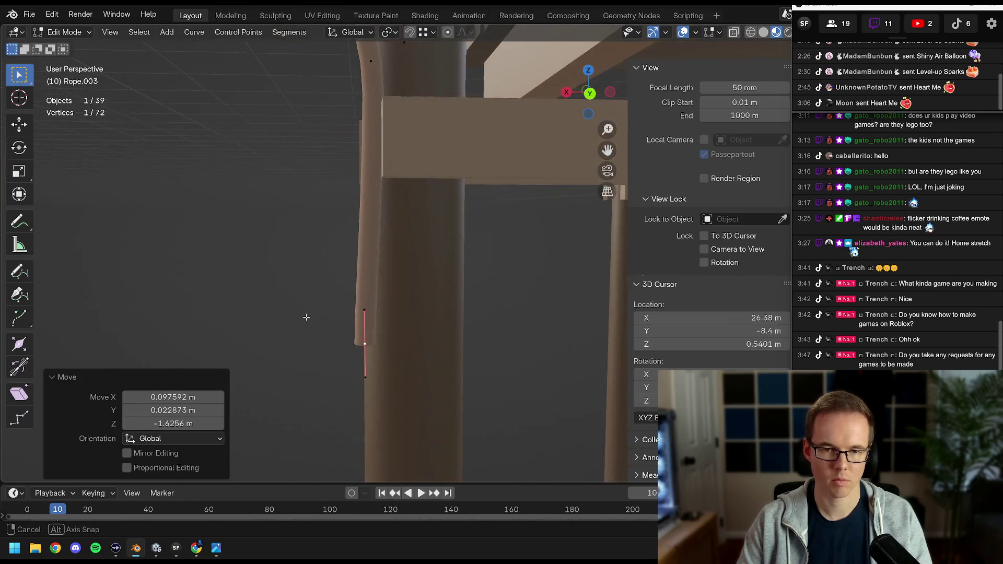
pyautogui.moveTo(395, 419); pyautogui.dragTo(443, 297)
# Reposition the tail end point so it drapes down the post, then deselect.
pyautogui.press('g')
pyautogui.click(460, 351)
pyautogui.press('g')
pyautogui.click(434, 236)
pyautogui.moveTo(434, 236); pyautogui.dragTo(369, 245)
pyautogui.press('g')
pyautogui.click(426, 203)
pyautogui.press('g')
pyautogui.click(425, 202)
pyautogui.hotkey('alt', 'a')
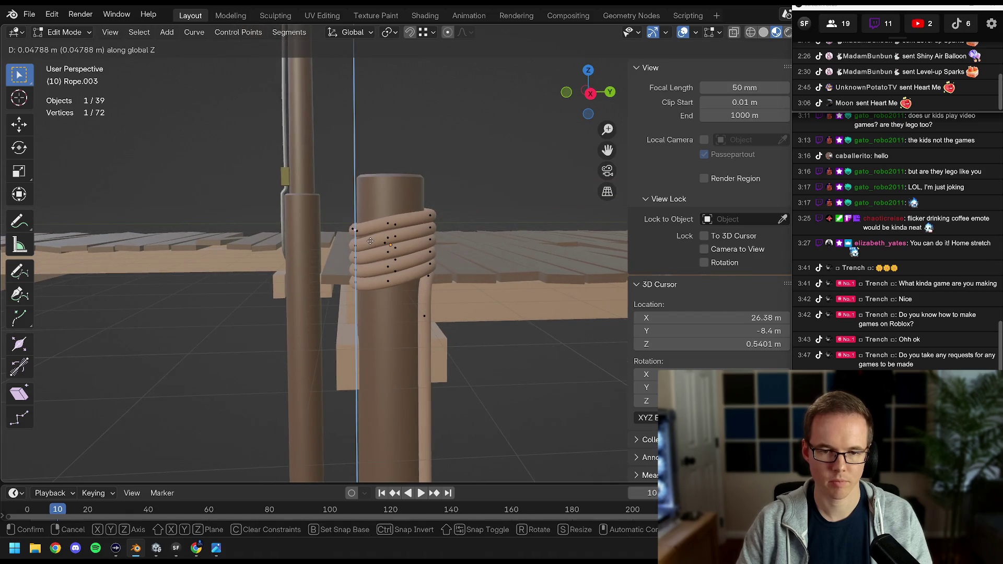
# Finish the vertical move of the point and clear the point selection.
pyautogui.click(370, 237)
pyautogui.scroll(3)
pyautogui.moveTo(370, 238); pyautogui.dragTo(433, 286)
pyautogui.press('a')
pyautogui.hotkey('alt', 'a')
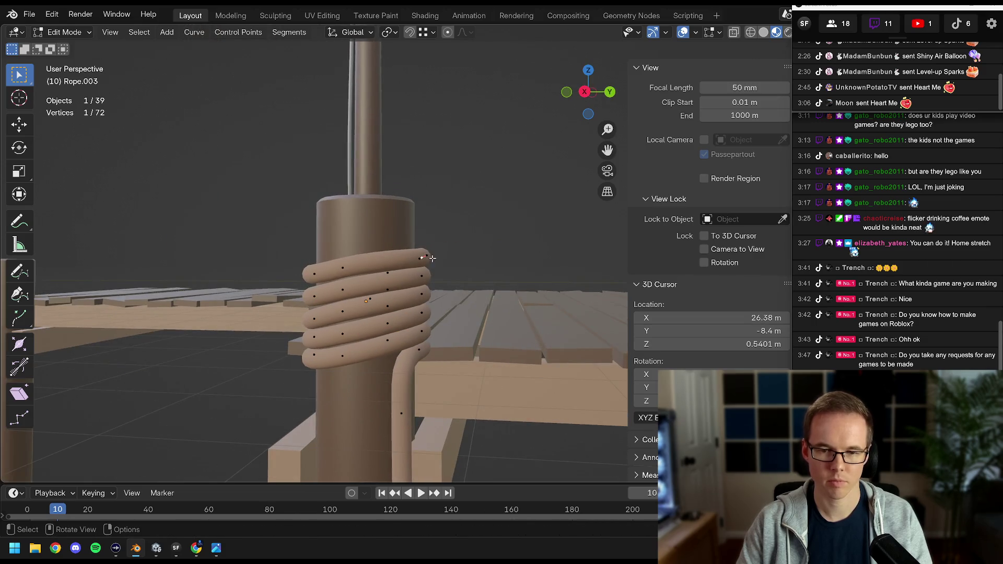
pyautogui.click(427, 246)
# Select two coil points and lower them along Z.
pyautogui.click(422, 277)
pyautogui.click(422, 264)
pyautogui.moveTo(423, 263); pyautogui.dragTo(418, 290)
pyautogui.click(418, 291)
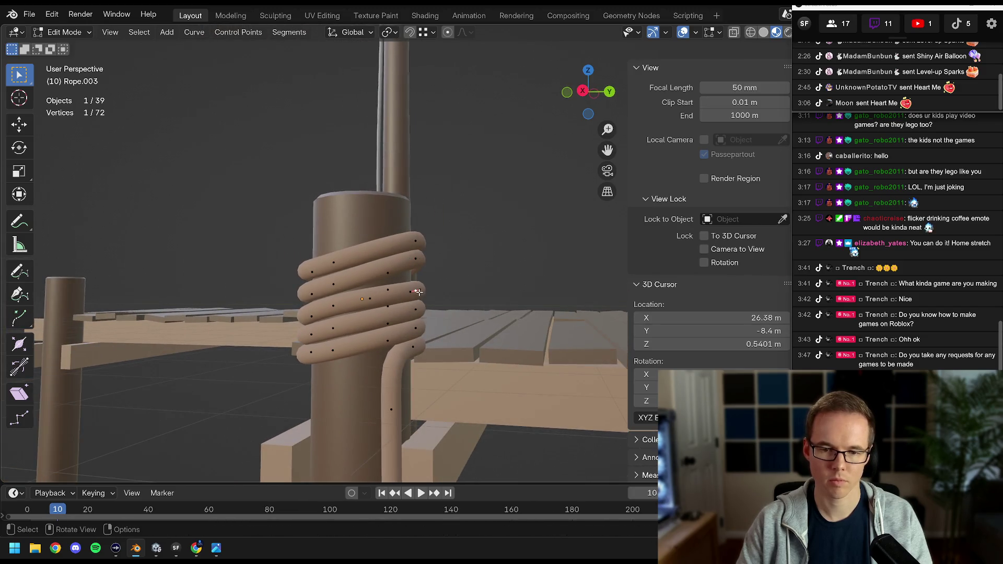
pyautogui.moveTo(425, 329); pyautogui.dragTo(384, 271)
pyautogui.click(395, 336)
pyautogui.press('g')
pyautogui.press('z')
pyautogui.click(439, 345)
# Shift another coil point along Z, deselect, and save Dock.blend.
pyautogui.press('Tab')
pyautogui.press('Tab')
pyautogui.press('g')
pyautogui.press('z')
pyautogui.click(386, 323)
# Reselect the rope and frame the view on it.
pyautogui.press('Tab')
pyautogui.hotkey('alt', 'a')
pyautogui.scroll(-3)
pyautogui.hotkey('ctrl', 's')
pyautogui.scroll(3)
pyautogui.scroll(-3)
pyautogui.hotkey('ctrl', 'z')
pyautogui.press('KP_Decimal')
pyautogui.press('Tab')
pyautogui.scroll(3)
# Lower, tilt and reposition an upper coil point, then return to Object Mode.
pyautogui.click(298, 293)
pyautogui.scroll(3)
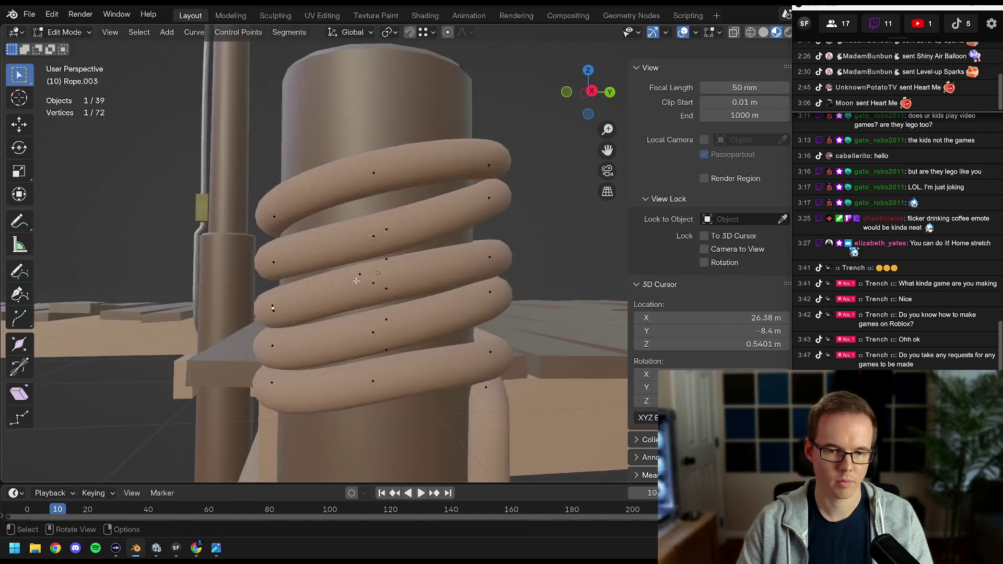
pyautogui.moveTo(309, 287); pyautogui.dragTo(374, 277)
pyautogui.click(352, 292)
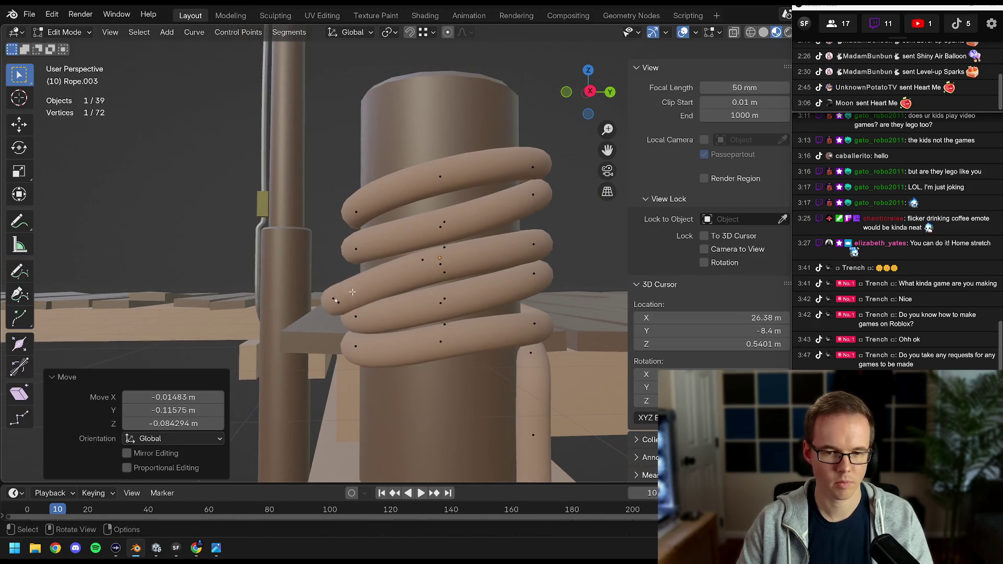
pyautogui.click(359, 264)
pyautogui.press('g')
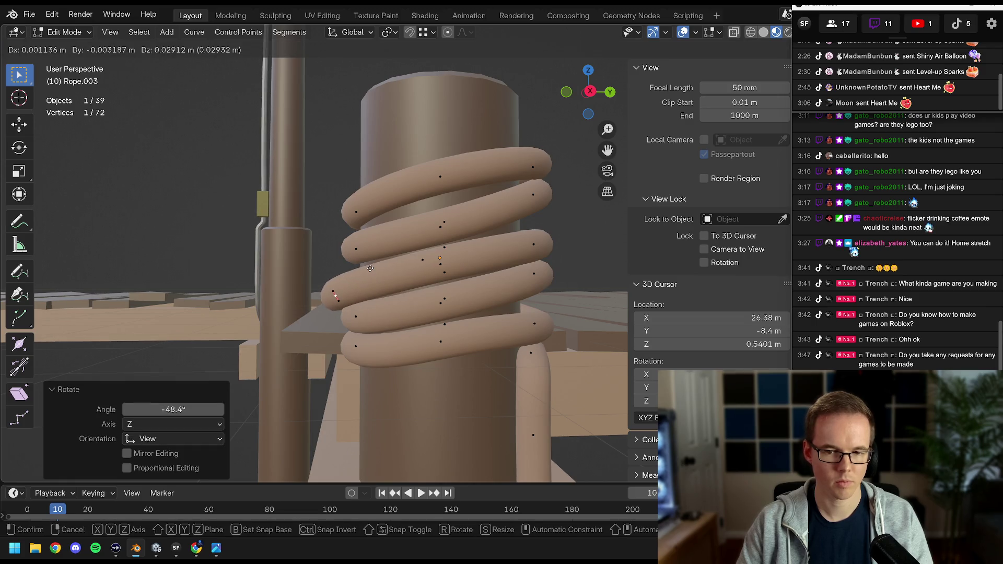
pyautogui.click(369, 268)
pyautogui.scroll(-3)
pyautogui.moveTo(369, 268); pyautogui.dragTo(375, 283)
pyautogui.press('Tab')
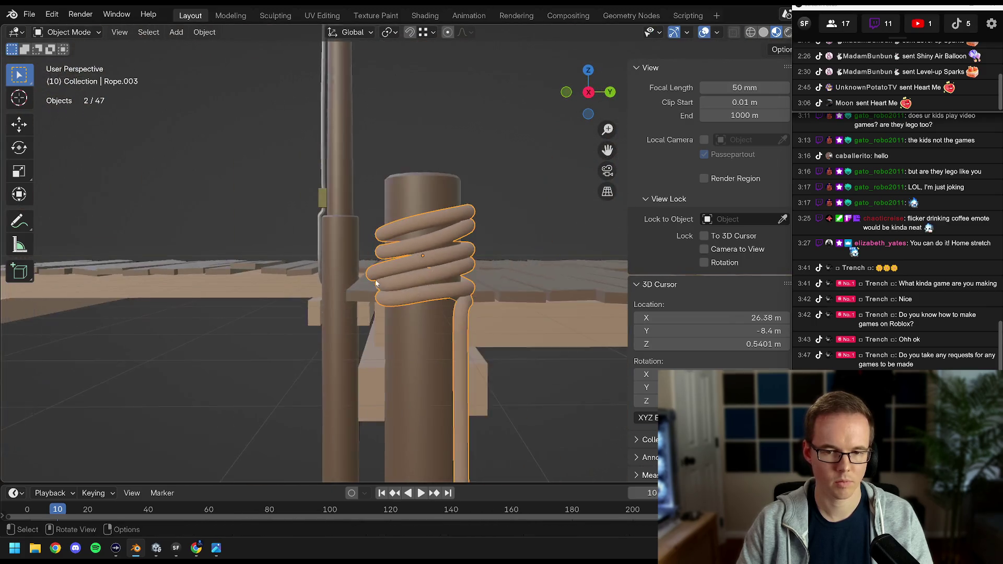
# Deselect the rope, view the whole dock and save Dock.blend.
pyautogui.hotkey('alt', 'a')
pyautogui.scroll(-3)
pyautogui.moveTo(439, 280); pyautogui.dragTo(373, 304)
pyautogui.hotkey('ctrl', 's')
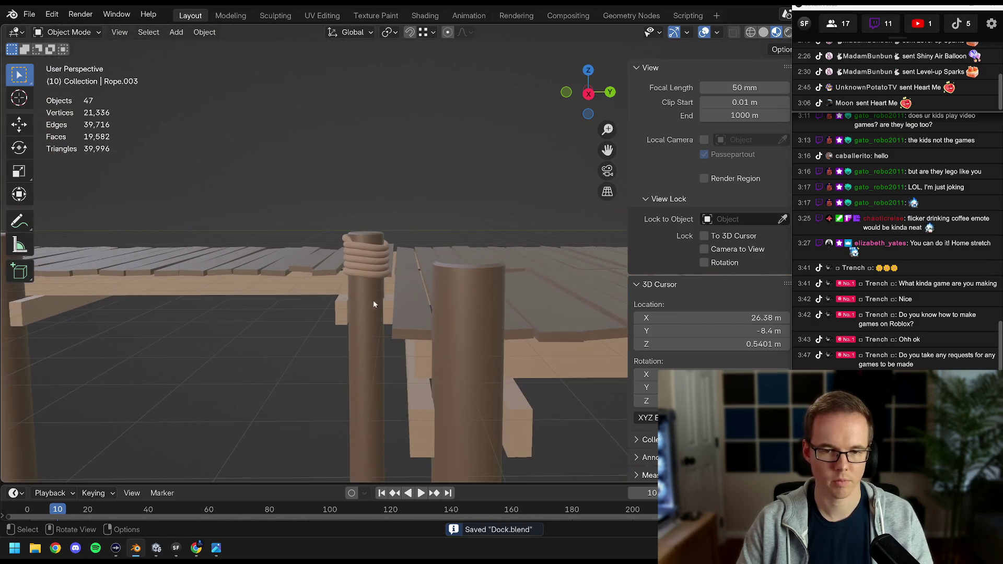
pyautogui.scroll(3)
pyautogui.scroll(-3)
pyautogui.scroll(3)
# In Edit Mode on Rope.002, shift, tilt and lower a coil point.
pyautogui.press('Tab')
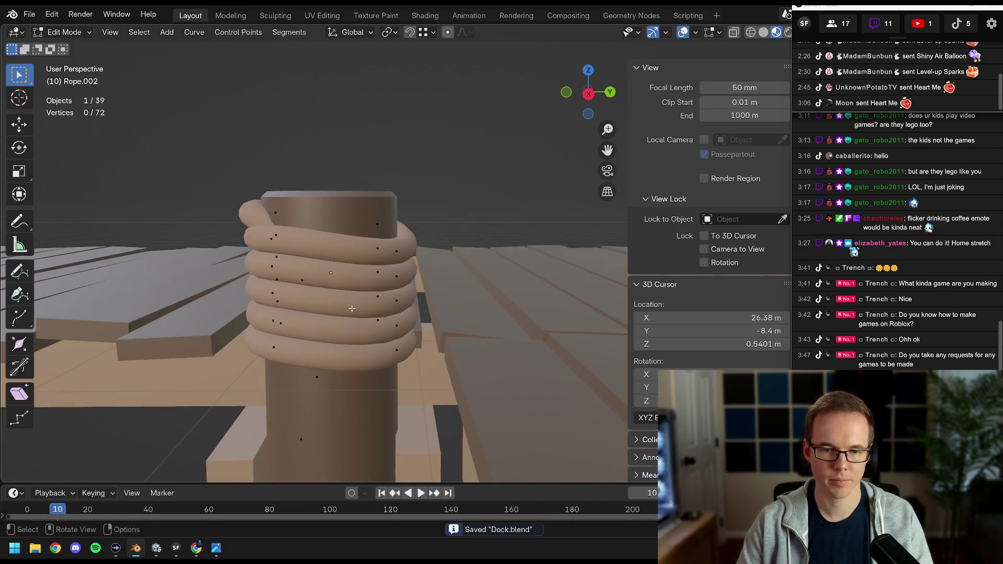
pyautogui.moveTo(378, 278); pyautogui.dragTo(424, 305)
pyautogui.click(415, 240)
pyautogui.click(479, 219)
pyautogui.press('g')
pyautogui.click(398, 258)
pyautogui.press('r')
pyautogui.click(398, 258)
pyautogui.click(344, 311)
# Lower a point on a lower loop and raise another coil point along Z.
pyautogui.click(295, 278)
pyautogui.press('g')
pyautogui.press('z')
pyautogui.click(285, 300)
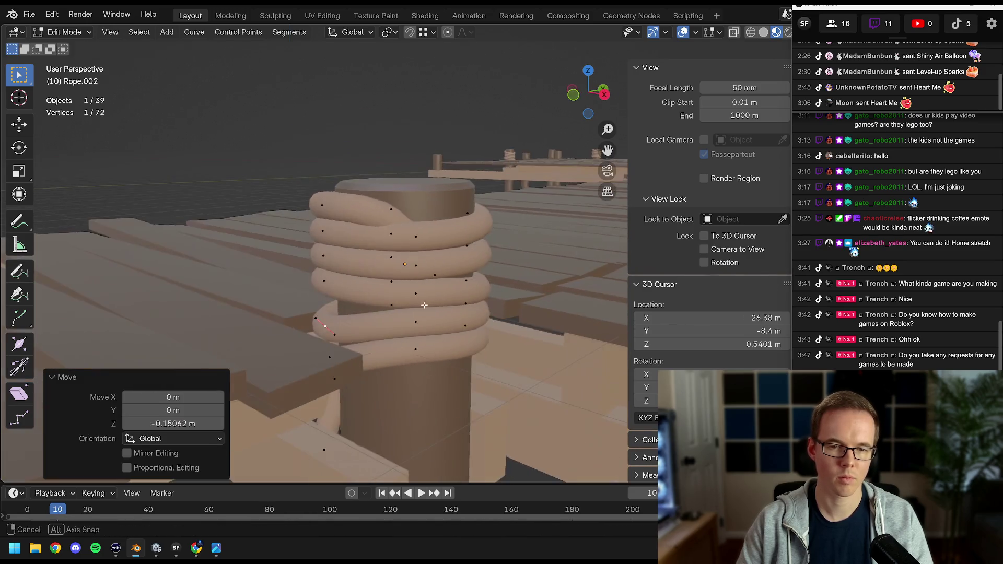
pyautogui.click(320, 211)
pyautogui.press('g')
pyautogui.press('z')
pyautogui.click(324, 182)
# Reposition one more coil point freely, return to Object Mode and save Dock.blend.
pyautogui.moveTo(324, 182); pyautogui.dragTo(483, 222)
pyautogui.press('g')
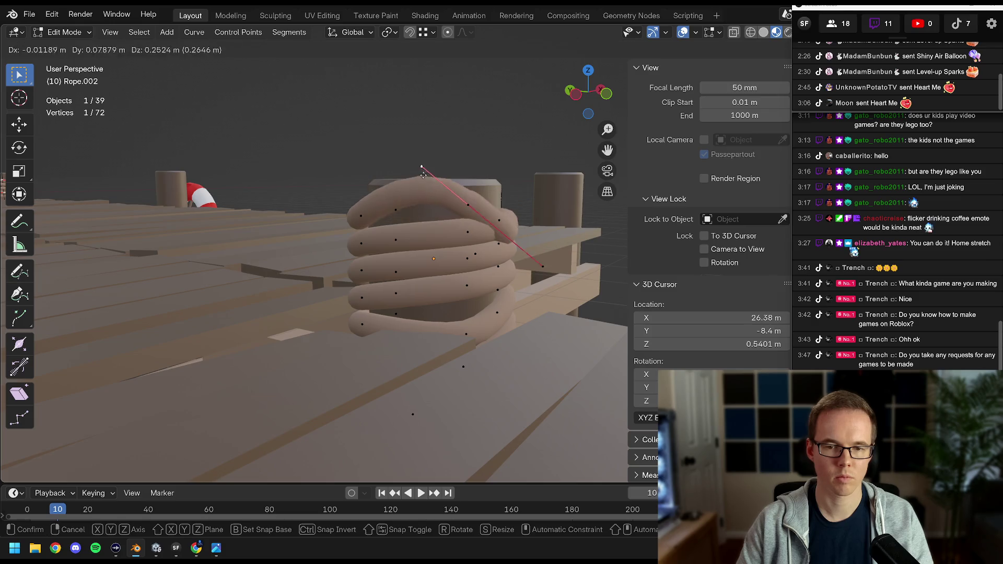
pyautogui.click(428, 206)
pyautogui.moveTo(429, 207); pyautogui.dragTo(283, 297)
pyautogui.scroll(-3)
pyautogui.press('Tab')
pyautogui.hotkey('ctrl', 's')
pyautogui.scroll(3)
pyautogui.click(347, 280)
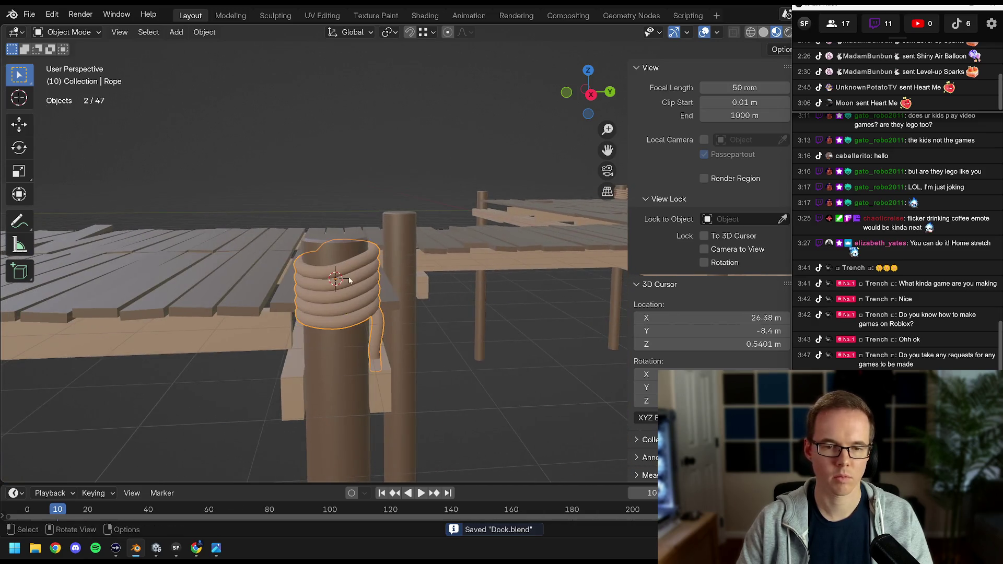
# Inspect the first post's rope coil from orthographic front and side views.
pyautogui.moveTo(347, 280); pyautogui.dragTo(378, 286)
pyautogui.scroll(3)
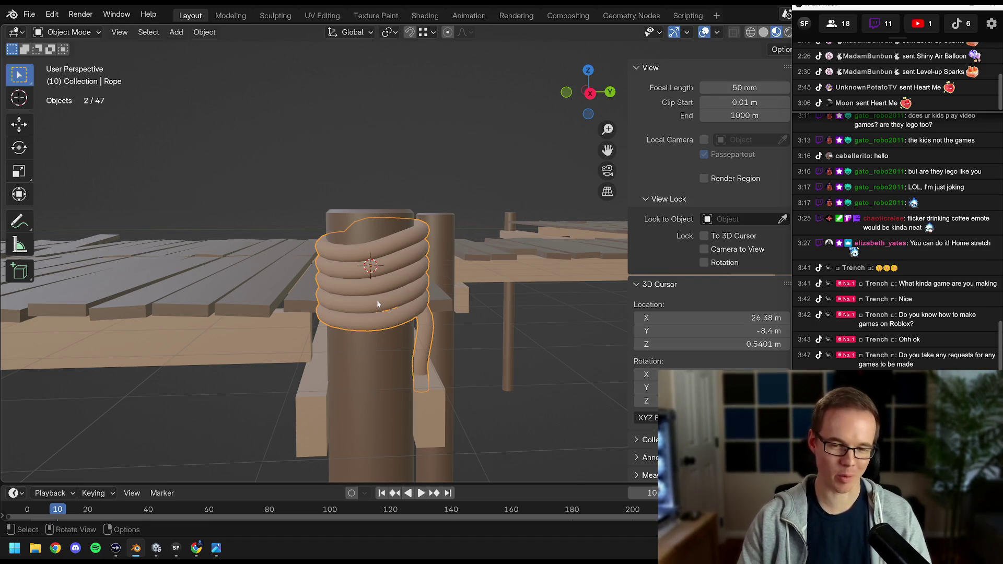
pyautogui.press('KP_5')
pyautogui.hotkey('ctrl', 's')
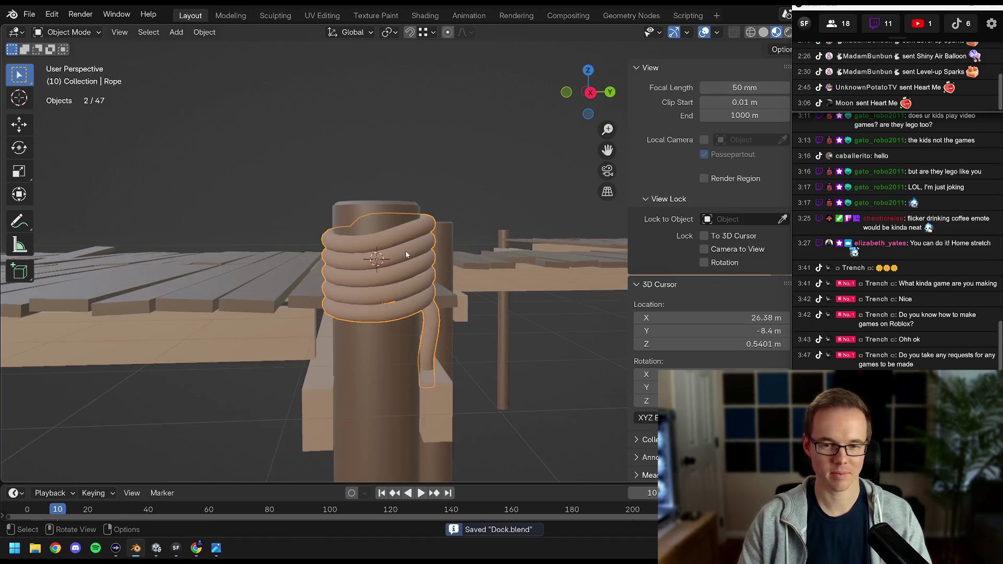
pyautogui.press('KP_1')
pyautogui.press('KP_3')
pyautogui.scroll(3)
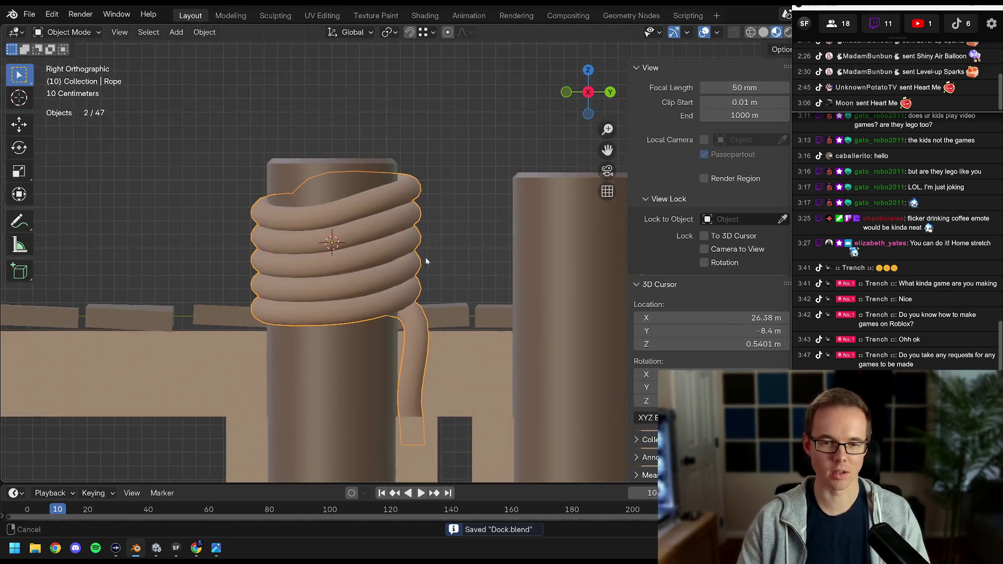
pyautogui.moveTo(414, 261); pyautogui.dragTo(409, 194)
# Raise two coil points of the original Rope up by one ring.
pyautogui.press('a')
pyautogui.scroll(-3)
pyautogui.hotkey('alt', 'a')
pyautogui.moveTo(444, 234); pyautogui.dragTo(416, 252)
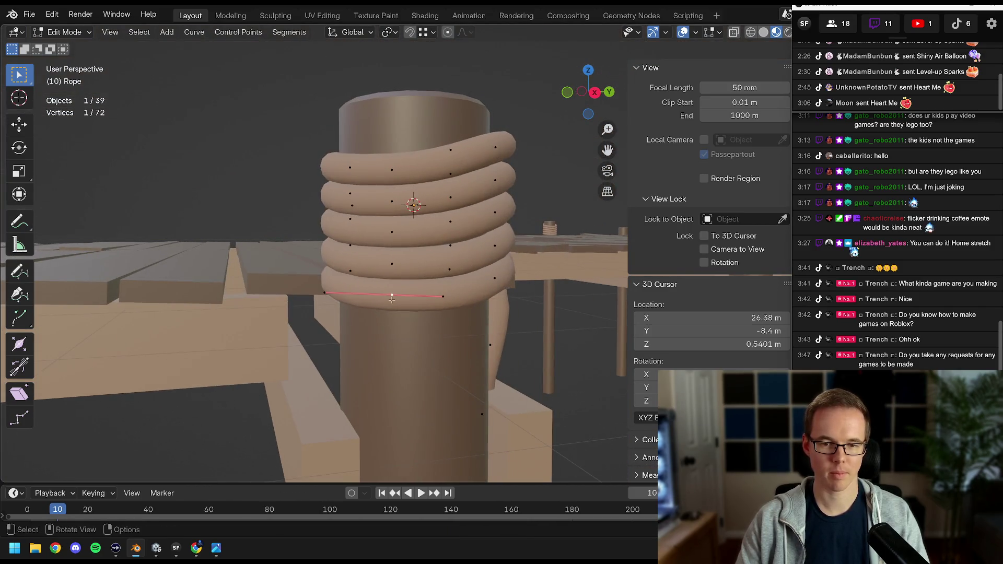
pyautogui.press('g')
pyautogui.click(396, 202)
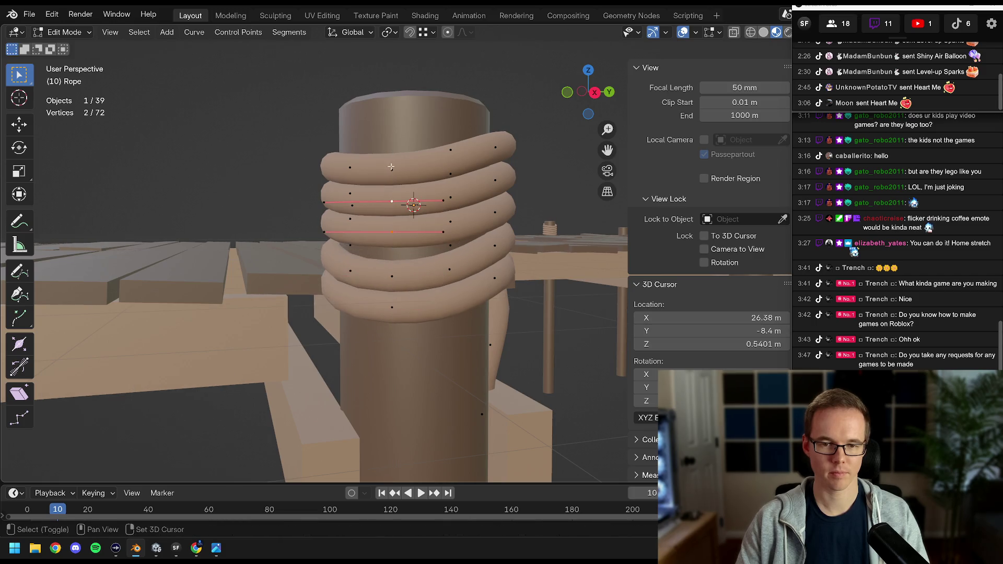
pyautogui.click(412, 187)
pyautogui.moveTo(412, 187); pyautogui.dragTo(415, 145)
# Lift a point on the top coil and move a second-coil point upward.
pyautogui.click(410, 146)
pyautogui.click(415, 134)
pyautogui.click(410, 180)
pyautogui.press('g')
pyautogui.click(413, 164)
# Tilt a lower coil point about −13° and refine it with small moves and turns.
pyautogui.click(409, 216)
pyautogui.press('r')
pyautogui.click(438, 202)
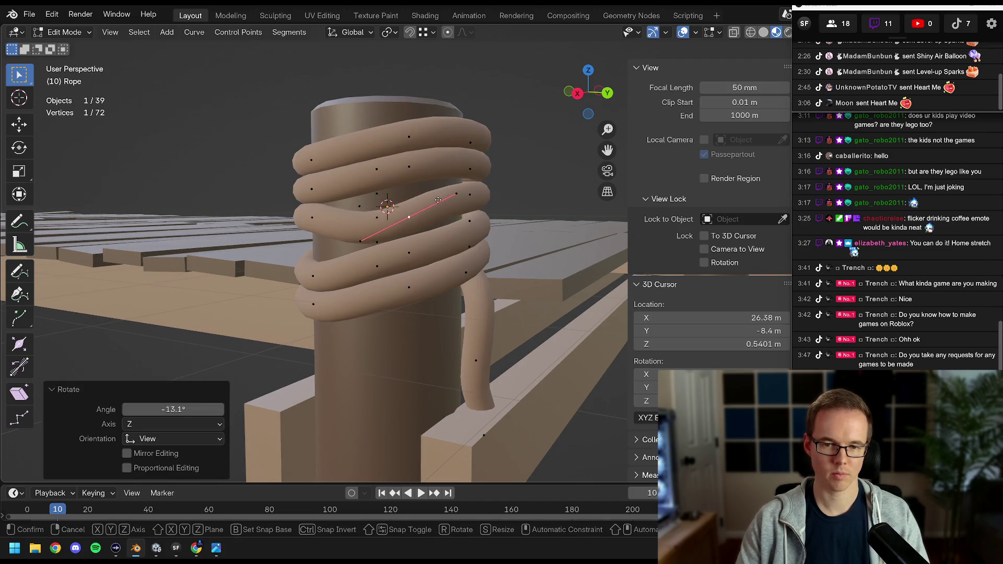
pyautogui.click(437, 191)
pyautogui.moveTo(436, 191); pyautogui.dragTo(348, 224)
pyautogui.click(478, 215)
pyautogui.press('r')
pyautogui.click(457, 220)
pyautogui.press('g')
pyautogui.click(457, 224)
pyautogui.click(417, 346)
# Move the rope's tail control point and turn it about 37° toward the beam.
pyautogui.press('g')
pyautogui.click(379, 292)
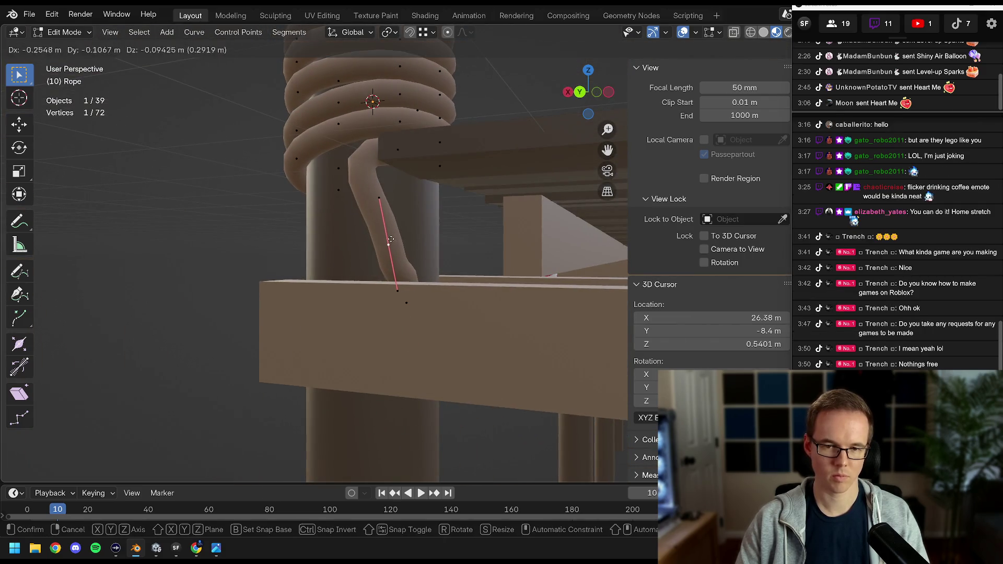
pyautogui.click(391, 240)
pyautogui.moveTo(418, 262); pyautogui.dragTo(486, 235)
pyautogui.press('r')
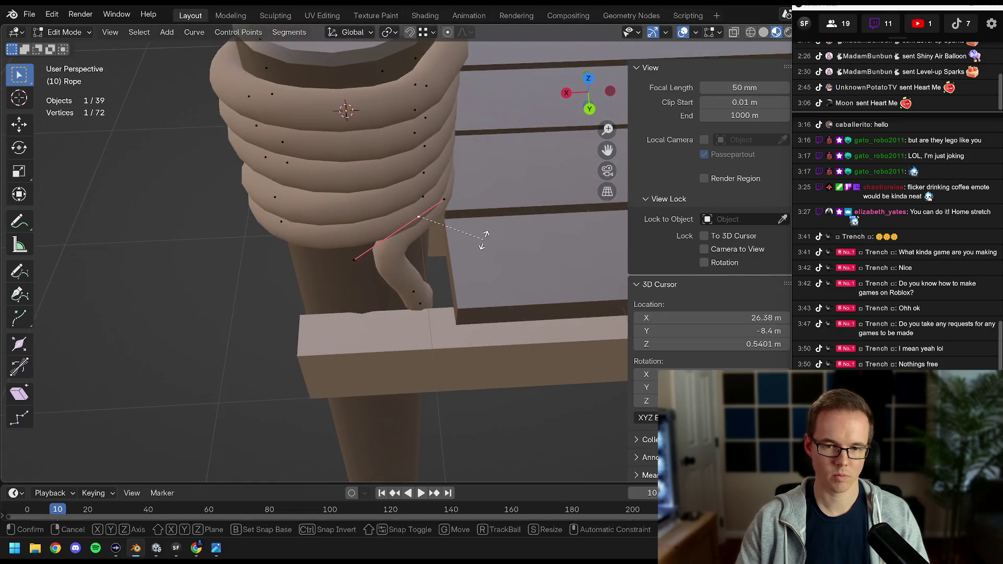
pyautogui.click(517, 186)
pyautogui.click(529, 199)
pyautogui.moveTo(529, 198); pyautogui.dragTo(339, 173)
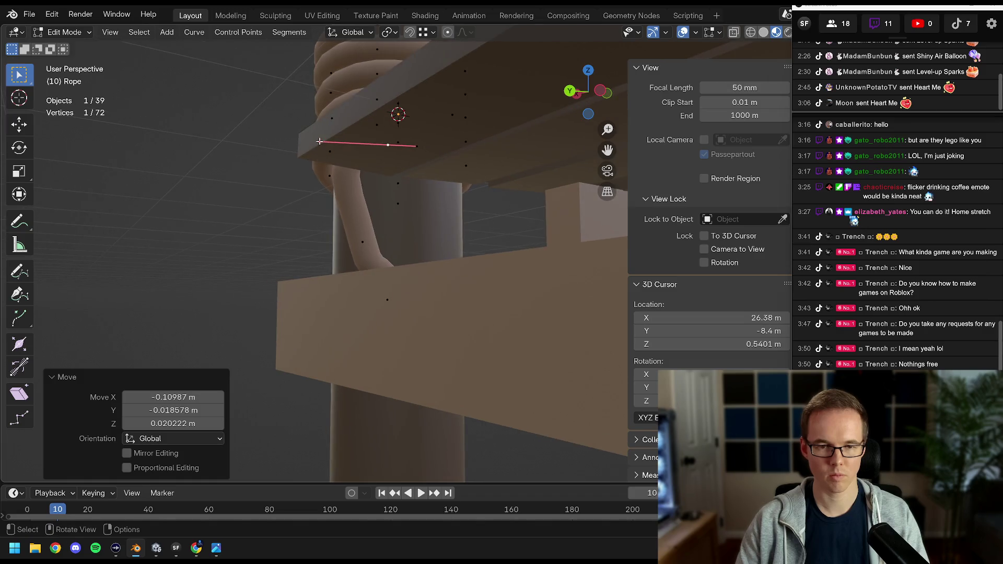
# Drop the lower tail points past the beam and shift the tail end along X.
pyautogui.moveTo(367, 240); pyautogui.dragTo(360, 246)
pyautogui.press('g')
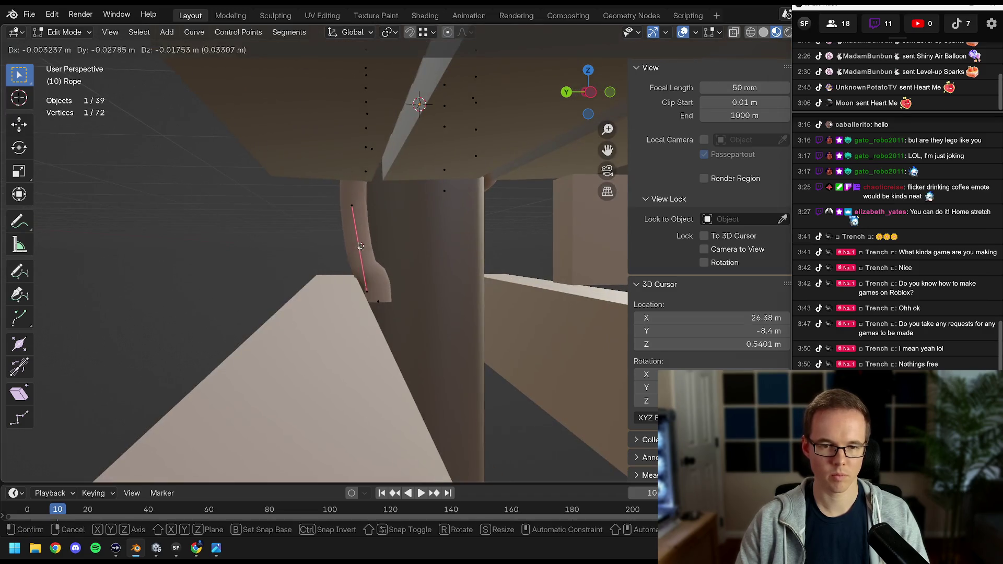
pyautogui.click(365, 244)
pyautogui.click(377, 298)
pyautogui.click(379, 328)
pyautogui.moveTo(379, 328); pyautogui.dragTo(423, 273)
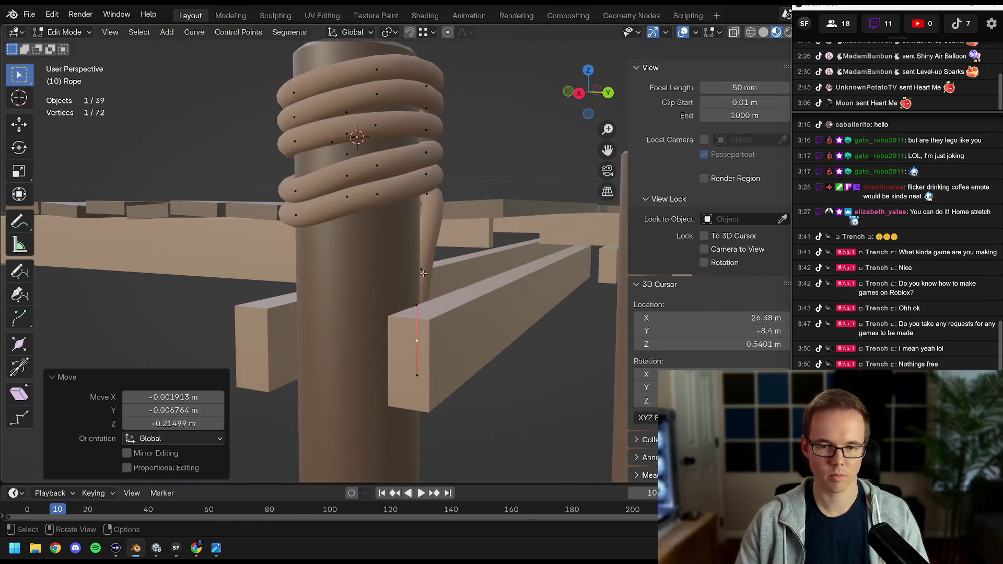
pyautogui.click(424, 270)
pyautogui.press('g')
pyautogui.press('x')
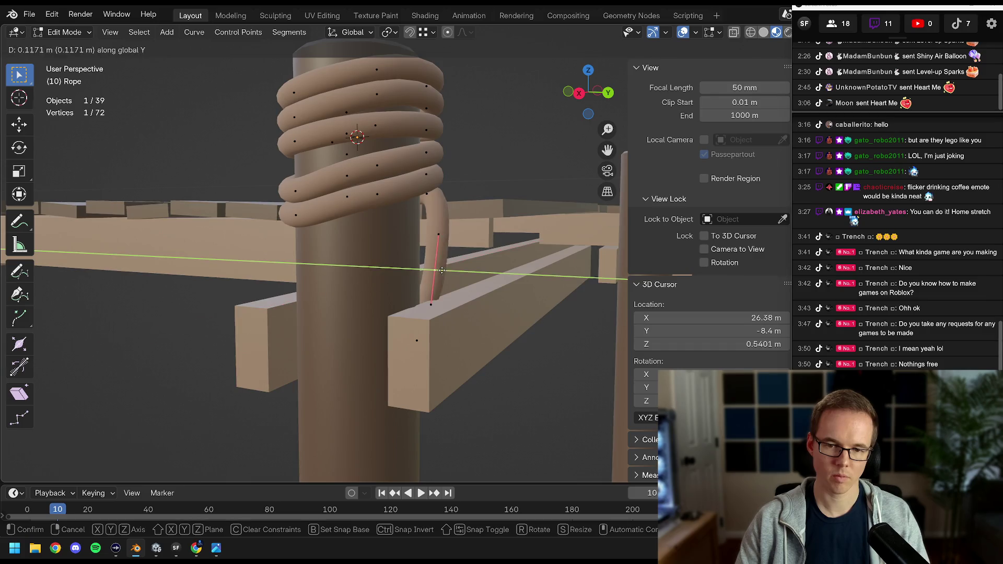
pyautogui.click(444, 270)
# Raise a top coil point about 0.084 m, return to Object Mode and save Dock.blend.
pyautogui.moveTo(443, 270); pyautogui.dragTo(486, 268)
pyautogui.moveTo(427, 234); pyautogui.dragTo(387, 279)
pyautogui.click(415, 240)
pyautogui.click(410, 225)
pyautogui.press('Tab')
pyautogui.hotkey('ctrl', 's')
pyautogui.click(387, 279)
pyautogui.scroll(3)
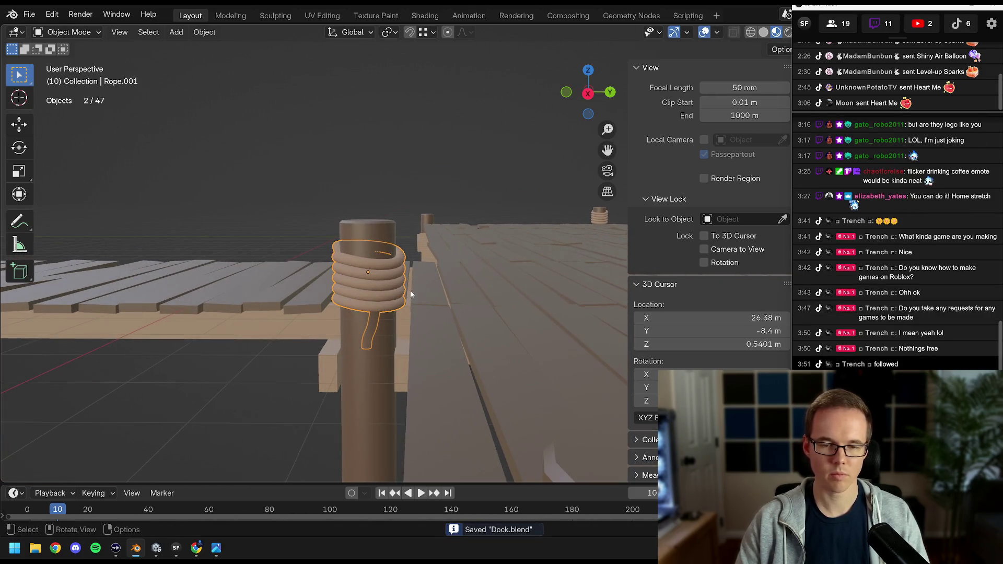
# Raise one coil point of Rope.001 vertically in Edit Mode.
pyautogui.press('a')
pyautogui.scroll(3)
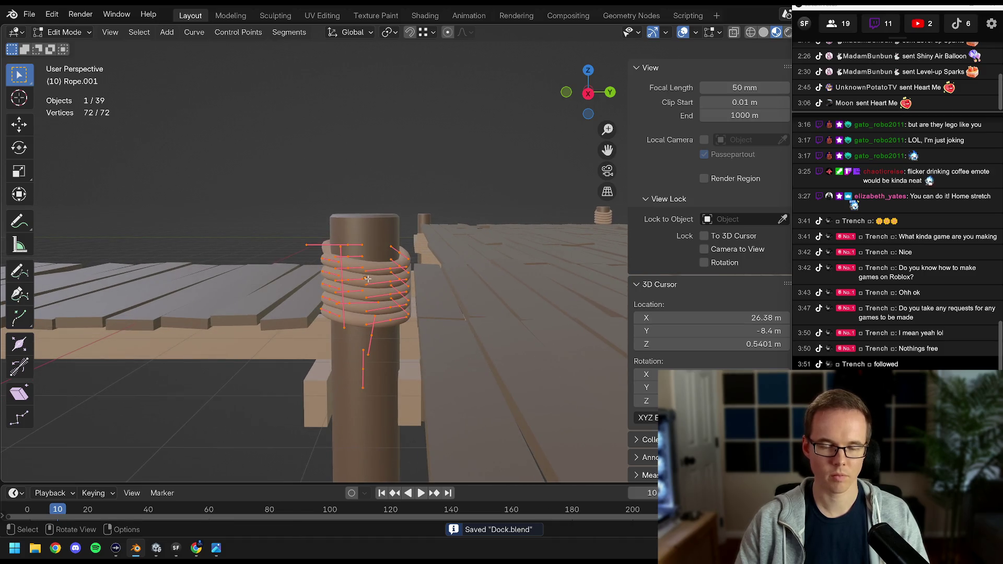
pyautogui.scroll(3)
pyautogui.scroll(-3)
pyautogui.scroll(3)
pyautogui.moveTo(368, 279); pyautogui.dragTo(418, 239)
pyautogui.scroll(3)
pyautogui.scroll(-3)
pyautogui.hotkey('alt', 'a')
pyautogui.scroll(-3)
pyautogui.scroll(3)
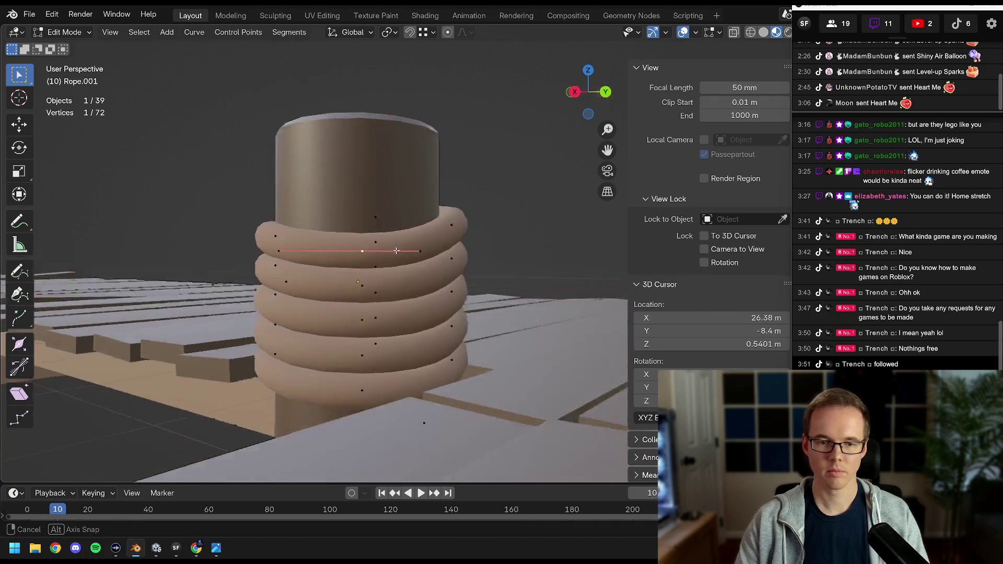
pyautogui.press('g')
pyautogui.press('z')
pyautogui.click(411, 183)
# Lift another coil point about 0.36 m and move a second point vertically.
pyautogui.moveTo(411, 184); pyautogui.dragTo(434, 282)
pyautogui.click(434, 282)
pyautogui.press('g')
pyautogui.press('z')
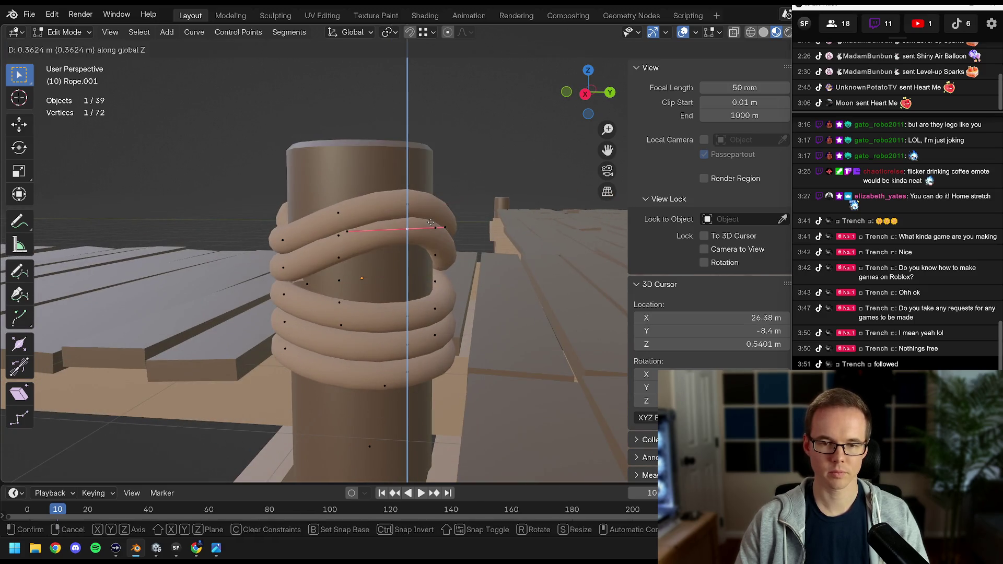
pyautogui.click(431, 226)
pyautogui.moveTo(431, 227); pyautogui.dragTo(305, 228)
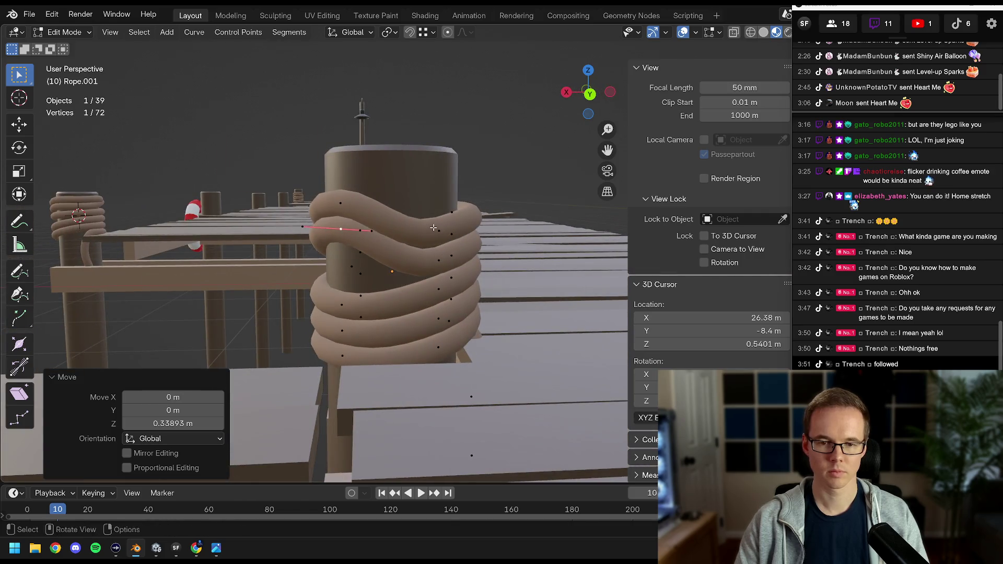
pyautogui.click(441, 263)
pyautogui.moveTo(441, 229); pyautogui.dragTo(403, 262)
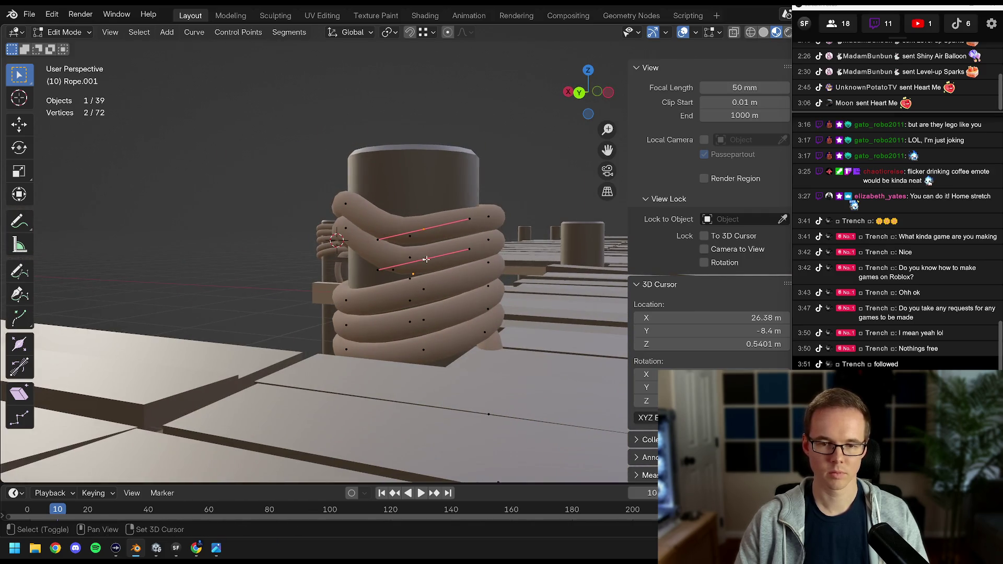
pyautogui.click(431, 216)
# Raise two more coil points about 0.22 m along Z.
pyautogui.moveTo(431, 216); pyautogui.dragTo(334, 261)
pyautogui.click(457, 225)
pyautogui.click(457, 227)
pyautogui.press('g')
pyautogui.press('z')
pyautogui.click(484, 211)
# Tilt a loop about 27° by shifting one of its points.
pyautogui.click(337, 264)
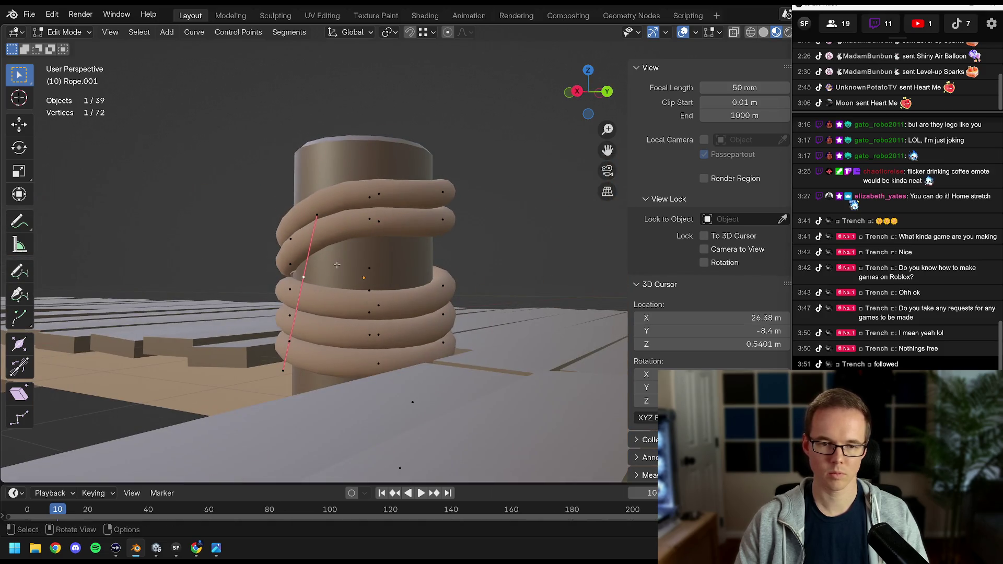
pyautogui.click(328, 248)
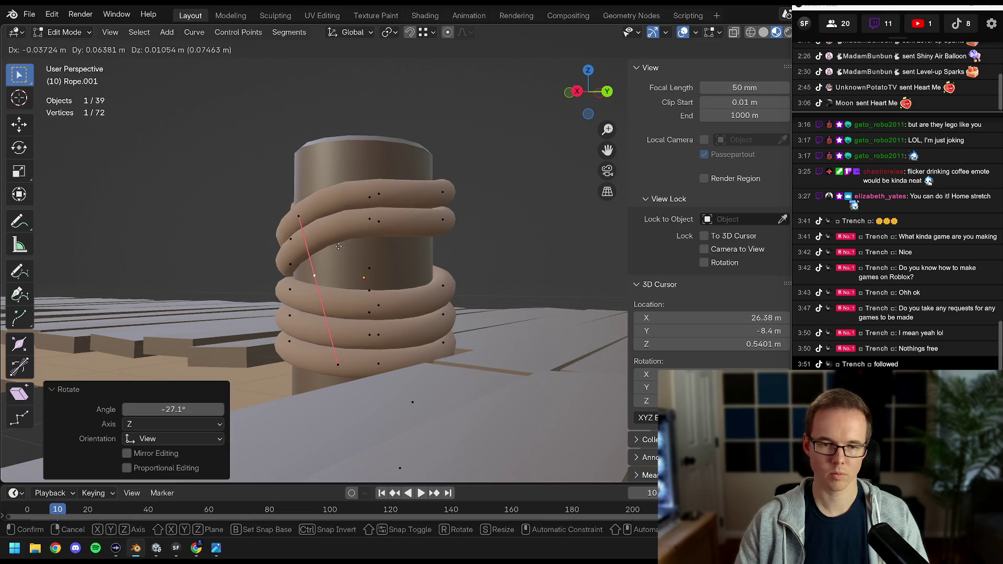
pyautogui.click(338, 246)
pyautogui.moveTo(339, 246); pyautogui.dragTo(453, 248)
pyautogui.press('Tab')
pyautogui.hotkey('alt', 'a')
pyautogui.press('Right')
# Turn a top-coil point about 11° and rescale it.
pyautogui.press('Tab')
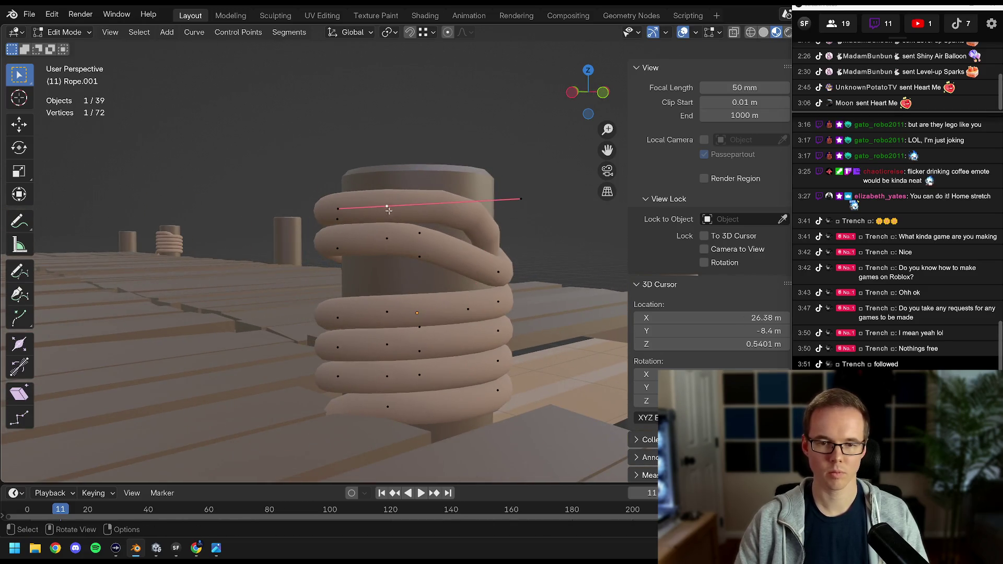
pyautogui.moveTo(388, 210); pyautogui.dragTo(460, 230)
pyautogui.press('g')
pyautogui.click(459, 230)
pyautogui.press('r')
pyautogui.click(507, 240)
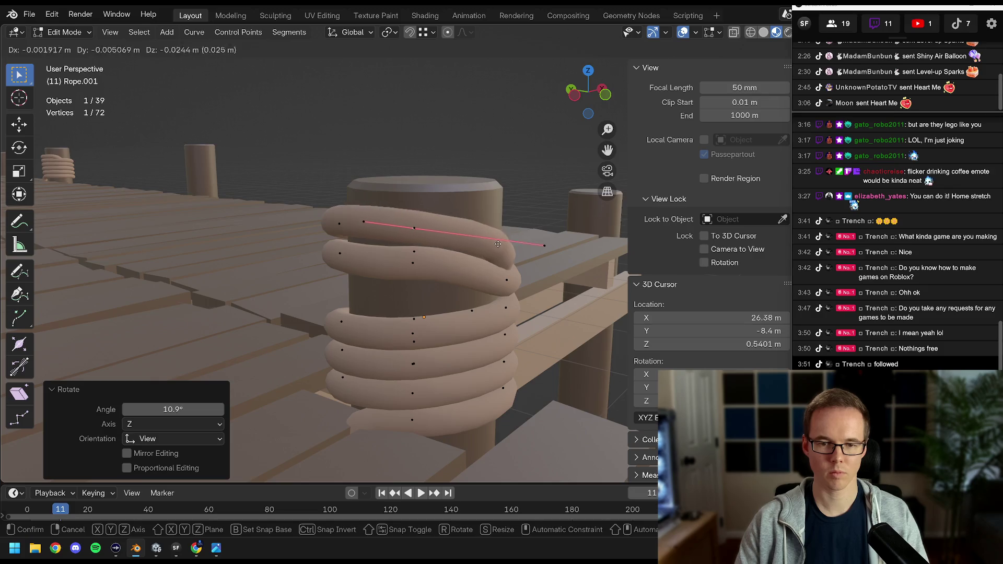
pyautogui.click(498, 244)
pyautogui.press('r')
pyautogui.click(497, 236)
pyautogui.moveTo(496, 236); pyautogui.dragTo(470, 251)
pyautogui.press('s')
pyautogui.click(459, 218)
pyautogui.press('Tab')
# Lower two coil points about 0.22 m for uneven loop spacing.
pyautogui.press('Tab')
pyautogui.click(442, 241)
pyautogui.click(461, 238)
pyautogui.press('Tab')
pyautogui.scroll(3)
pyautogui.press('Tab')
pyautogui.moveTo(394, 267); pyautogui.dragTo(418, 284)
pyautogui.scroll(3)
pyautogui.click(359, 281)
pyautogui.press('g')
pyautogui.press('z')
pyautogui.click(375, 290)
# Rotate the selected points, leave Edit Mode and save Dock.blend.
pyautogui.click(416, 296)
pyautogui.press('r')
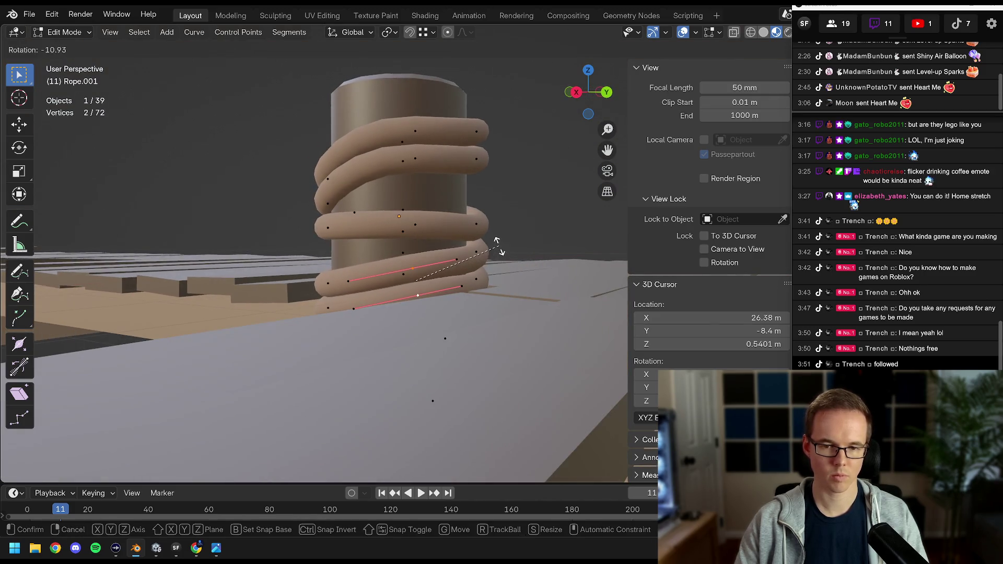
pyautogui.moveTo(348, 284); pyautogui.dragTo(230, 279)
pyautogui.press('Tab')
pyautogui.scroll(-3)
pyautogui.scroll(-3)
pyautogui.hotkey('ctrl', 's')
pyautogui.scroll(3)
pyautogui.scroll(-3)
pyautogui.scroll(3)
pyautogui.scroll(-3)
pyautogui.scroll(3)
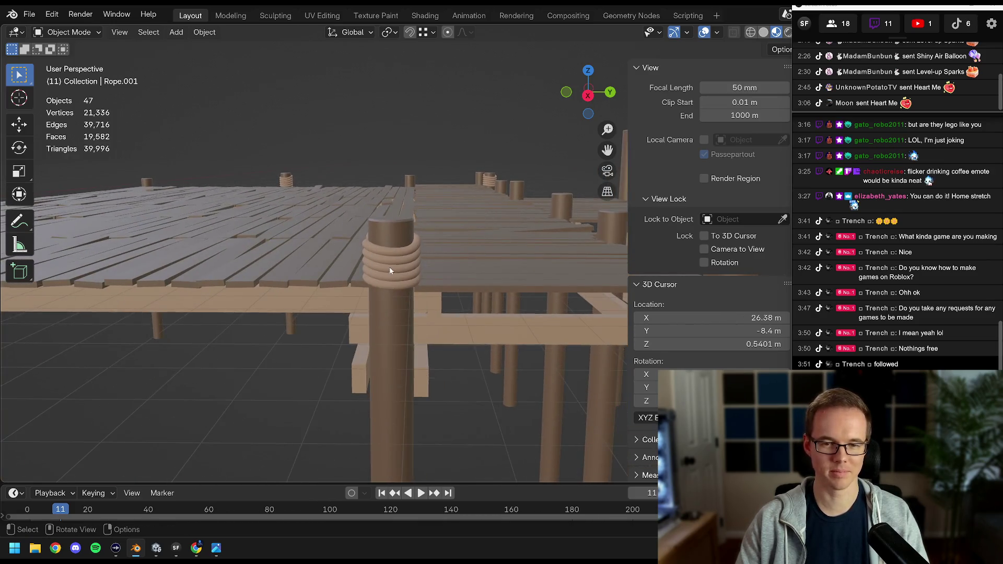
# Lower the third rope's end about 0.23 m and tilt its bottom loop about 10°.
pyautogui.click(395, 288)
pyautogui.scroll(3)
pyautogui.scroll(3)
pyautogui.press('Tab')
pyautogui.moveTo(394, 277); pyautogui.dragTo(402, 269)
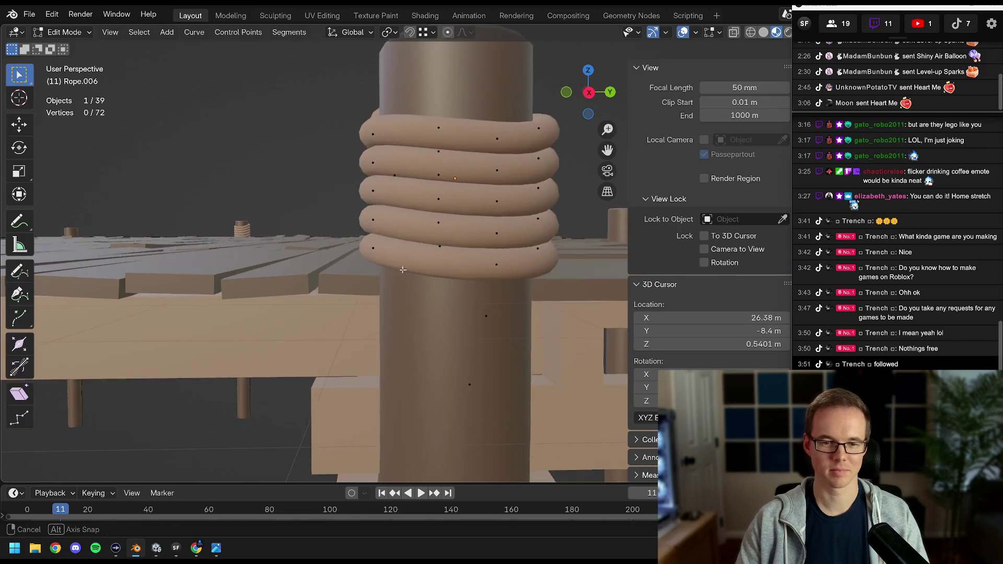
pyautogui.click(402, 277)
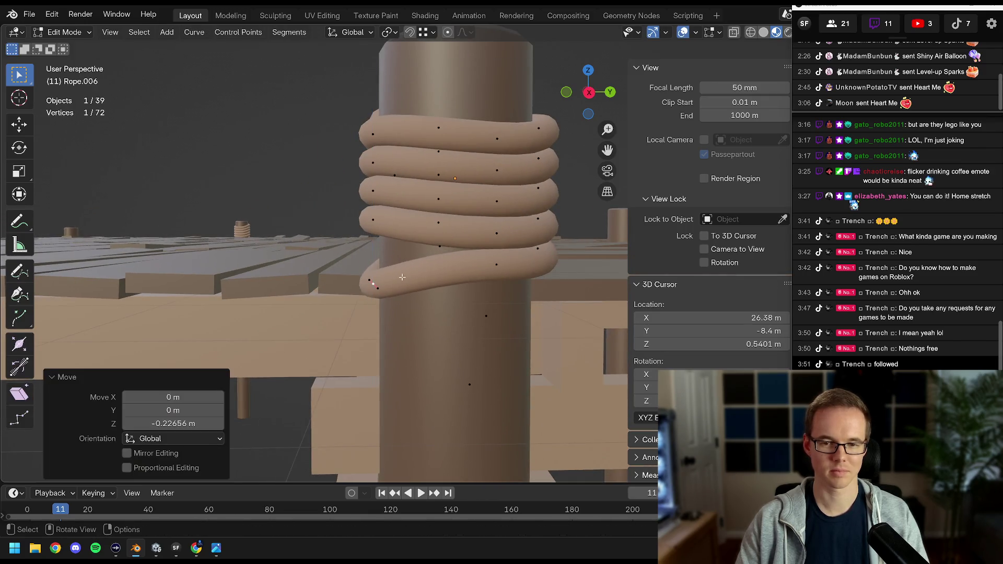
pyautogui.moveTo(495, 258); pyautogui.dragTo(463, 252)
pyautogui.click(481, 215)
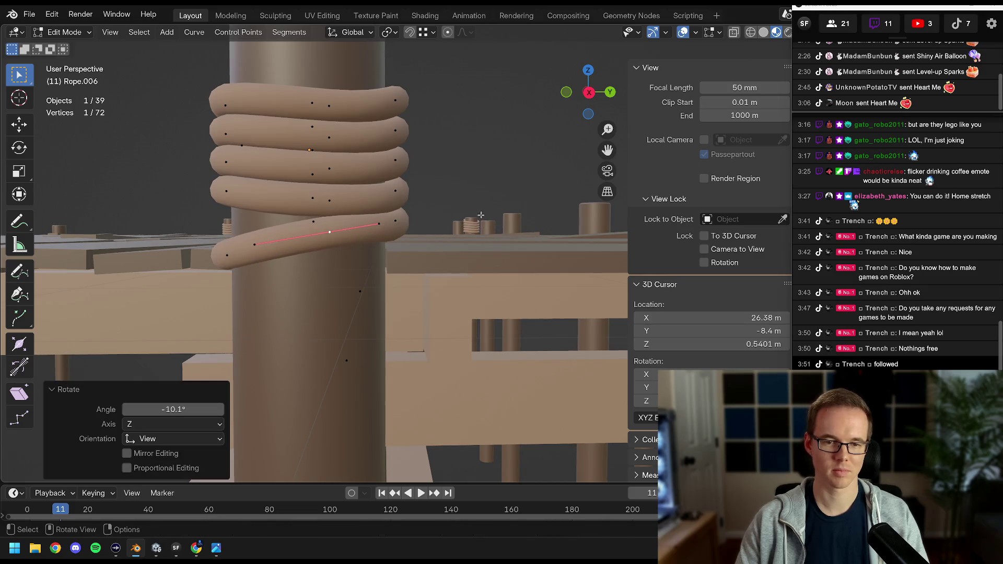
pyautogui.click(431, 222)
# Raise a top-coil point about 0.14 m and tilt the top loop about 12°.
pyautogui.moveTo(206, 144); pyautogui.dragTo(342, 238)
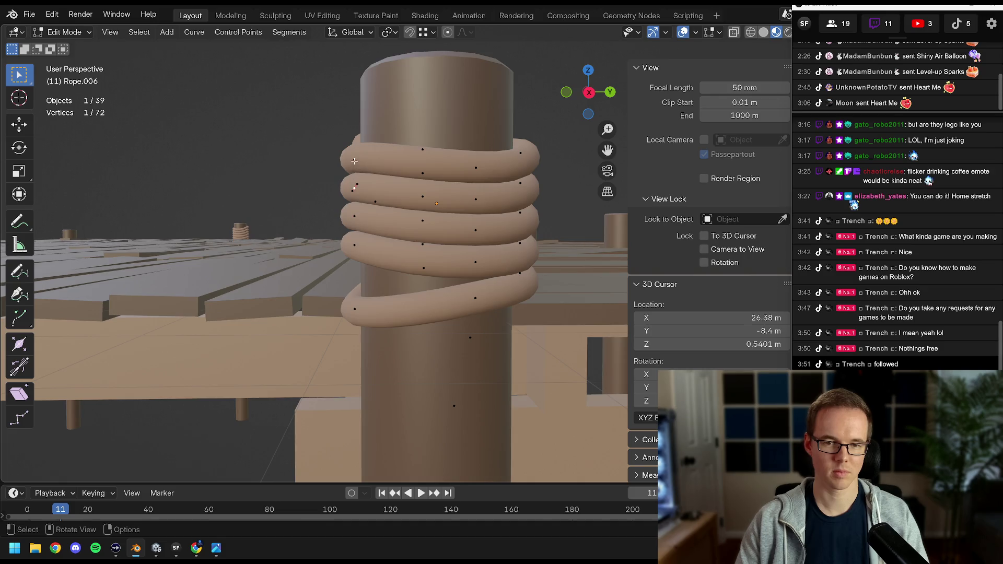
pyautogui.moveTo(354, 160); pyautogui.dragTo(352, 188)
pyautogui.click(349, 155)
pyautogui.click(405, 201)
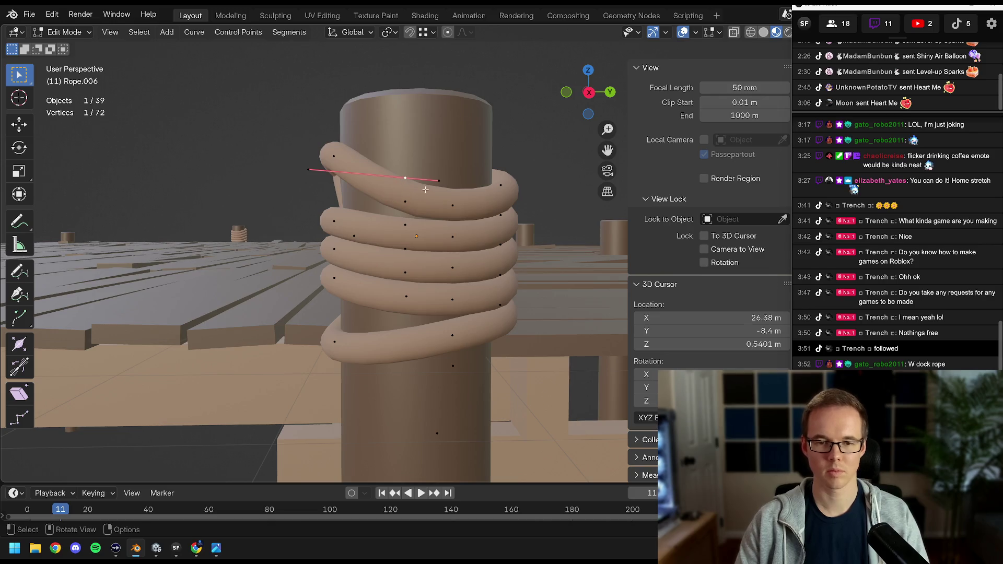
pyautogui.moveTo(451, 209); pyautogui.dragTo(463, 211)
pyautogui.click(465, 188)
pyautogui.press('r')
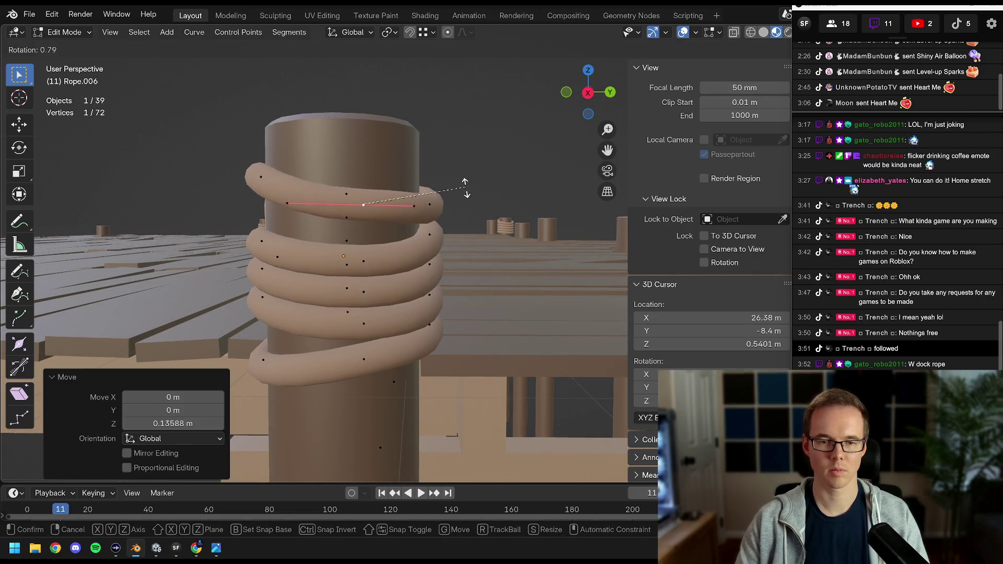
pyautogui.click(464, 207)
# Reposition another rope point, undoing one unwanted move.
pyautogui.scroll(3)
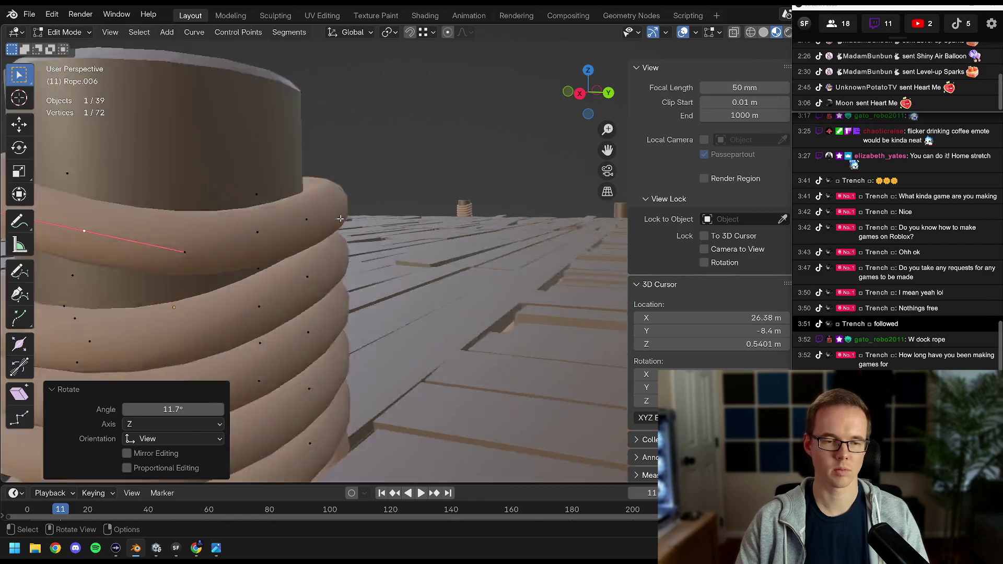
pyautogui.scroll(-3)
pyautogui.scroll(3)
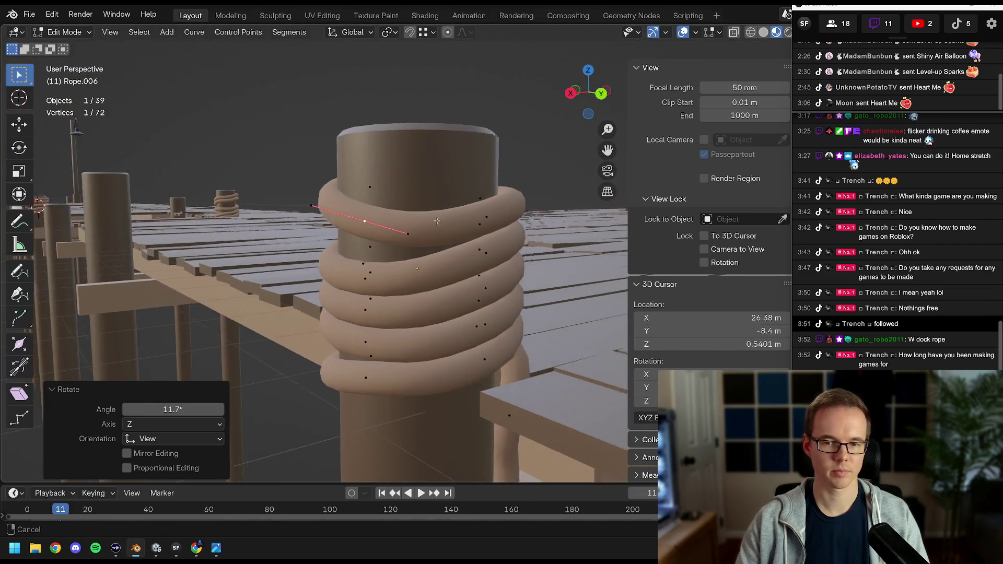
pyautogui.moveTo(437, 230); pyautogui.dragTo(440, 228)
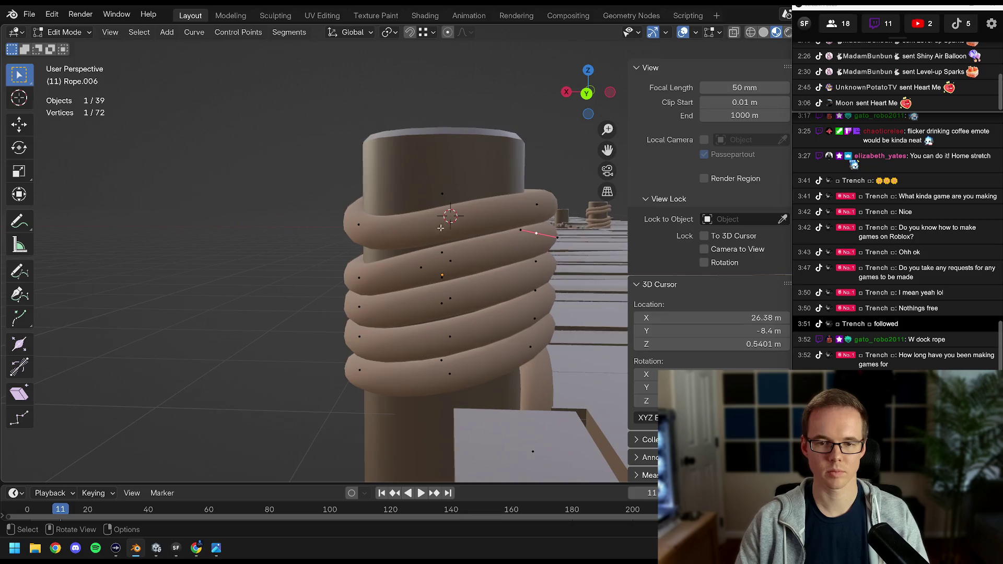
pyautogui.click(459, 252)
pyautogui.click(351, 278)
pyautogui.moveTo(351, 279); pyautogui.dragTo(355, 286)
pyautogui.press('g')
pyautogui.click(395, 272)
pyautogui.hotkey('ctrl', 'z')
pyautogui.click(402, 266)
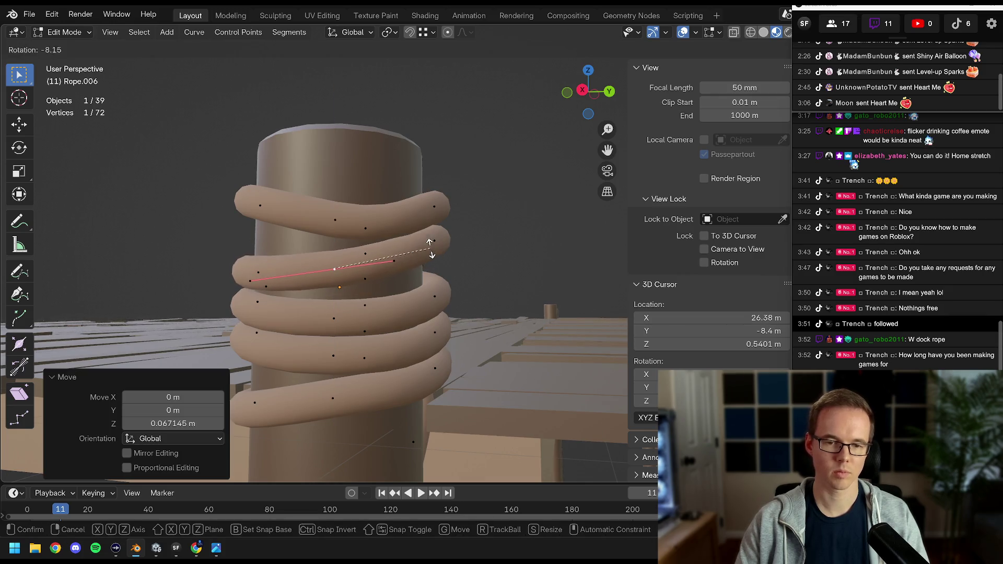
pyautogui.press('Tab')
# Shift a point on Rope.006's upper loop about 0.238 m up.
pyautogui.moveTo(401, 267); pyautogui.dragTo(487, 318)
pyautogui.hotkey('alt', 'a')
pyautogui.scroll(3)
pyautogui.press('Tab')
pyautogui.click(343, 317)
pyautogui.press('Tab')
pyautogui.moveTo(485, 236); pyautogui.dragTo(438, 235)
pyautogui.press('a')
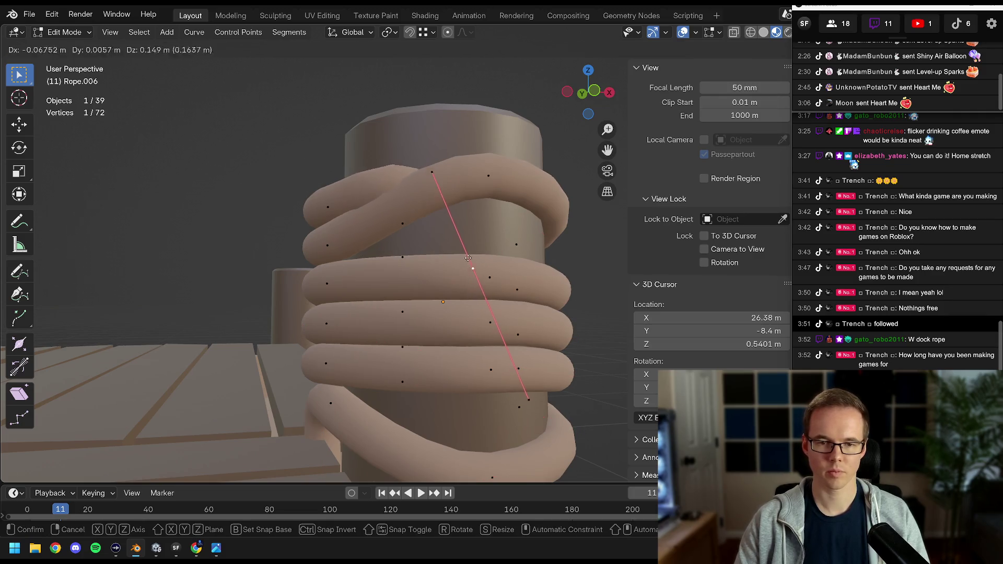
pyautogui.click(465, 266)
pyautogui.moveTo(464, 266); pyautogui.dragTo(431, 276)
pyautogui.scroll(-3)
pyautogui.press('Tab')
# Save Dock.blend and frame Rope.005 on the next post.
pyautogui.hotkey('ctrl', 's')
pyautogui.scroll(3)
pyautogui.click(418, 273)
pyautogui.press('KP_Decimal')
pyautogui.scroll(3)
pyautogui.scroll(-3)
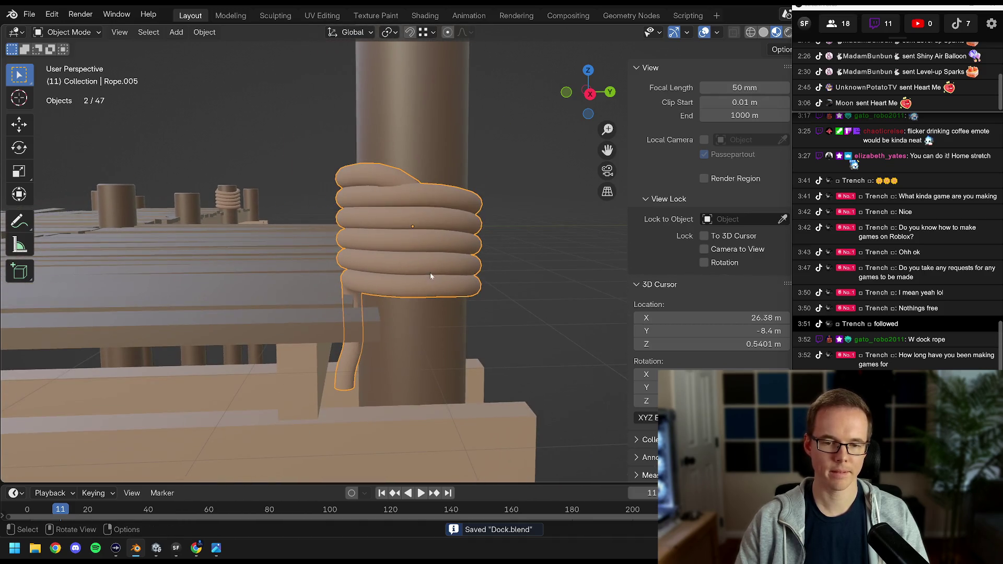
# Spin Rope.005's coil around the post on the vertical Z axis.
pyautogui.press('r')
pyautogui.press('z')
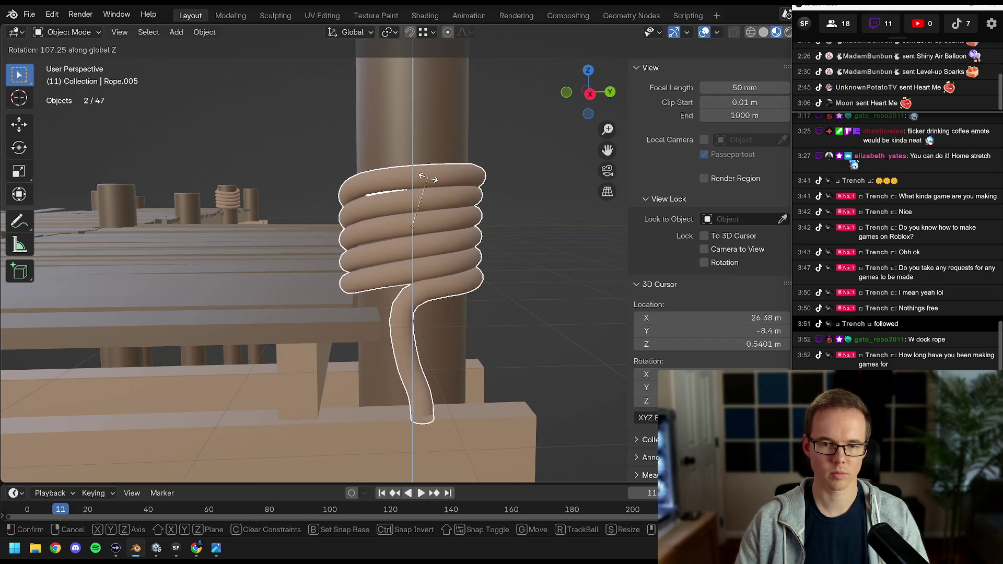
pyautogui.click(429, 180)
pyautogui.scroll(3)
# In Edit Mode, pull a rope tail control point outward, then shift it along X.
pyautogui.press('Tab')
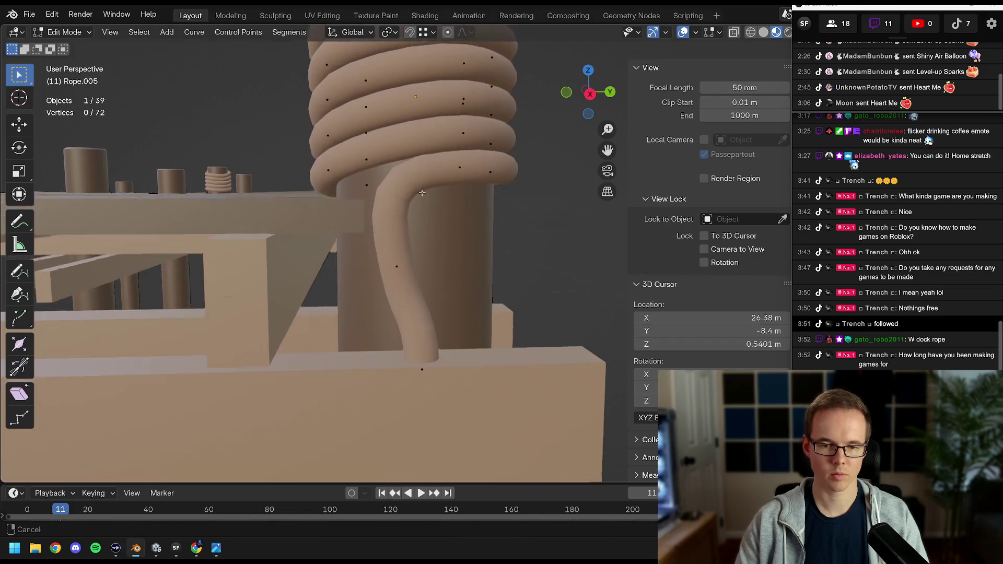
pyautogui.click(427, 370)
pyautogui.click(331, 342)
pyautogui.moveTo(331, 342); pyautogui.dragTo(460, 238)
pyautogui.click(381, 335)
pyautogui.press('g')
pyautogui.press('x')
pyautogui.click(383, 303)
# Rotate and reposition the next tail points to start turning the curve.
pyautogui.click(431, 243)
pyautogui.press('r')
pyautogui.click(428, 258)
pyautogui.press('g')
pyautogui.click(414, 259)
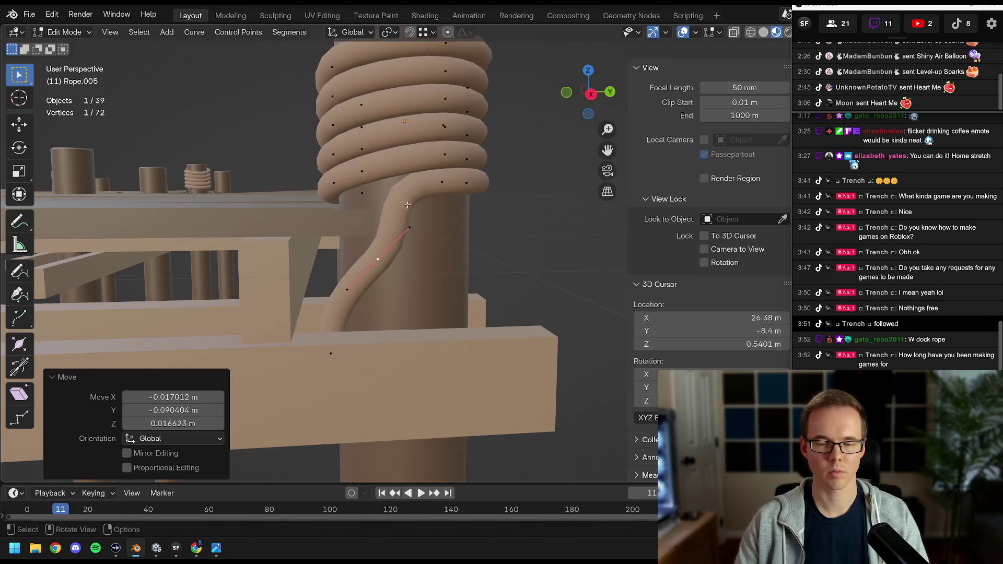
pyautogui.press('g')
pyautogui.click(473, 230)
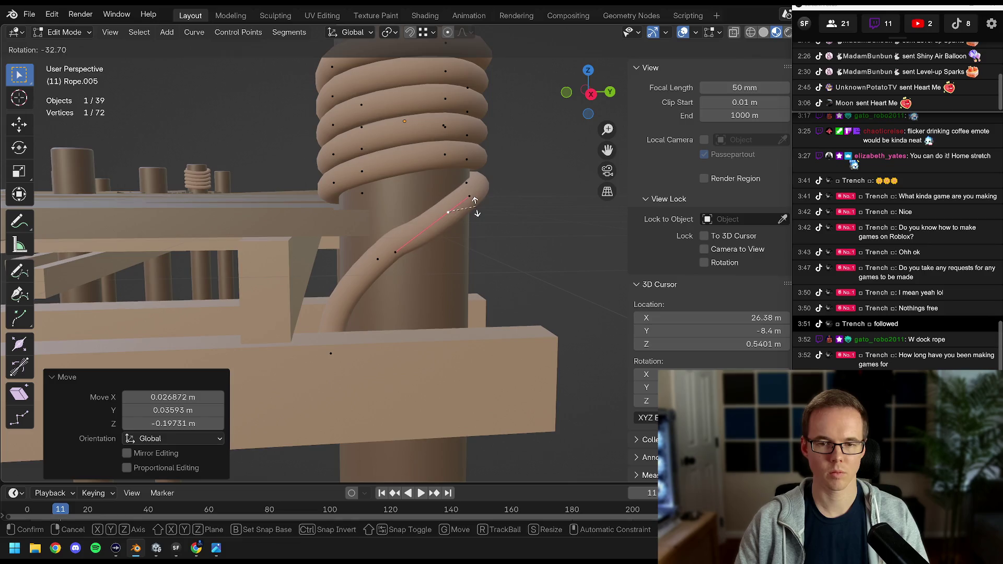
pyautogui.click(475, 206)
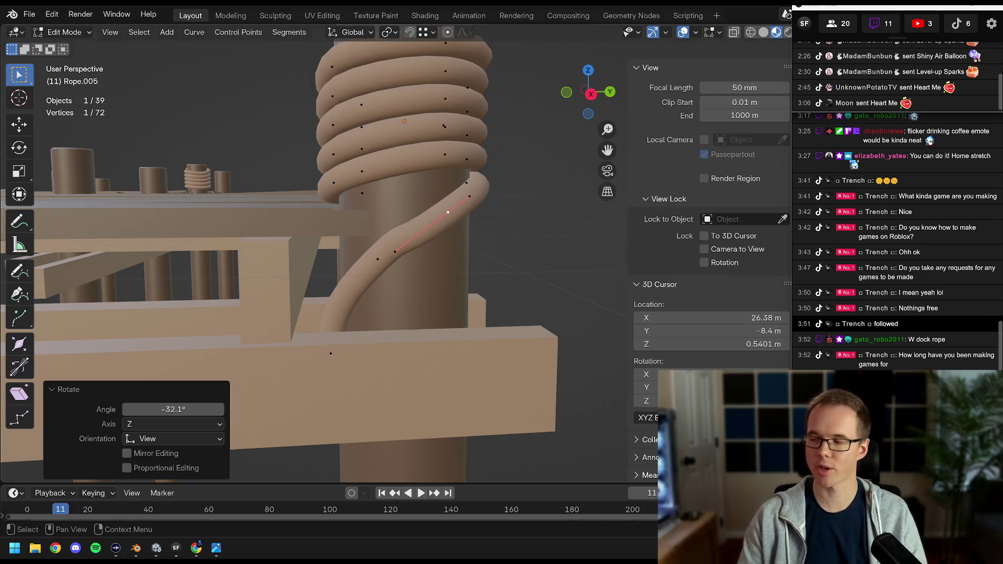
# Move and rotate a lower tail point so the tail bends down the post.
pyautogui.moveTo(413, 272); pyautogui.dragTo(377, 273)
pyautogui.click(371, 270)
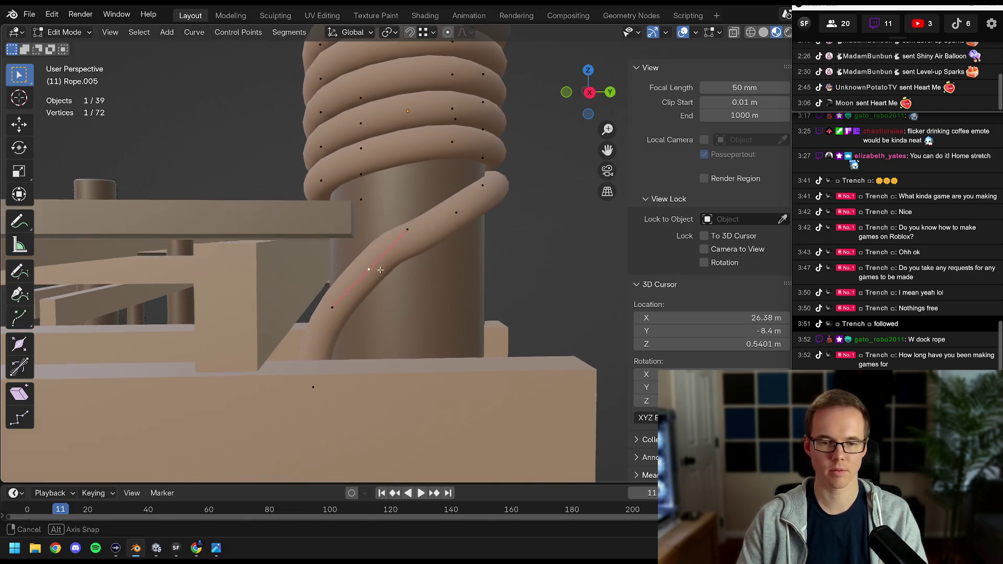
pyautogui.press('g')
pyautogui.click(437, 248)
pyautogui.press('r')
pyautogui.click(443, 251)
# Turn the tail point −32.1° and scale its handles to 0.598 to tighten the bend.
pyautogui.moveTo(449, 215); pyautogui.dragTo(486, 218)
pyautogui.press('g')
pyautogui.click(494, 219)
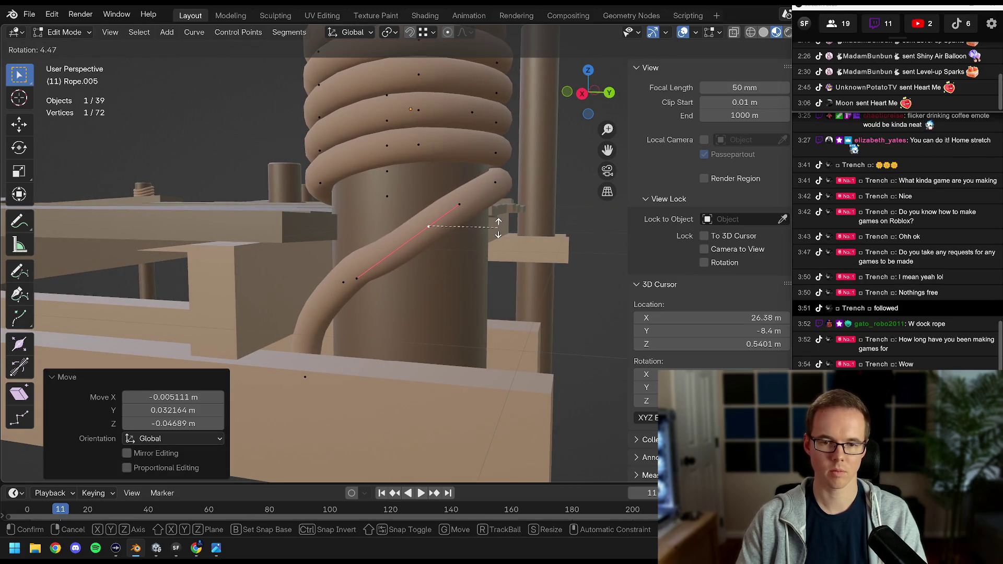
pyautogui.click(498, 227)
pyautogui.press('s')
pyautogui.click(423, 246)
pyautogui.moveTo(423, 246); pyautogui.dragTo(379, 243)
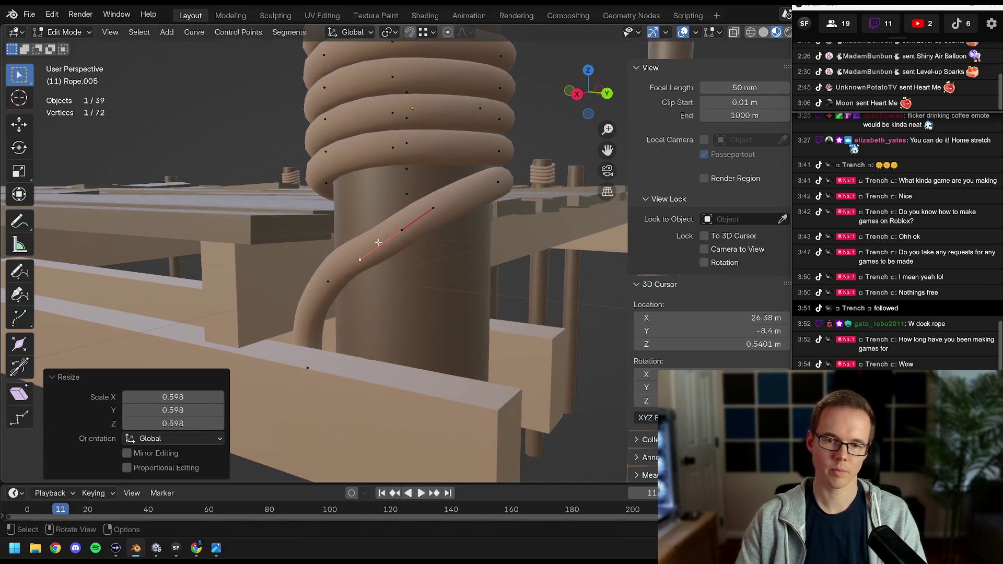
# Move and rotate a tail point to ease the rope's drape.
pyautogui.press('g')
pyautogui.click(397, 238)
pyautogui.press('r')
pyautogui.click(470, 213)
pyautogui.moveTo(470, 212); pyautogui.dragTo(401, 245)
# Reposition and rotate another tail point, checking the drape from a new angle.
pyautogui.press('g')
pyautogui.moveTo(340, 266); pyautogui.dragTo(330, 249)
pyautogui.press('r')
pyautogui.click(405, 237)
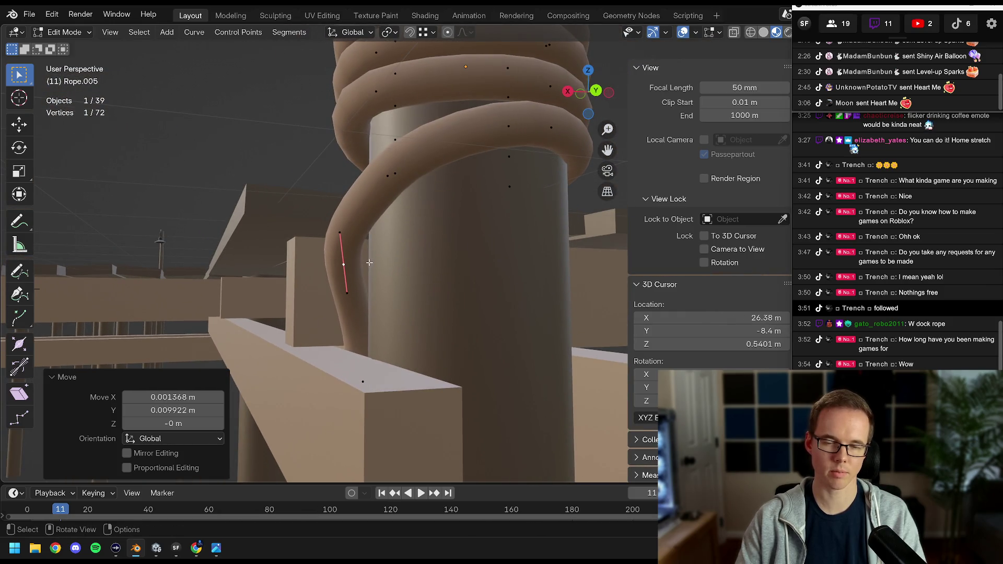
pyautogui.click(379, 265)
pyautogui.moveTo(378, 264); pyautogui.dragTo(340, 261)
# Move the tail point further down toward the deck.
pyautogui.moveTo(438, 228); pyautogui.dragTo(437, 220)
pyautogui.press('g')
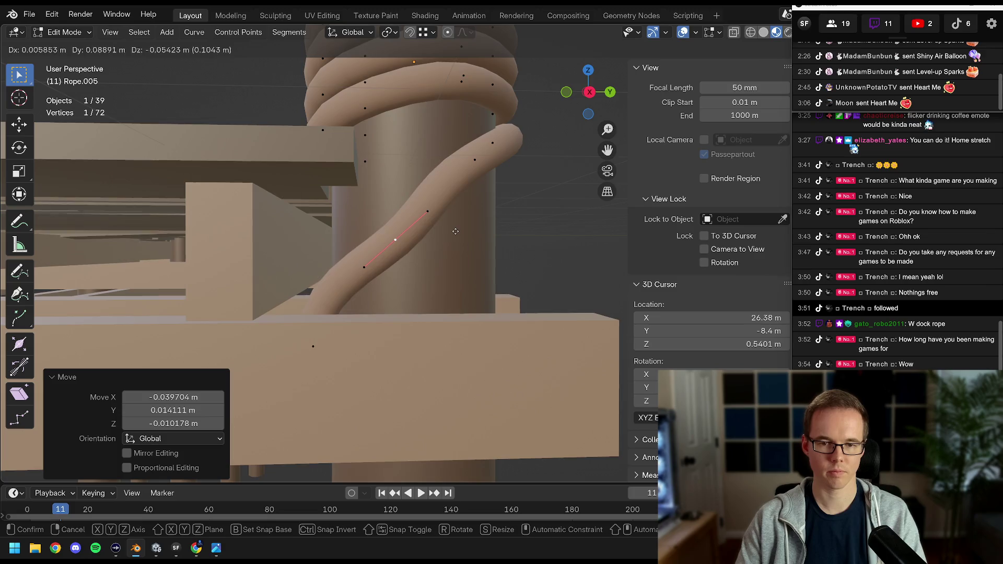
pyautogui.moveTo(523, 229); pyautogui.dragTo(476, 237)
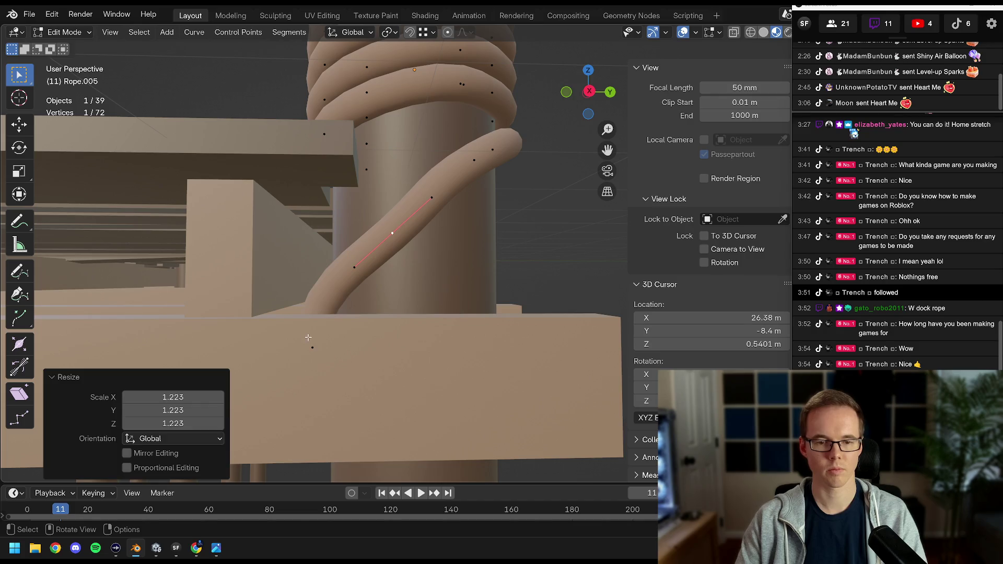
pyautogui.press('g')
pyautogui.click(347, 330)
pyautogui.moveTo(347, 331); pyautogui.dragTo(379, 273)
# Turn a tail point 8.67° and nudge it closer to the post.
pyautogui.press('r')
pyautogui.click(474, 207)
pyautogui.press('g')
pyautogui.click(450, 204)
pyautogui.click(501, 228)
# Scale the tail point's handles to 0.836, then leave Edit Mode and deselect the rope.
pyautogui.press('s')
pyautogui.click(425, 216)
pyautogui.press('s')
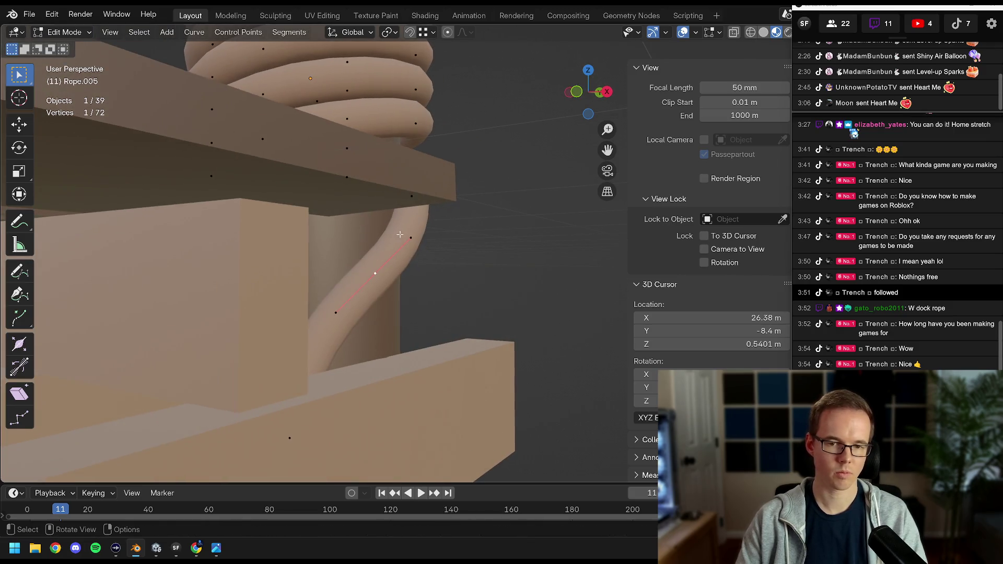
pyautogui.click(426, 238)
pyautogui.moveTo(426, 238); pyautogui.dragTo(394, 281)
pyautogui.press('Tab')
pyautogui.hotkey('alt', 'a')
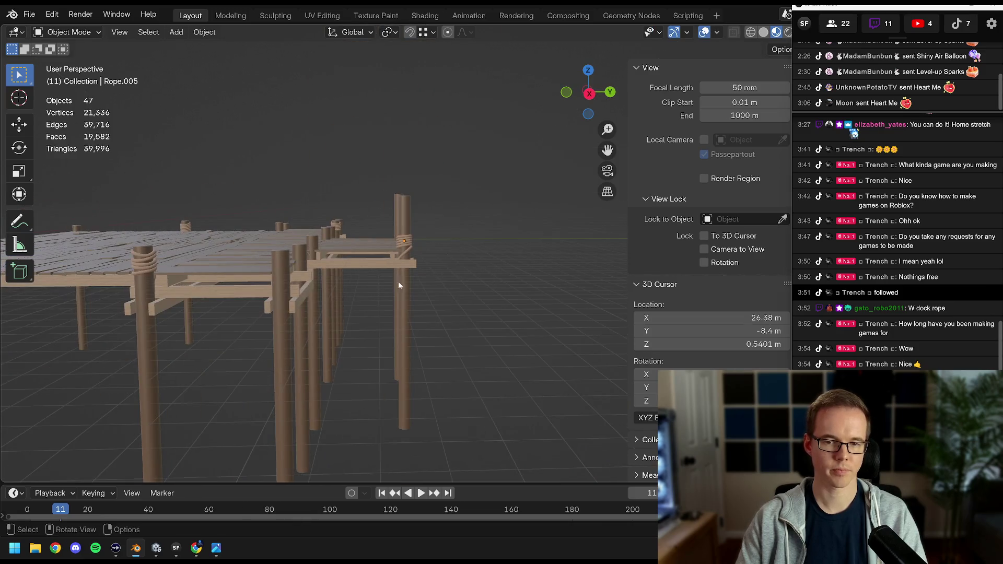
# Zoom in on Rope.005's coil, enter Edit Mode and save Dock.blend.
pyautogui.scroll(3)
pyautogui.scroll(3)
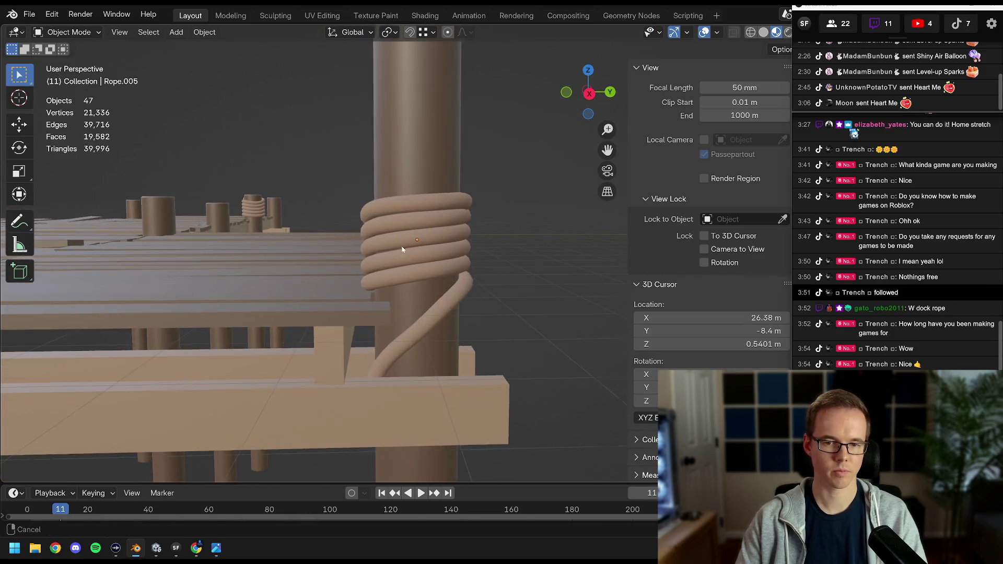
pyautogui.press('Tab')
pyautogui.moveTo(406, 311); pyautogui.dragTo(426, 271)
pyautogui.hotkey('ctrl', 's')
# Raise a coil loop point vertically along Z.
pyautogui.press('g')
pyautogui.click(403, 251)
pyautogui.click(369, 264)
pyautogui.click(362, 252)
pyautogui.press('g')
pyautogui.press('z')
pyautogui.click(329, 245)
pyautogui.click(395, 241)
pyautogui.click(435, 258)
# Lift another coil point along Z and check the wraps from the side view.
pyautogui.press('g')
pyautogui.press('z')
pyautogui.click(412, 252)
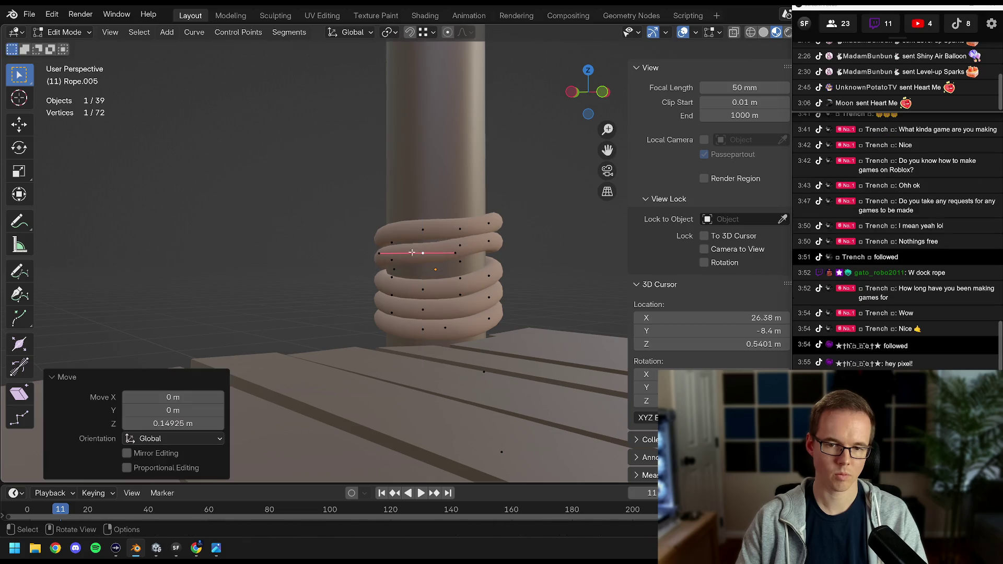
pyautogui.click(494, 241)
pyautogui.moveTo(494, 242); pyautogui.dragTo(537, 280)
pyautogui.press('Tab')
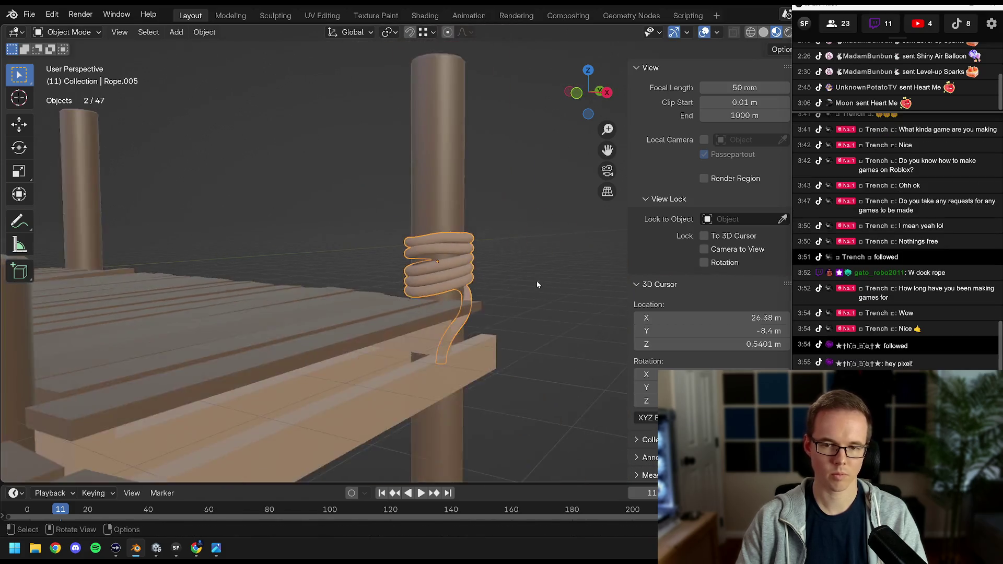
pyautogui.press('KP_3')
pyautogui.press('Tab')
pyautogui.moveTo(415, 278); pyautogui.dragTo(429, 294)
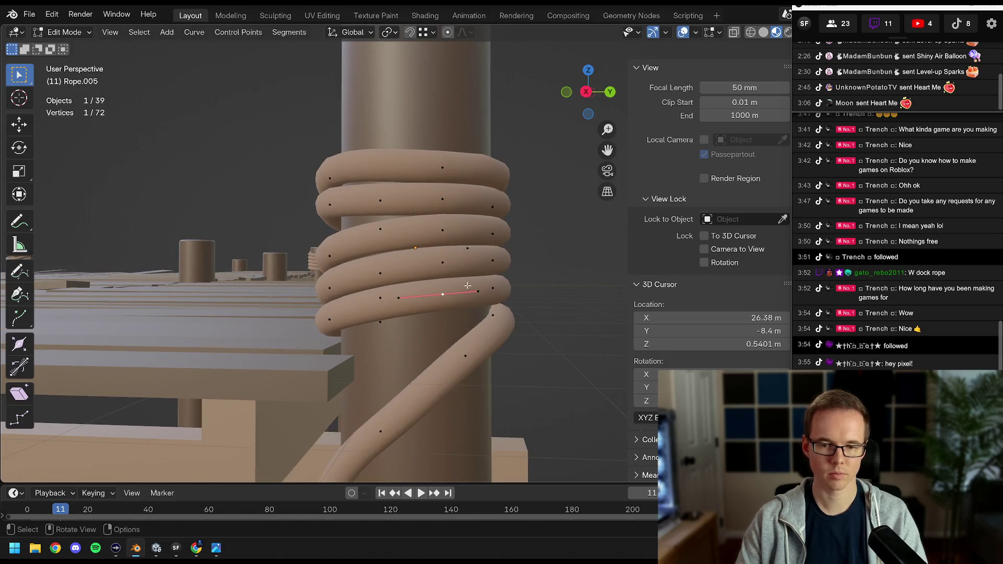
# Lower a loop point about −0.07 m along Z.
pyautogui.press('g')
pyautogui.press('z')
pyautogui.click(470, 297)
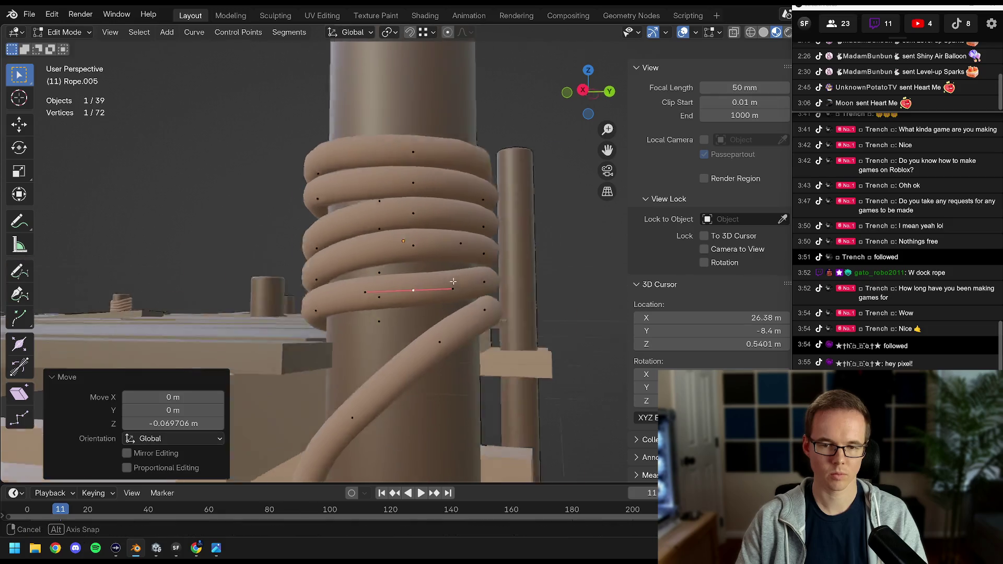
pyautogui.press('Tab')
pyautogui.scroll(-3)
pyautogui.press('Right')
pyautogui.moveTo(404, 286); pyautogui.dragTo(444, 243)
pyautogui.scroll(3)
# Shift another loop point about +0.03 m vertically so the wraps look uneven.
pyautogui.press('Tab')
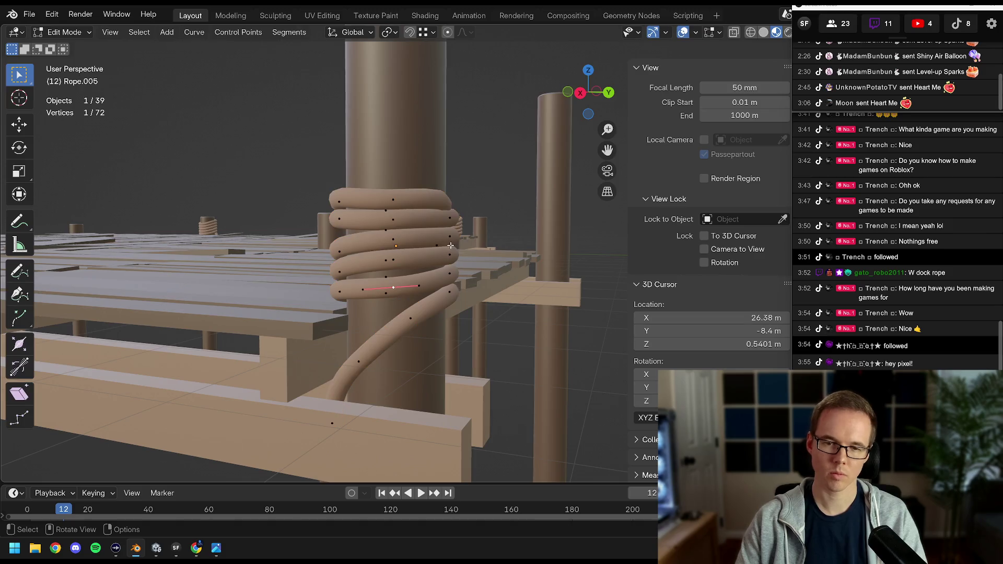
pyautogui.press('g')
pyautogui.click(457, 240)
pyautogui.scroll(3)
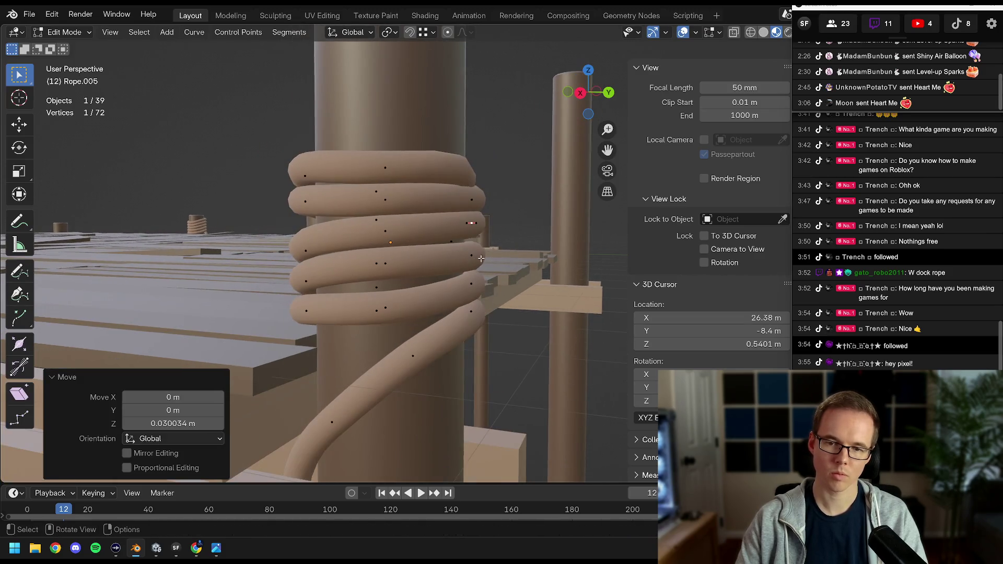
pyautogui.press('g')
pyautogui.press('z')
pyautogui.click(475, 259)
pyautogui.moveTo(378, 267); pyautogui.dragTo(422, 262)
pyautogui.click(391, 231)
pyautogui.scroll(-3)
pyautogui.press('Tab')
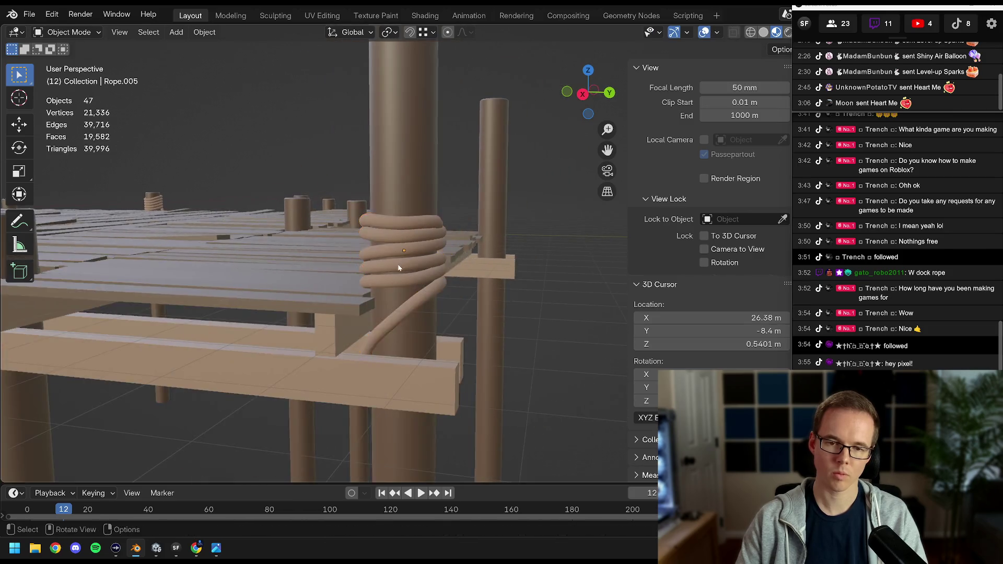
# Save Dock.blend and look over the rope-wrapped post.
pyautogui.hotkey('ctrl', 's')
pyautogui.scroll(-3)
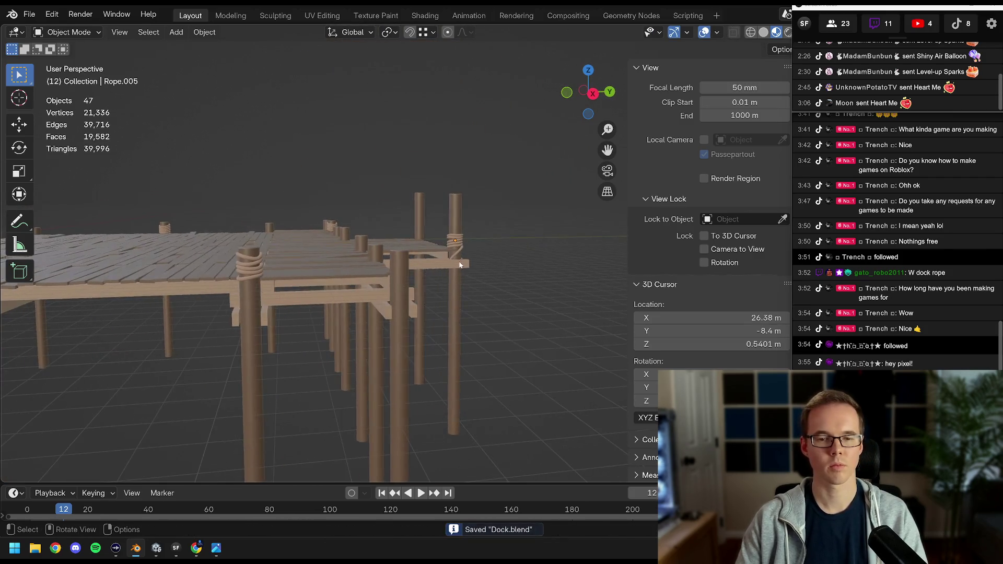
pyautogui.scroll(3)
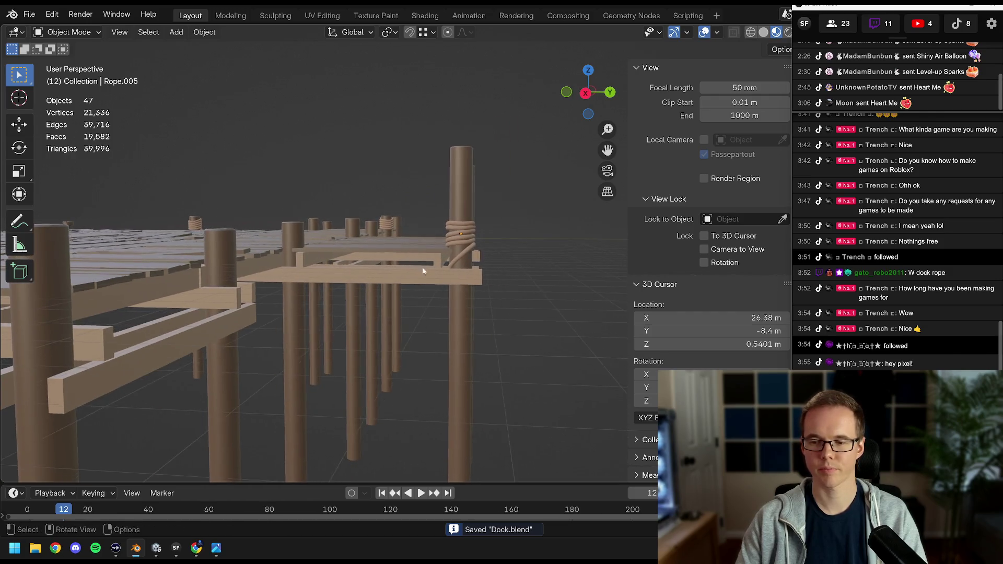
pyautogui.moveTo(422, 267); pyautogui.dragTo(441, 272)
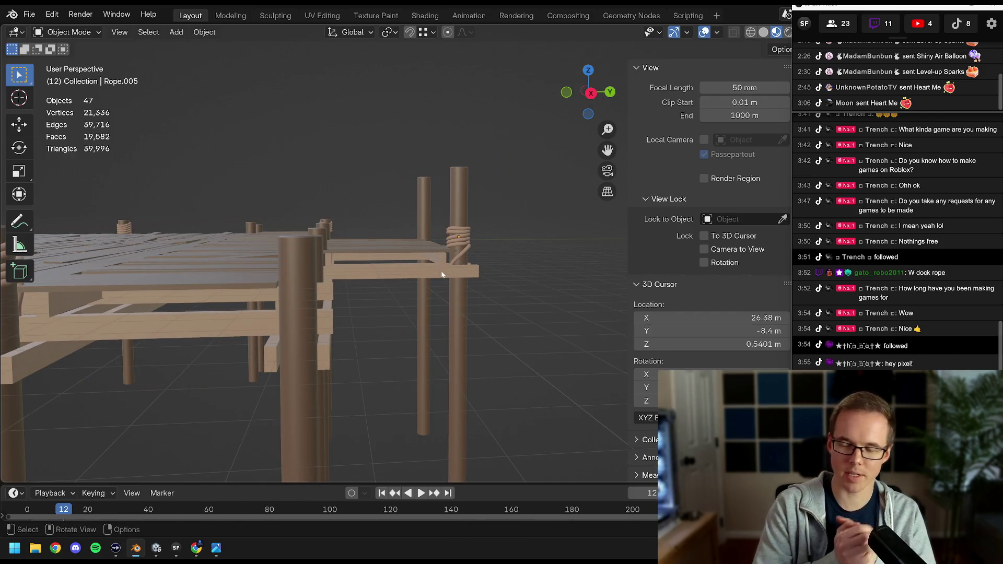
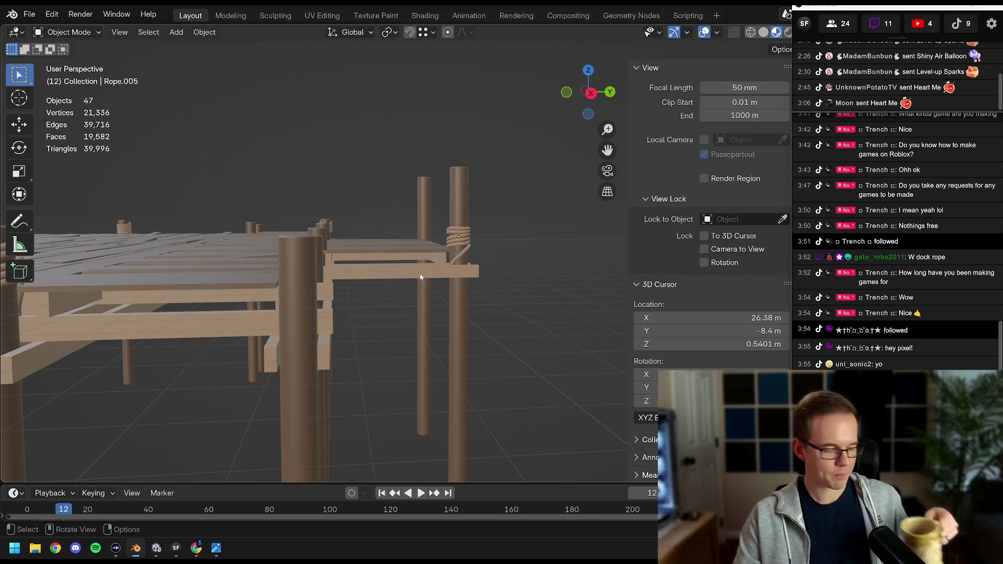
# Save Dock.blend while viewing the rope around the dock post.
pyautogui.moveTo(365, 274); pyautogui.dragTo(378, 190)
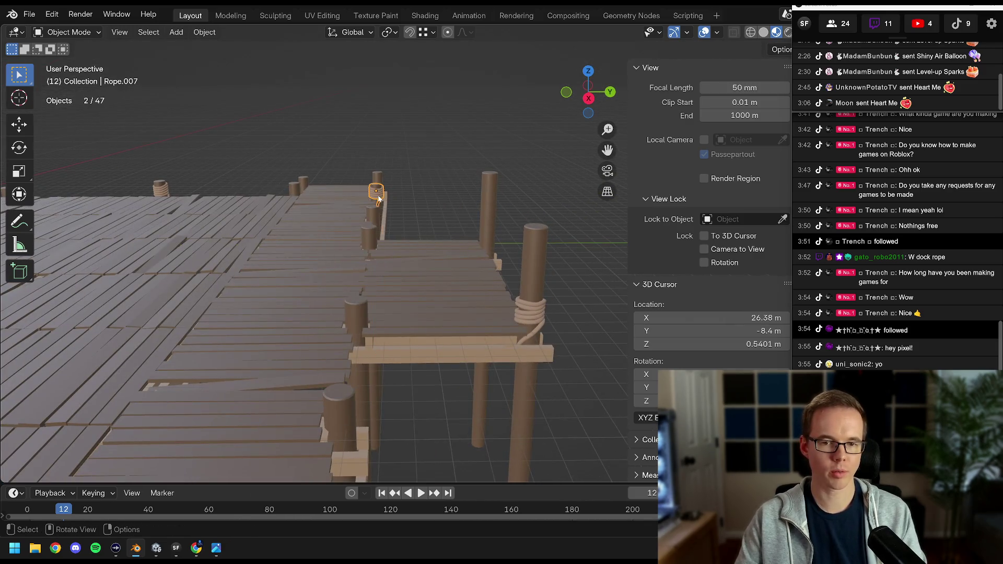
pyautogui.scroll(3)
pyautogui.hotkey('ctrl', 's')
pyautogui.scroll(-3)
pyautogui.moveTo(379, 240); pyautogui.dragTo(363, 281)
# In Edit Mode on the rope curve, shift the first coil control points vertically.
pyautogui.press('Tab')
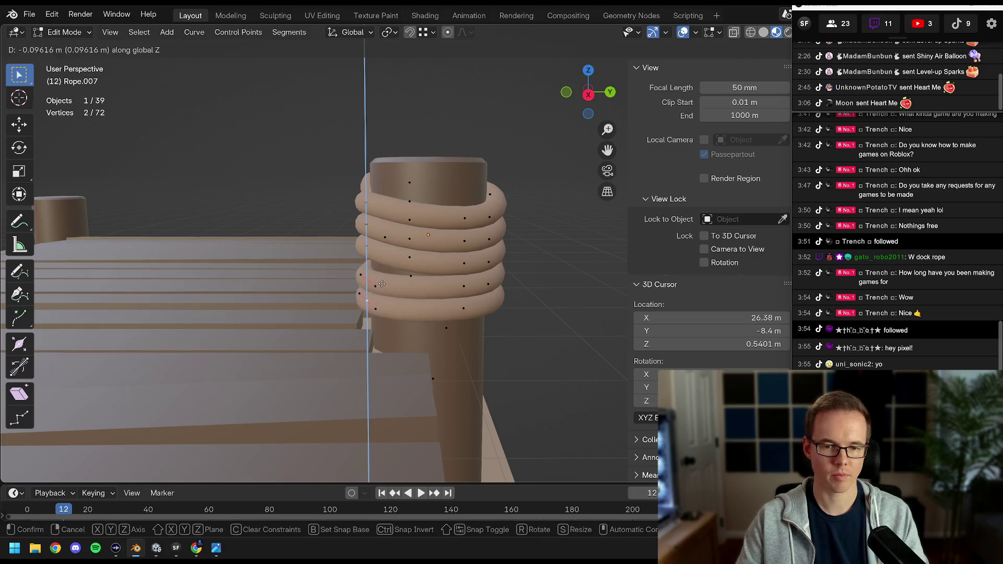
pyautogui.click(382, 283)
pyautogui.click(368, 246)
pyautogui.press('g')
pyautogui.press('z')
pyautogui.click(366, 233)
pyautogui.click(364, 203)
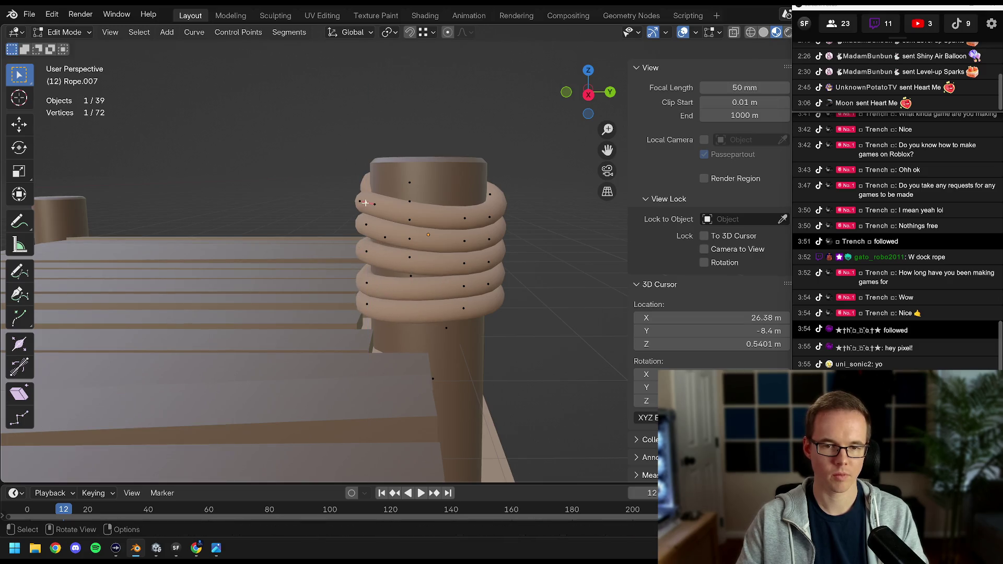
pyautogui.click(373, 214)
# Move more coil points vertically, raising one about 0.136 m.
pyautogui.moveTo(373, 214); pyautogui.dragTo(413, 207)
pyautogui.click(449, 192)
pyautogui.click(449, 186)
pyautogui.click(411, 210)
pyautogui.press('g')
pyautogui.press('z')
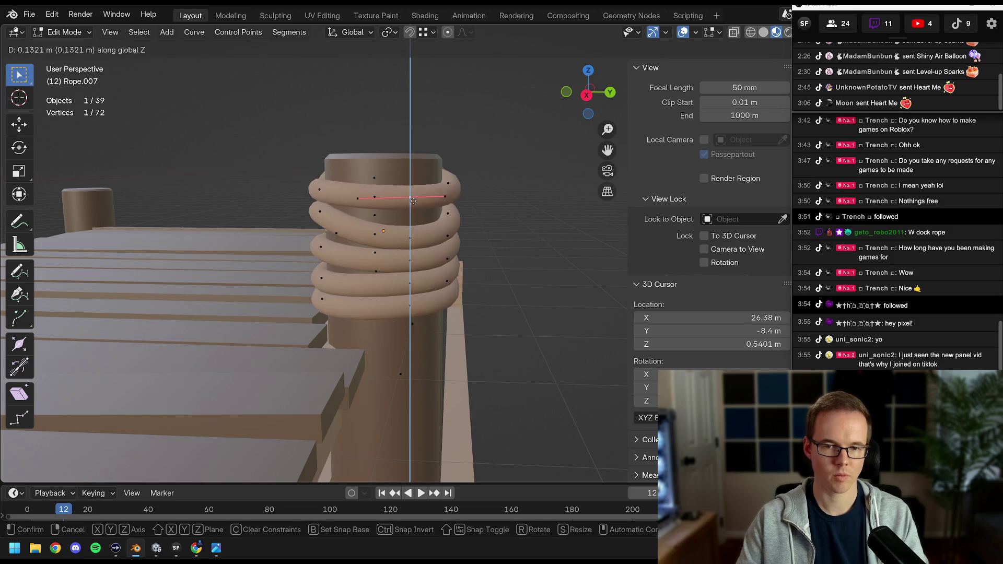
pyautogui.click(413, 200)
pyautogui.click(415, 188)
pyautogui.moveTo(414, 188); pyautogui.dragTo(391, 273)
pyautogui.click(428, 187)
# Tilt the upper coil points slightly and nudge them into place around the post.
pyautogui.click(450, 194)
pyautogui.press('r')
pyautogui.click(378, 197)
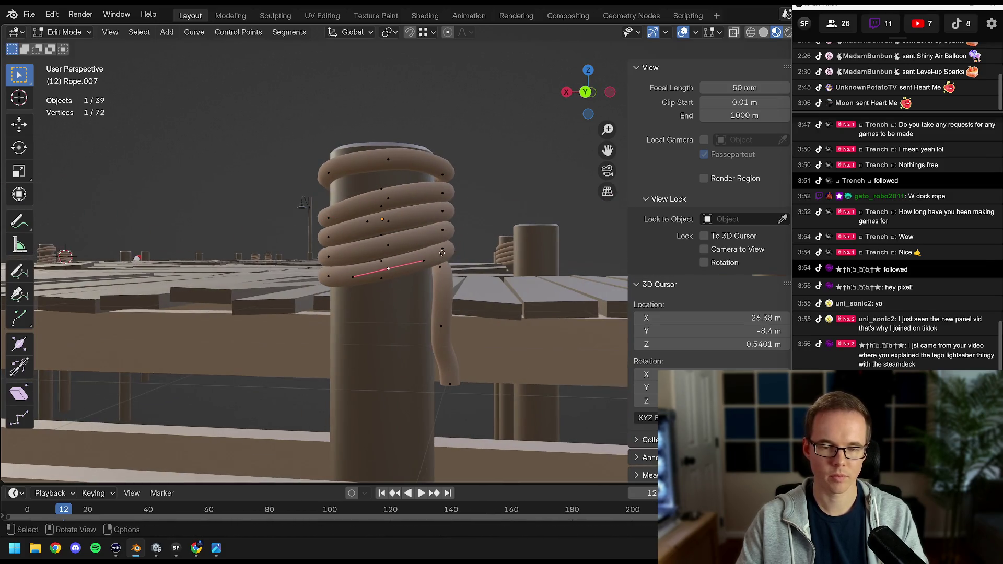
pyautogui.click(442, 252)
pyautogui.press('r')
pyautogui.click(442, 253)
pyautogui.press('g')
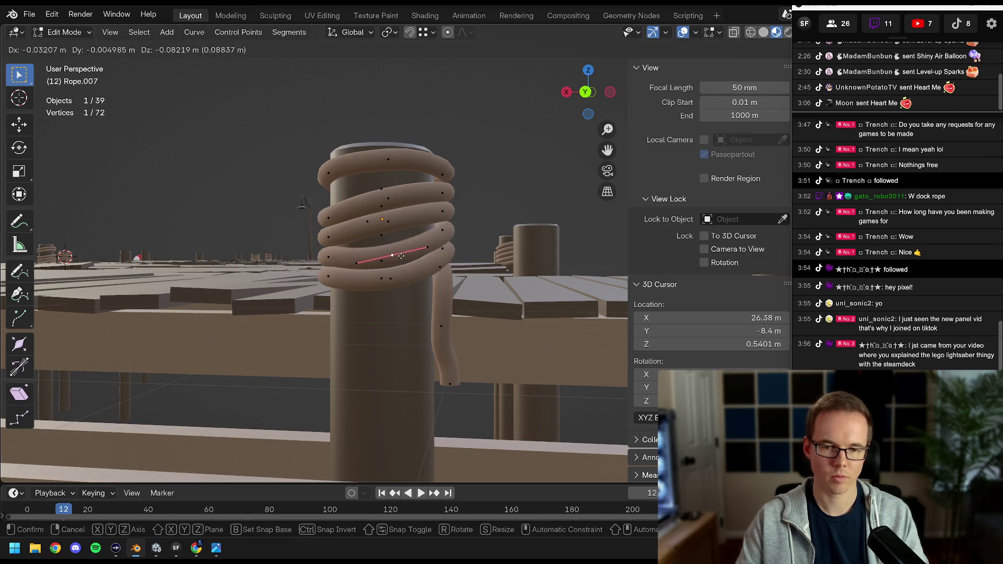
pyautogui.click(433, 247)
pyautogui.press('r')
pyautogui.press('g')
pyautogui.click(387, 224)
pyautogui.moveTo(386, 225); pyautogui.dragTo(494, 200)
# Lower a coil point by 0.144 m and return Rope.007 to Object Mode.
pyautogui.press('g')
pyautogui.click(366, 218)
pyautogui.press('g')
pyautogui.press('z')
pyautogui.click(428, 204)
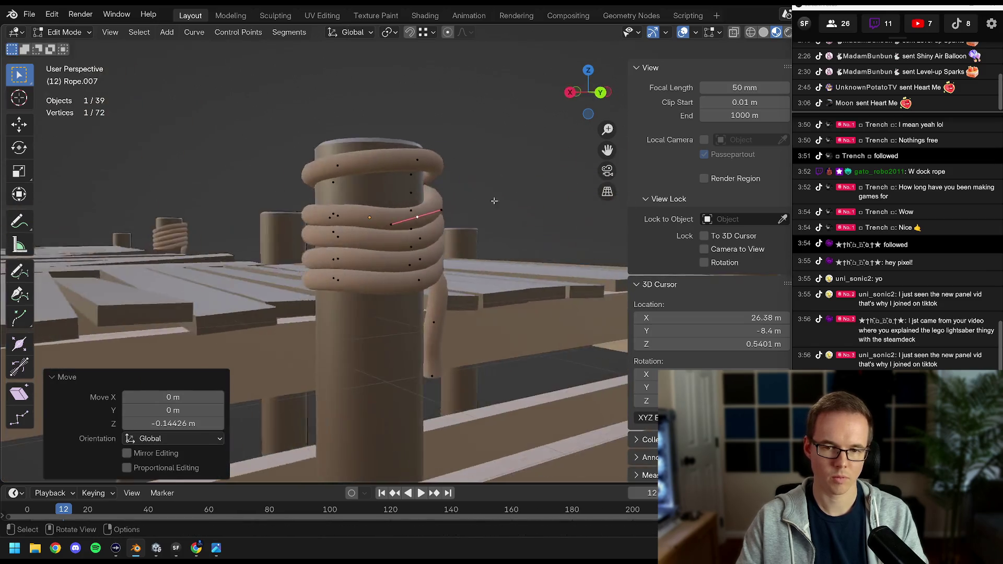
pyautogui.press('Tab')
pyautogui.scroll(3)
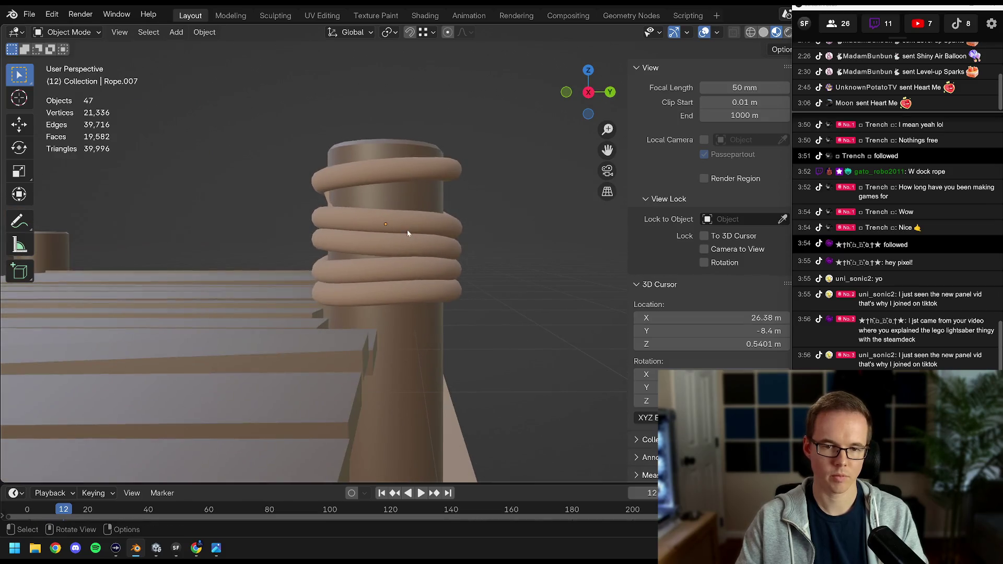
# Reopen the rope's control points, lowering one and raising another about 0.142 m.
pyautogui.click(409, 218)
pyautogui.press('Tab')
pyautogui.scroll(-3)
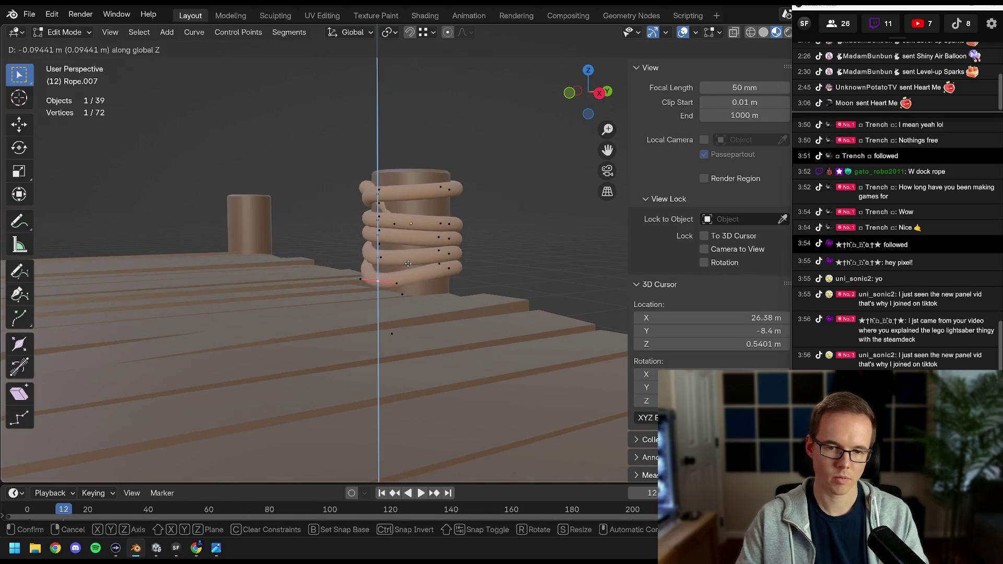
pyautogui.click(408, 263)
pyautogui.moveTo(408, 264); pyautogui.dragTo(479, 225)
pyautogui.click(446, 254)
# From the right side view, reposition and rotate the rope's top control point.
pyautogui.press('KP_3')
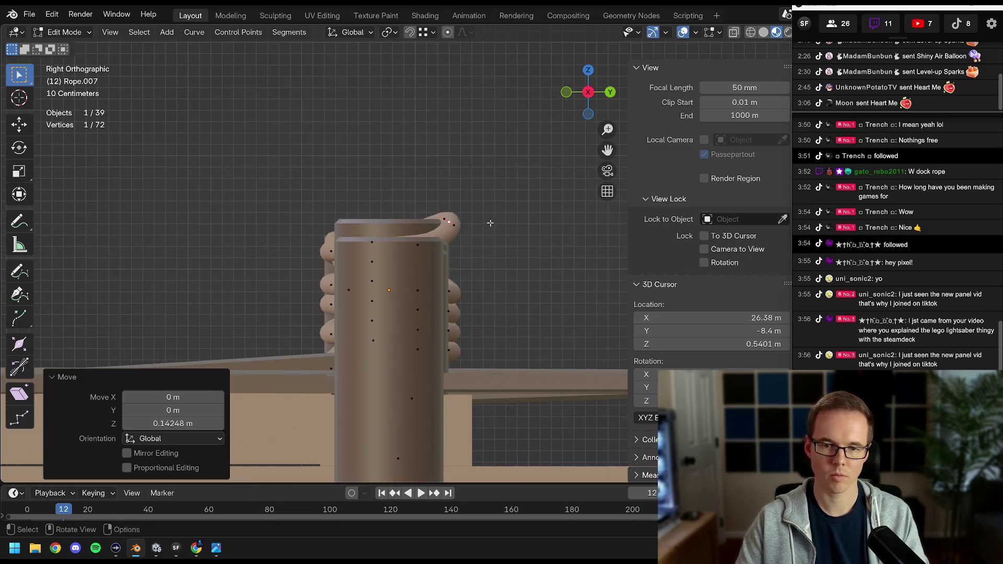
pyautogui.scroll(3)
pyautogui.press('g')
pyautogui.moveTo(524, 183); pyautogui.dragTo(439, 235)
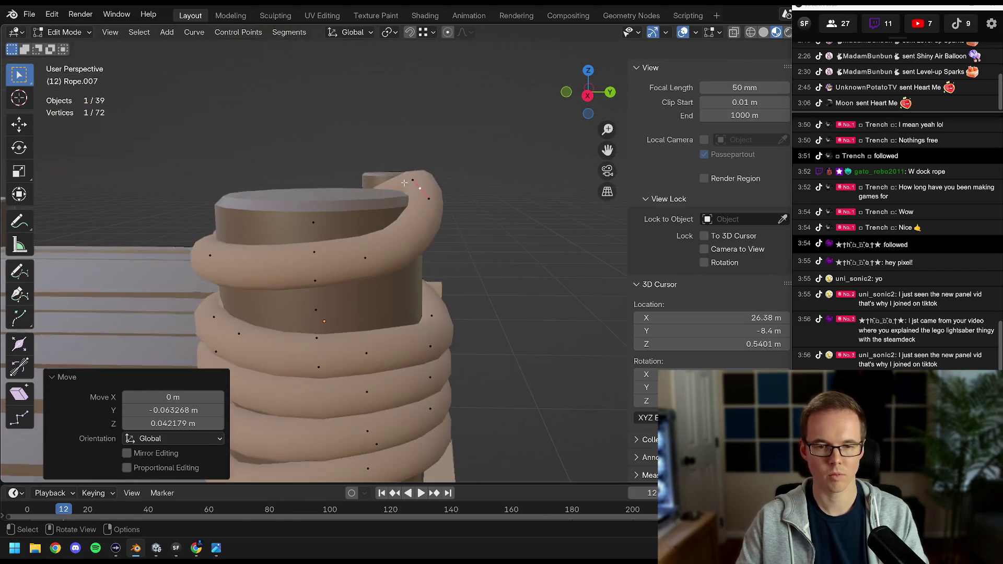
pyautogui.press('r')
pyautogui.click(433, 210)
# Rotate and move the loose rope end closer against the dock post.
pyautogui.press('g')
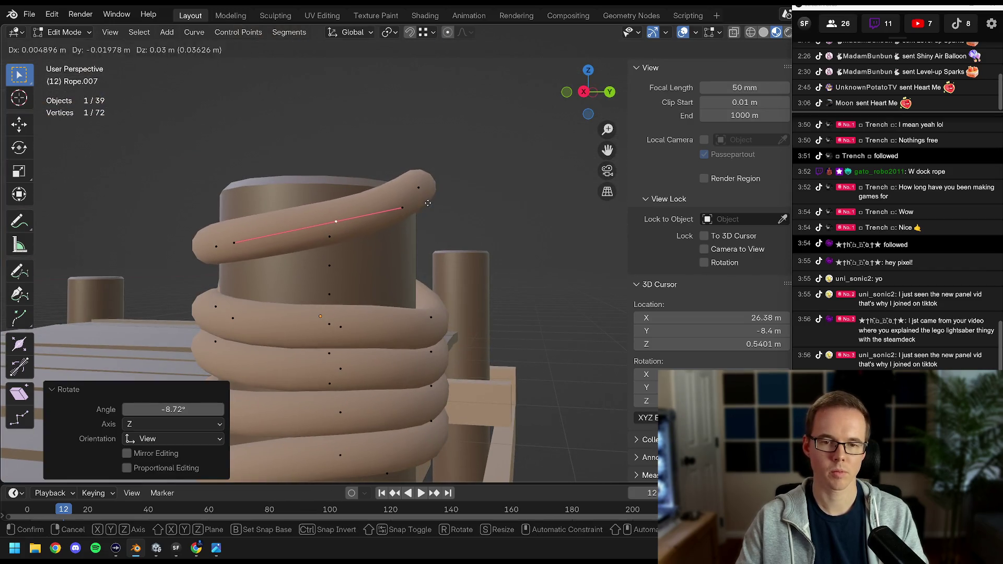
pyautogui.moveTo(443, 204); pyautogui.dragTo(439, 248)
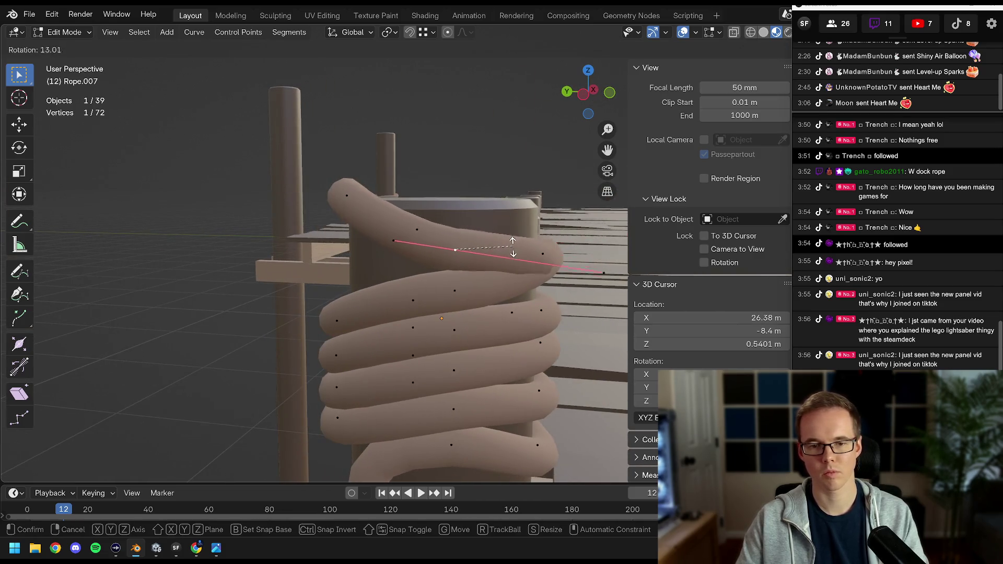
pyautogui.click(512, 242)
pyautogui.press('g')
pyautogui.click(510, 230)
pyautogui.moveTo(510, 230); pyautogui.dragTo(380, 239)
# Deselect everything in Object Mode, then go back into Edit Mode on the rope.
pyautogui.press('Tab')
pyautogui.press('Tab')
pyautogui.press('Tab')
pyautogui.hotkey('alt', 'a')
pyautogui.scroll(3)
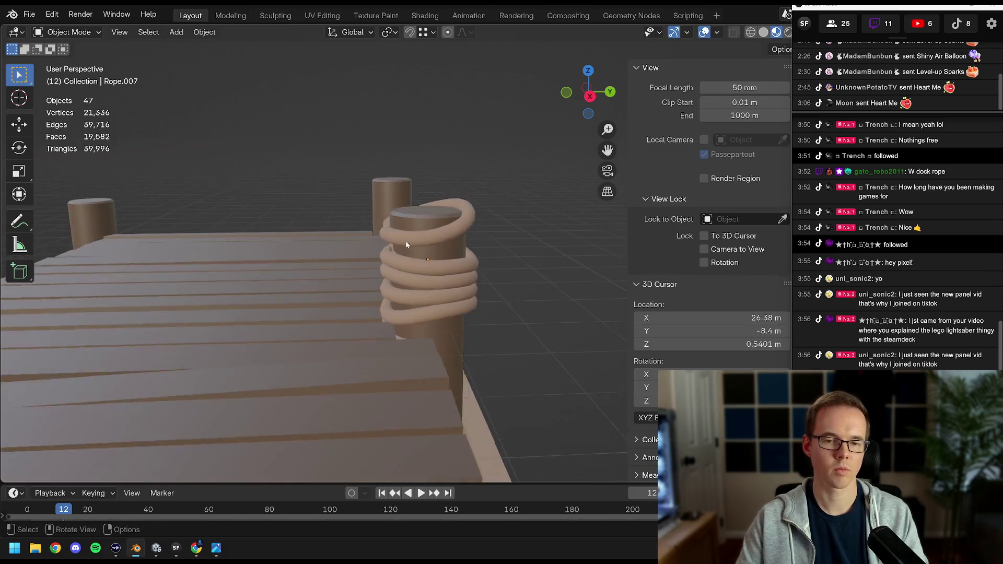
pyautogui.press('Tab')
pyautogui.moveTo(367, 258); pyautogui.dragTo(392, 265)
# Refine the coil's control points around the post, rotating one handle about 71.8° and enlarging another.
pyautogui.click(390, 245)
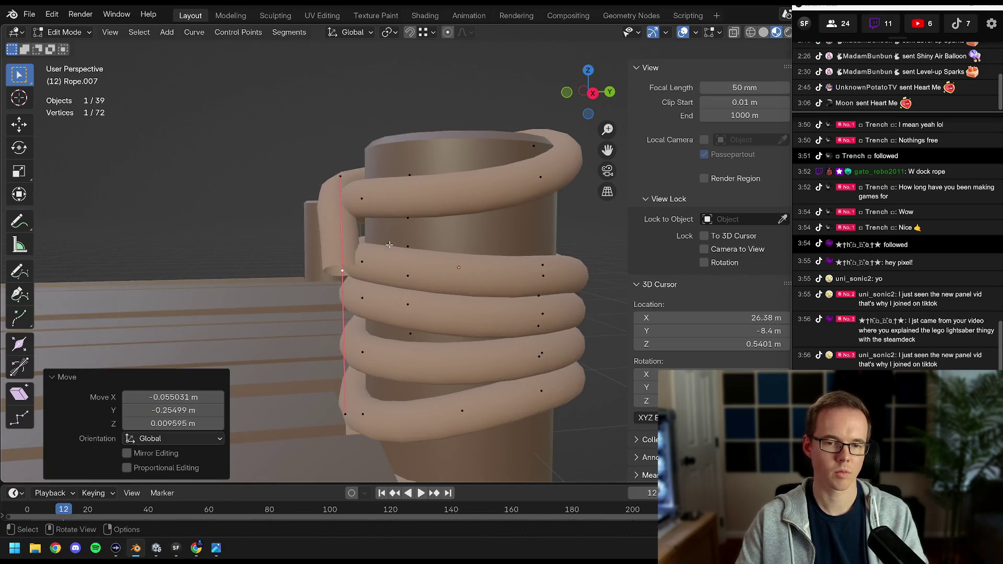
pyautogui.click(403, 283)
pyautogui.click(404, 256)
pyautogui.moveTo(403, 256); pyautogui.dragTo(433, 253)
pyautogui.click(432, 226)
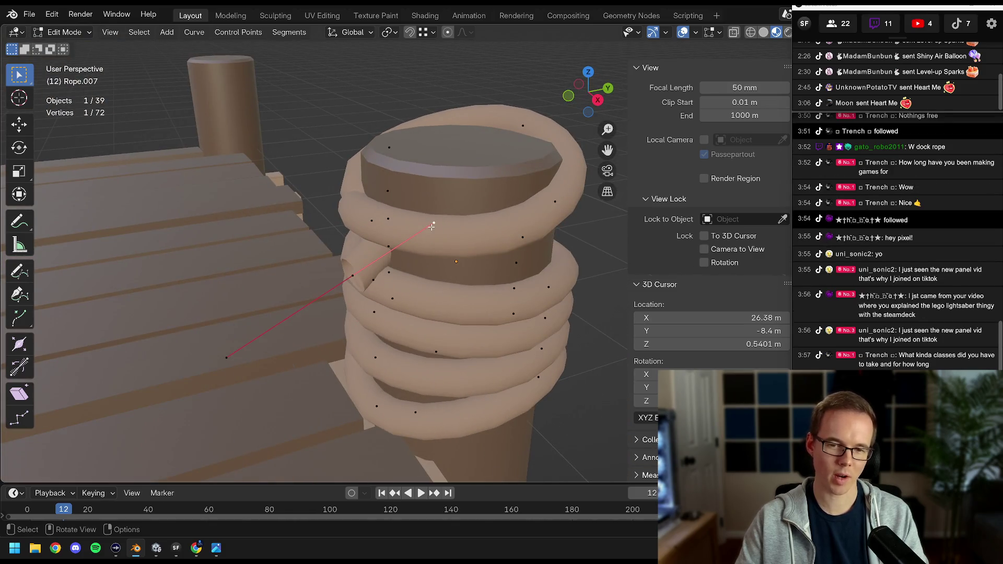
pyautogui.click(460, 209)
pyautogui.moveTo(460, 209); pyautogui.dragTo(413, 194)
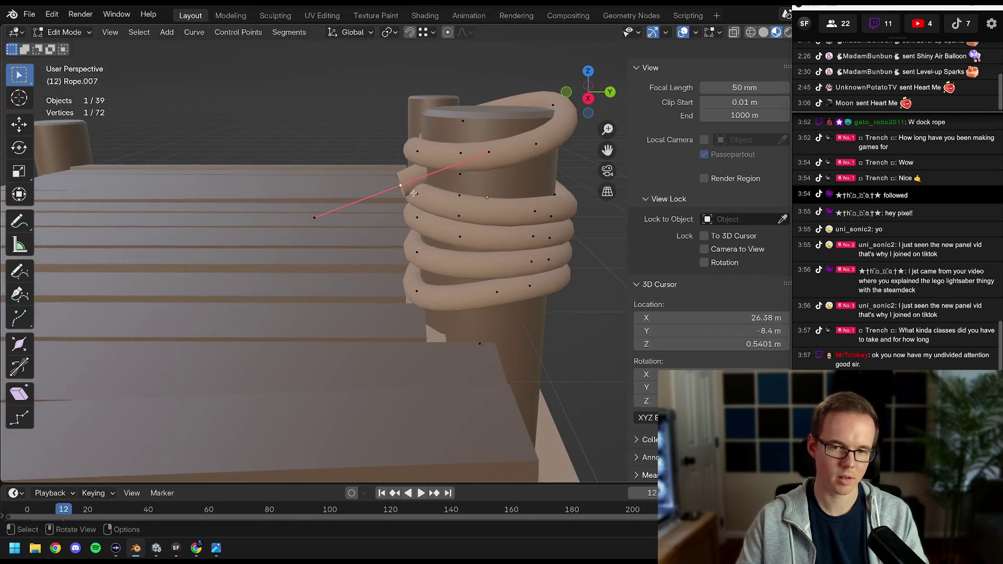
# Extend the rope end toward the deck and position it from top view.
pyautogui.click(375, 295)
pyautogui.moveTo(375, 296); pyautogui.dragTo(492, 268)
pyautogui.press('KP_7')
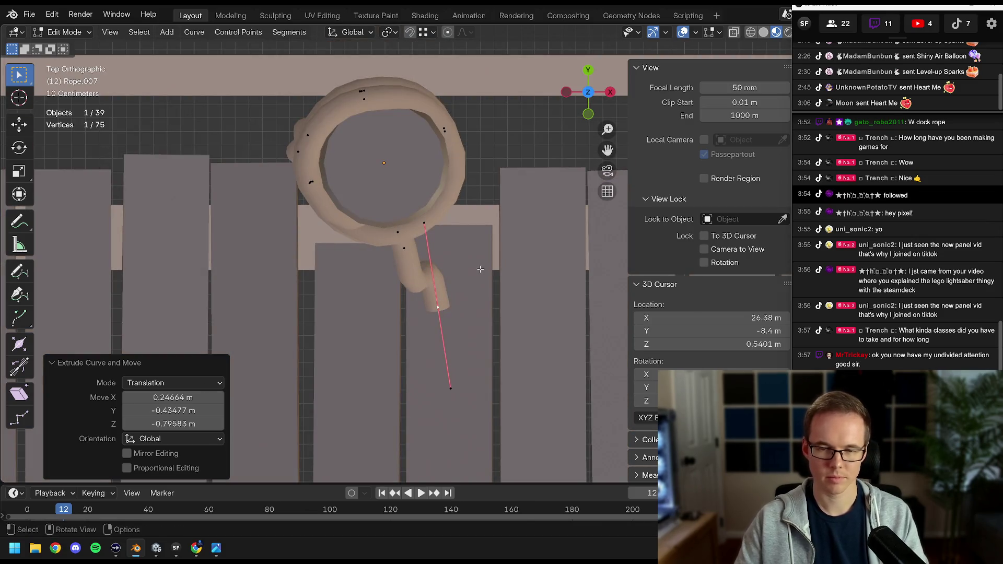
pyautogui.press('g')
pyautogui.click(490, 285)
pyautogui.press('r')
pyautogui.click(444, 334)
pyautogui.press('g')
pyautogui.click(436, 311)
pyautogui.moveTo(436, 310); pyautogui.dragTo(415, 126)
# Rotate a tail point, then subdivide between it and its neighbour to add extra points.
pyautogui.press('r')
pyautogui.click(474, 235)
pyautogui.click(402, 147)
pyautogui.rightClick(402, 144)
pyautogui.click(402, 144)
# Reposition the new tail points, tilting one by -4.91° and shrinking a handle to 0.454.
pyautogui.click(357, 214)
pyautogui.click(419, 221)
pyautogui.click(415, 126)
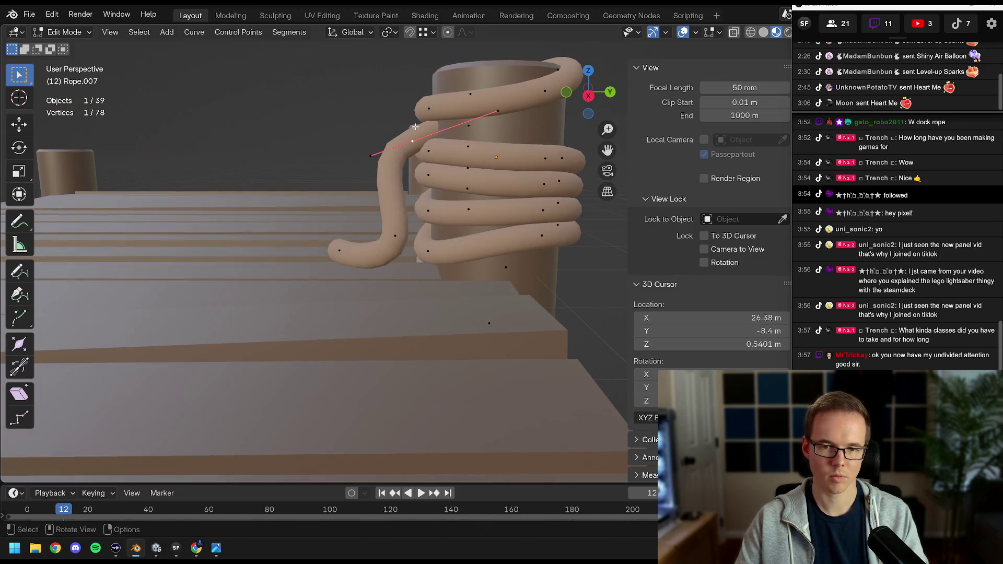
pyautogui.click(465, 149)
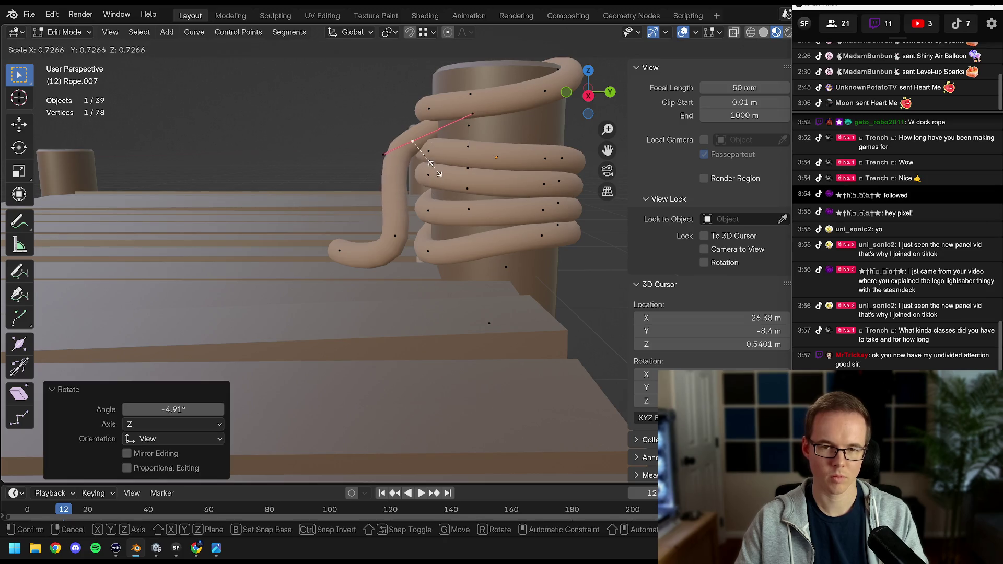
pyautogui.click(441, 150)
pyautogui.click(395, 235)
pyautogui.press('g')
pyautogui.click(413, 237)
pyautogui.click(411, 147)
pyautogui.click(397, 147)
# Adjust the lower tail point's position and scale its handle.
pyautogui.moveTo(398, 147); pyautogui.dragTo(407, 239)
pyautogui.click(416, 233)
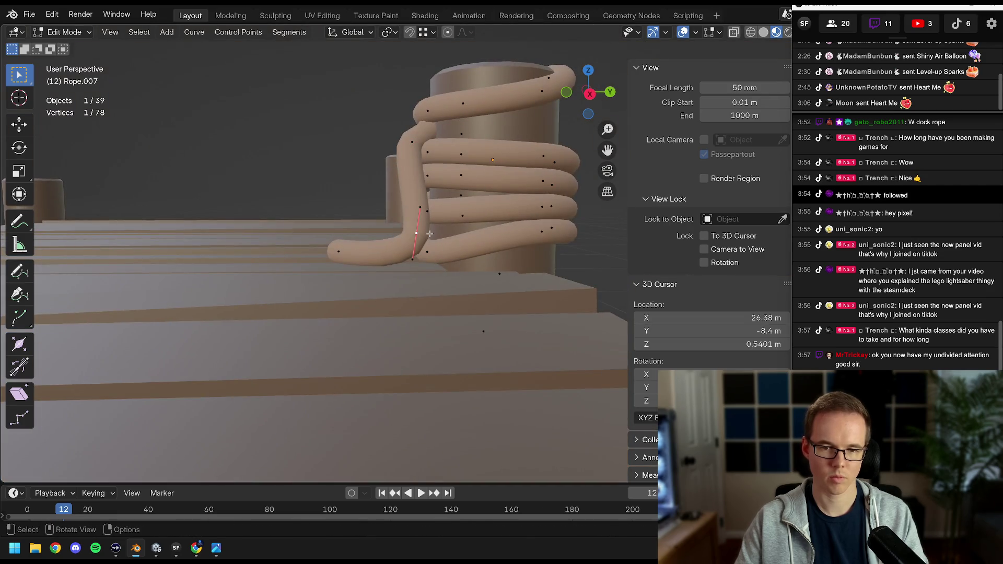
pyautogui.click(429, 220)
pyautogui.press('s')
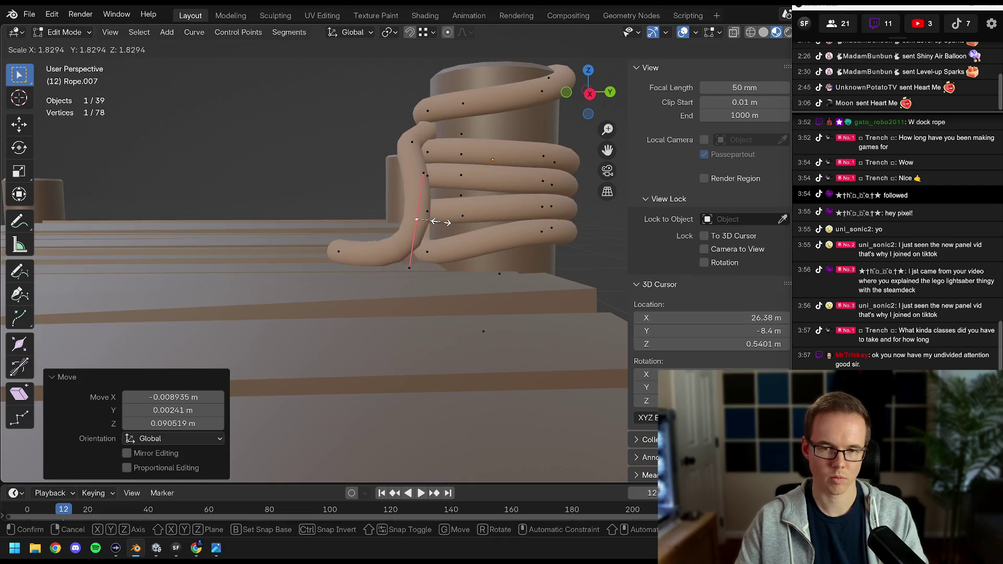
pyautogui.moveTo(443, 220); pyautogui.dragTo(399, 281)
pyautogui.press('g')
pyautogui.click(420, 311)
pyautogui.press('s')
pyautogui.click(481, 302)
pyautogui.moveTo(482, 302); pyautogui.dragTo(348, 215)
# Extrude a new tail point in top view and curl the tail end into a loop.
pyautogui.press('KP_7')
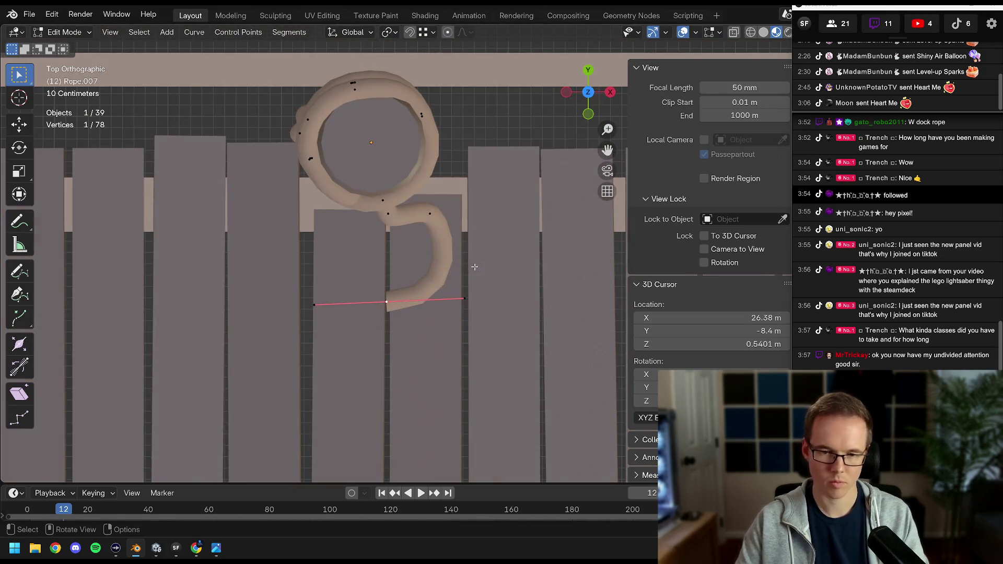
pyautogui.press('e')
pyautogui.click(329, 262)
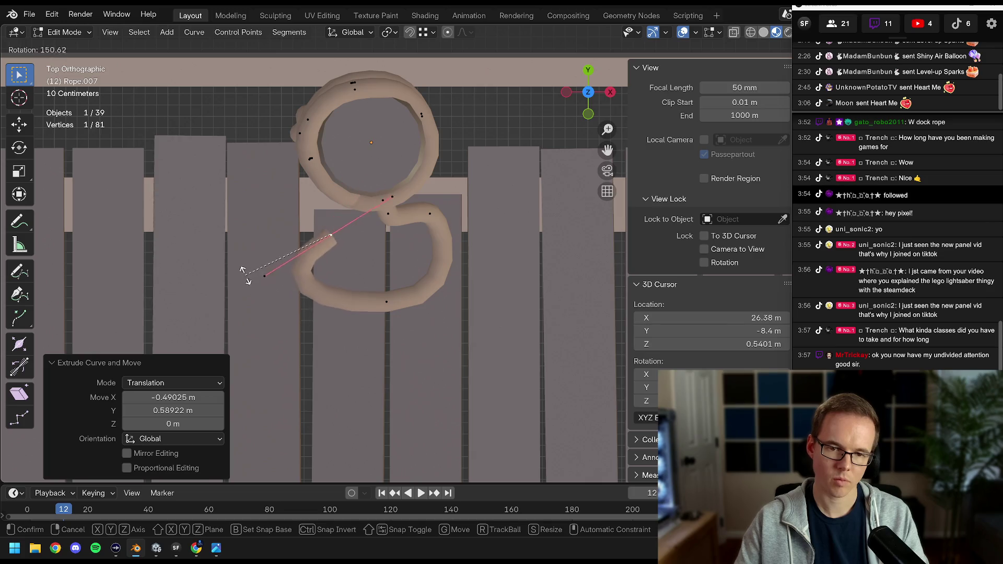
pyautogui.click(241, 266)
pyautogui.press('s')
pyautogui.click(295, 249)
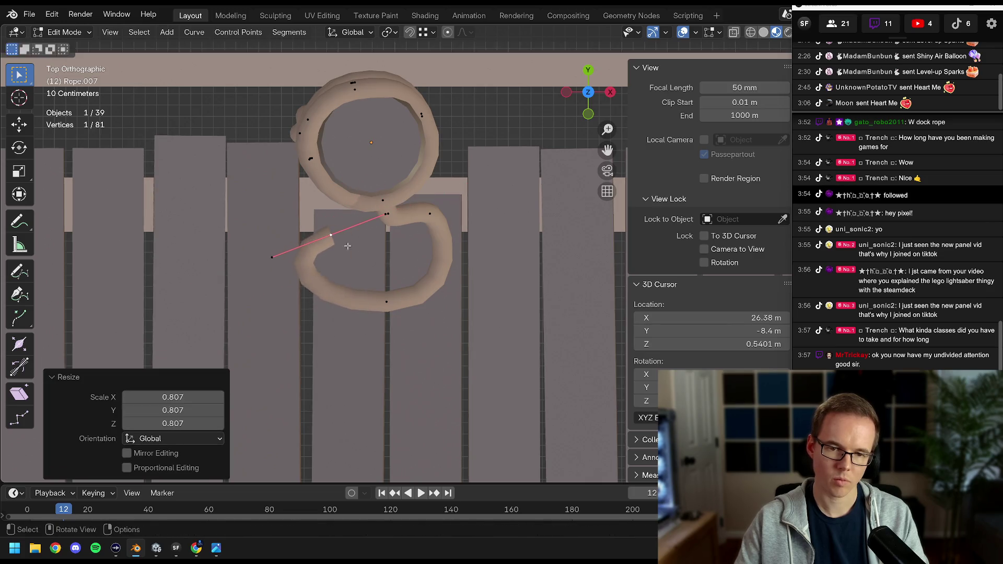
pyautogui.press('g')
pyautogui.click(352, 244)
pyautogui.press('r')
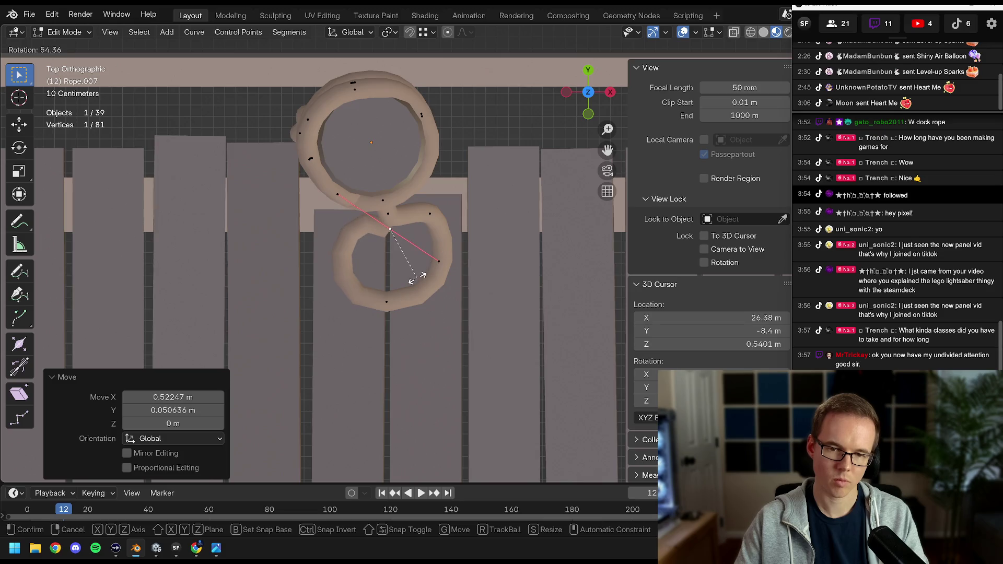
pyautogui.click(417, 278)
pyautogui.moveTo(417, 278); pyautogui.dragTo(411, 256)
pyautogui.scroll(3)
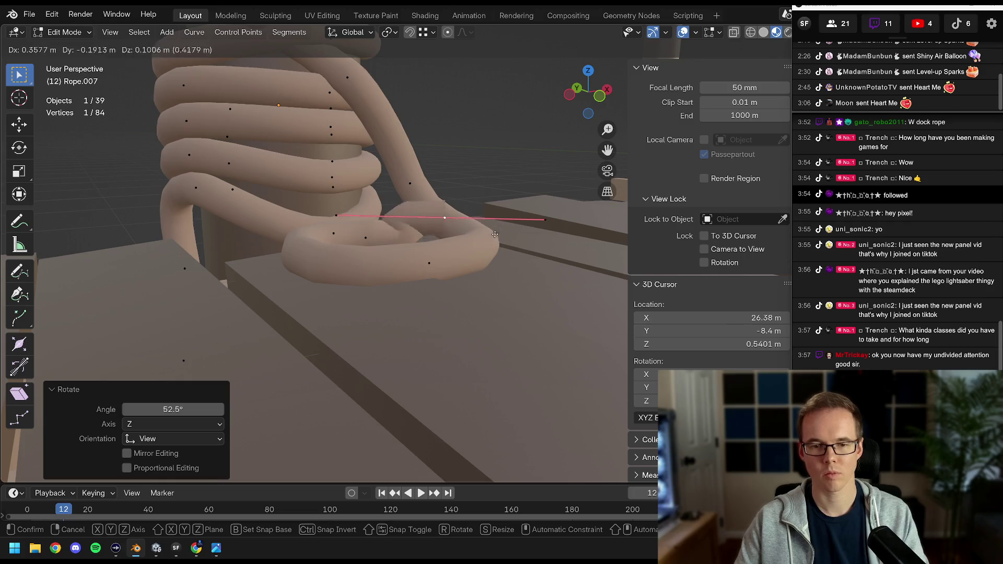
# Move the rope's end point and rotate its handle about the Z axis.
pyautogui.click(568, 221)
pyautogui.moveTo(568, 221); pyautogui.dragTo(470, 271)
pyautogui.press('g')
pyautogui.click(506, 223)
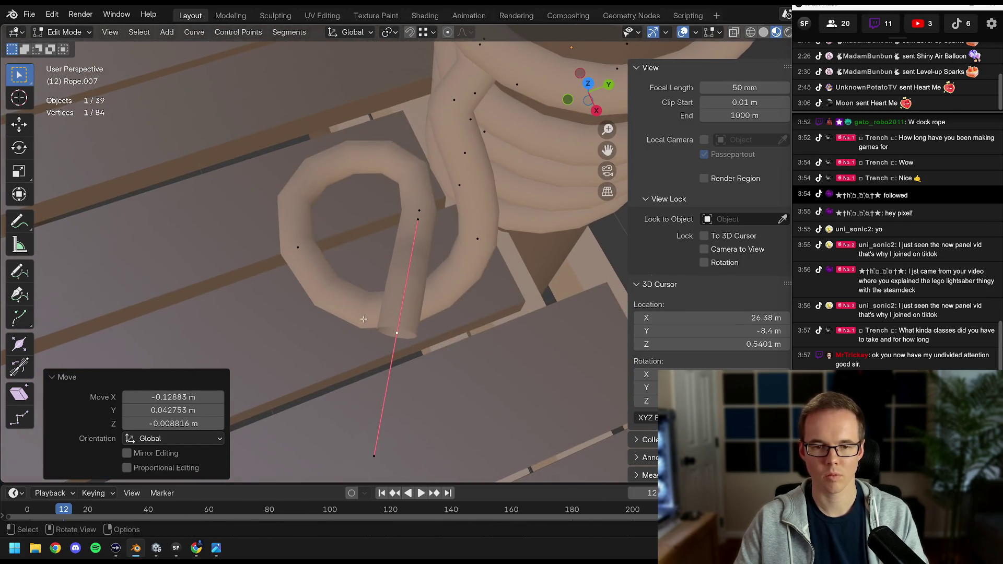
pyautogui.press('r')
pyautogui.press('z')
pyautogui.click(412, 325)
# Undo and redo the handle rotation, then re-rotate it and shrink the handle to 0.658.
pyautogui.press('KP_7')
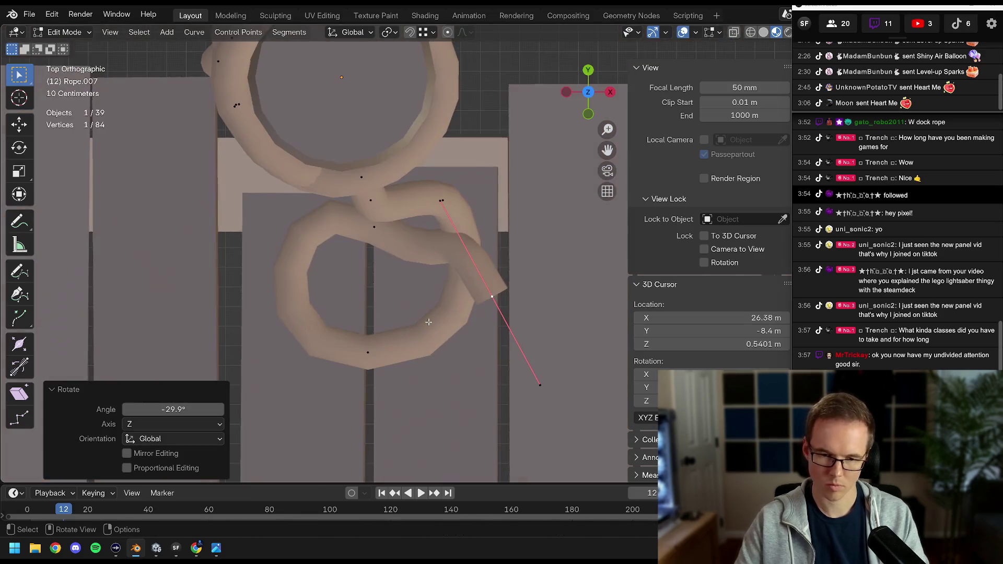
pyautogui.hotkey('ctrl', 'z')
pyautogui.hotkey('ctrl', 'shift', 'z')
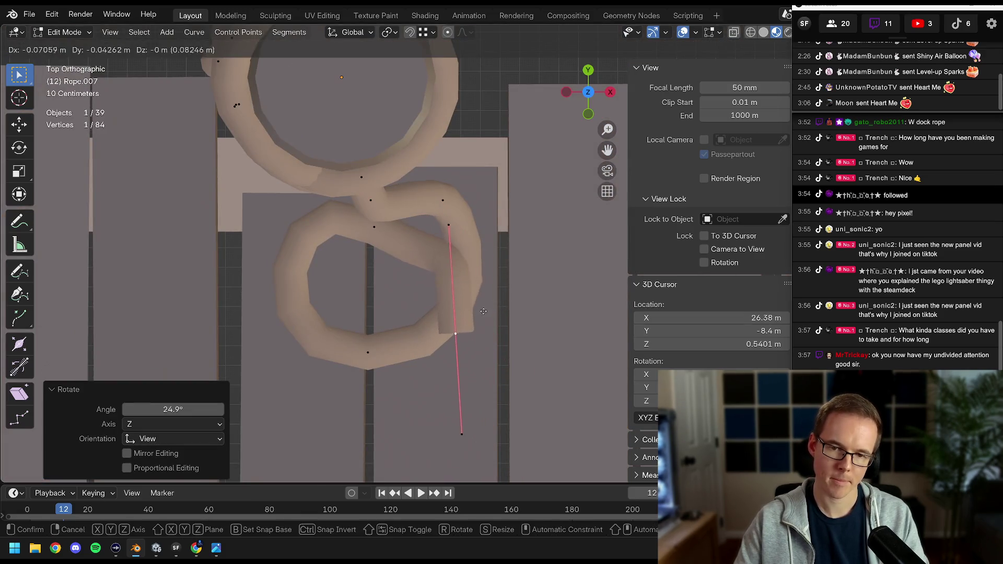
pyautogui.hotkey('ctrl', 'z')
pyautogui.hotkey('ctrl', 'z')
pyautogui.hotkey('ctrl', 'shift', 'z')
pyautogui.hotkey('ctrl', 'z')
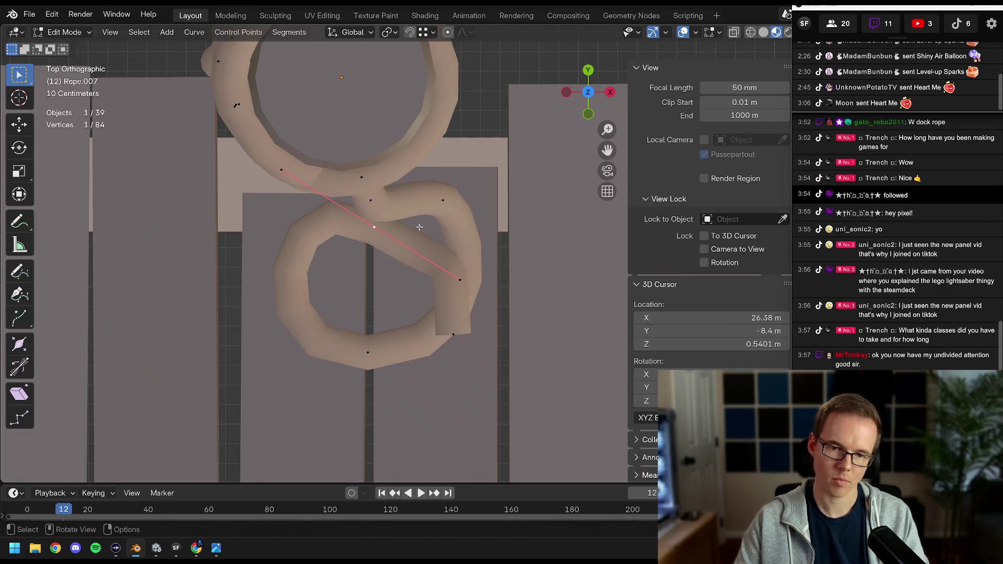
pyautogui.click(499, 183)
pyautogui.press('s')
pyautogui.click(481, 223)
pyautogui.moveTo(481, 223); pyautogui.dragTo(322, 238)
# Extrude another end point with its handle at 0.486, then rotate and place it from top view.
pyautogui.press('e')
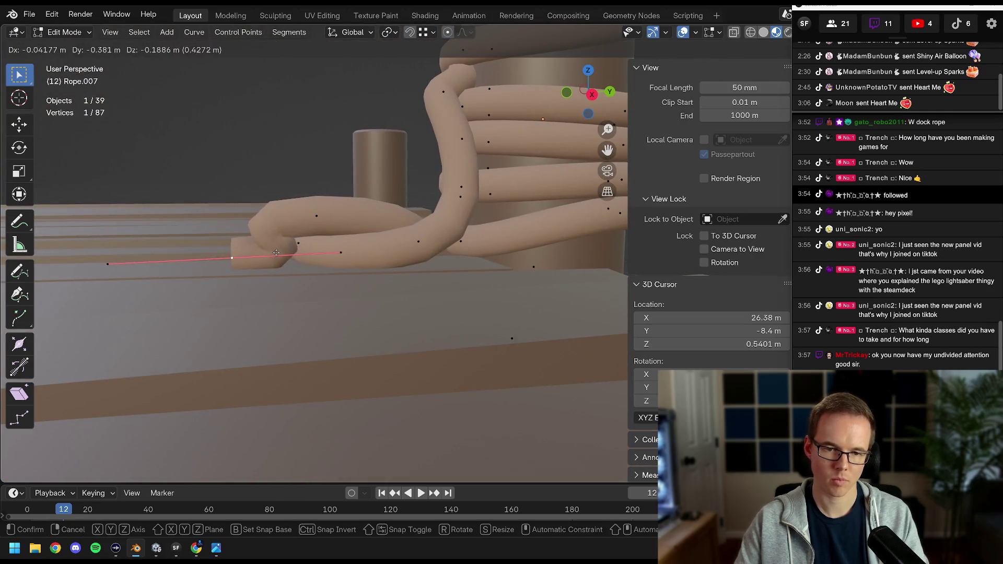
pyautogui.click(276, 253)
pyautogui.press('s')
pyautogui.click(314, 255)
pyautogui.moveTo(314, 254); pyautogui.dragTo(386, 282)
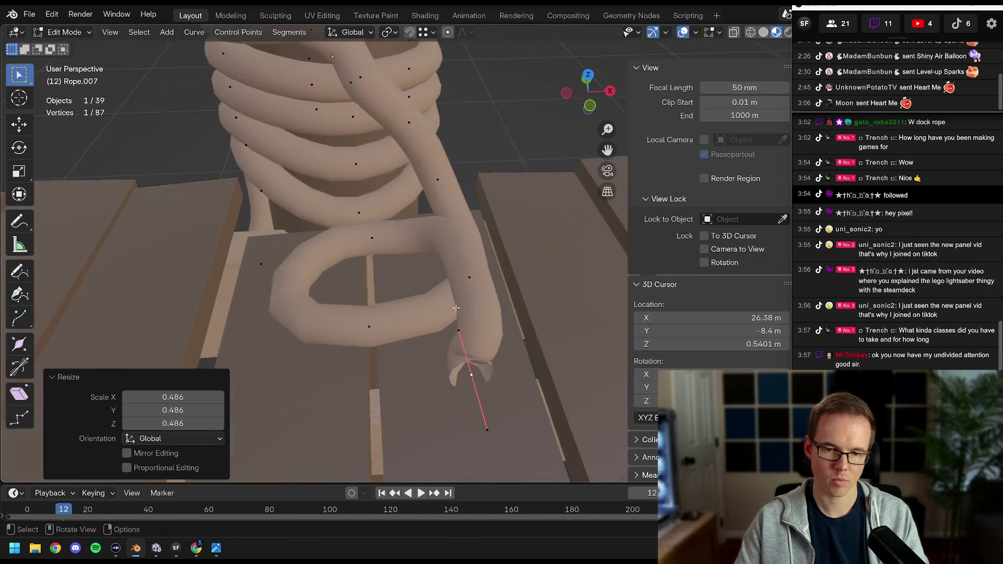
pyautogui.press('KP_7')
pyautogui.scroll(-3)
pyautogui.press('r')
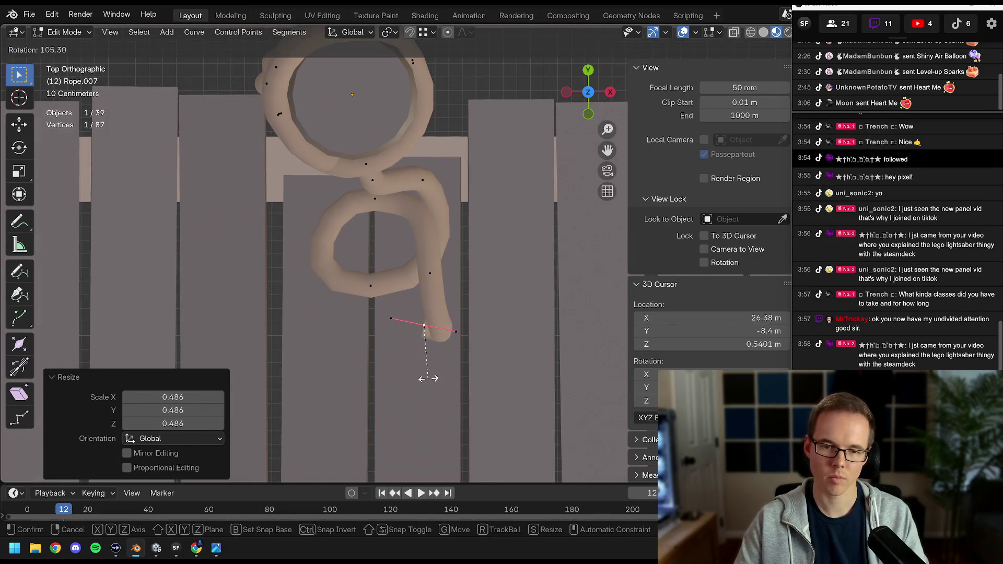
pyautogui.click(423, 334)
pyautogui.press('g')
pyautogui.click(413, 317)
# Shape the loop by rotating and scaling the handles of its right-side and bottom points.
pyautogui.click(429, 273)
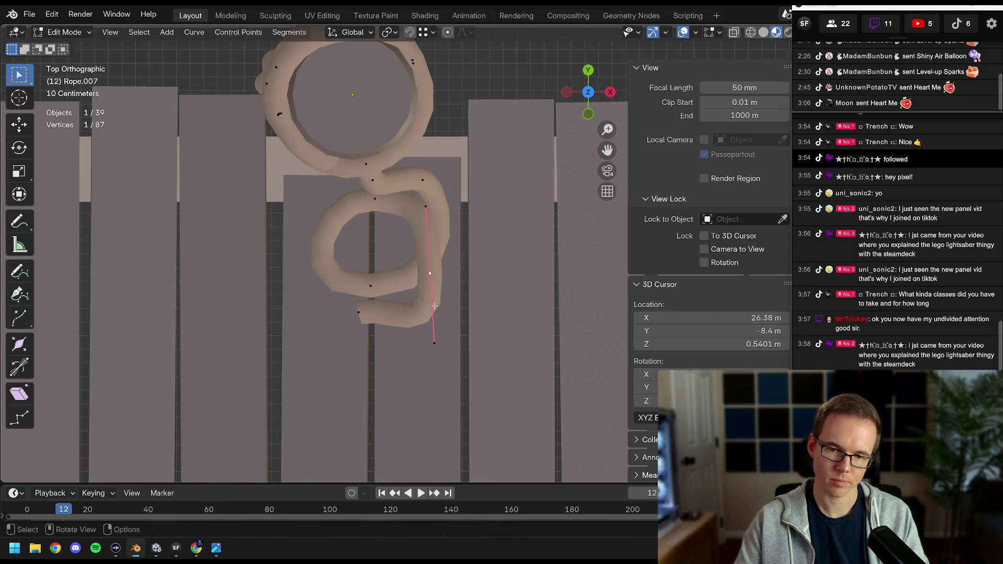
pyautogui.click(430, 299)
pyautogui.press('r')
pyautogui.click(449, 264)
pyautogui.press('s')
pyautogui.click(451, 223)
pyautogui.click(359, 312)
pyautogui.press('r')
pyautogui.click(438, 314)
pyautogui.click(448, 316)
pyautogui.moveTo(448, 316); pyautogui.dragTo(444, 292)
# Slightly rotate the selected handle and nudge the curve point in top view.
pyautogui.scroll(3)
pyautogui.press('KP_7')
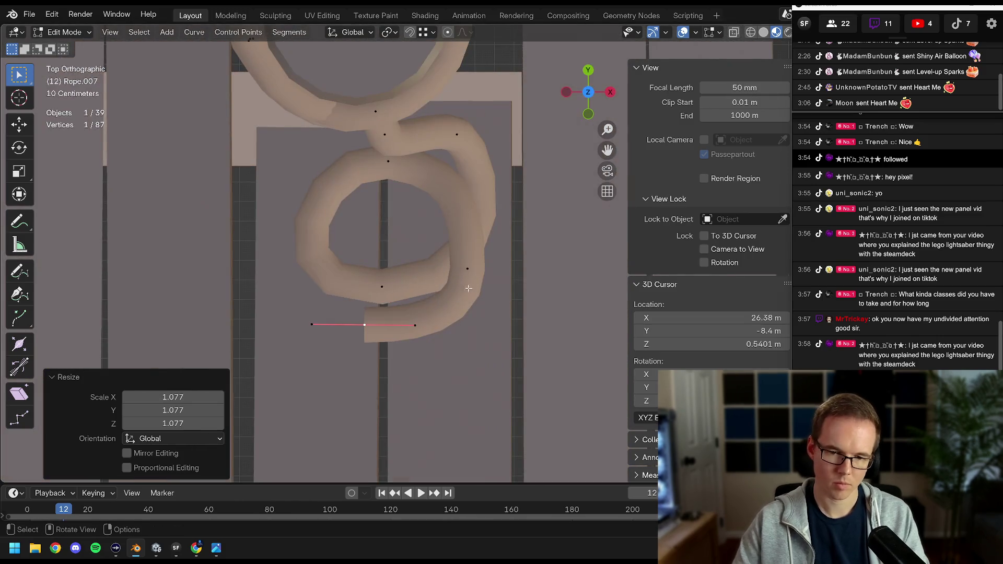
pyautogui.press('r')
pyautogui.click(423, 313)
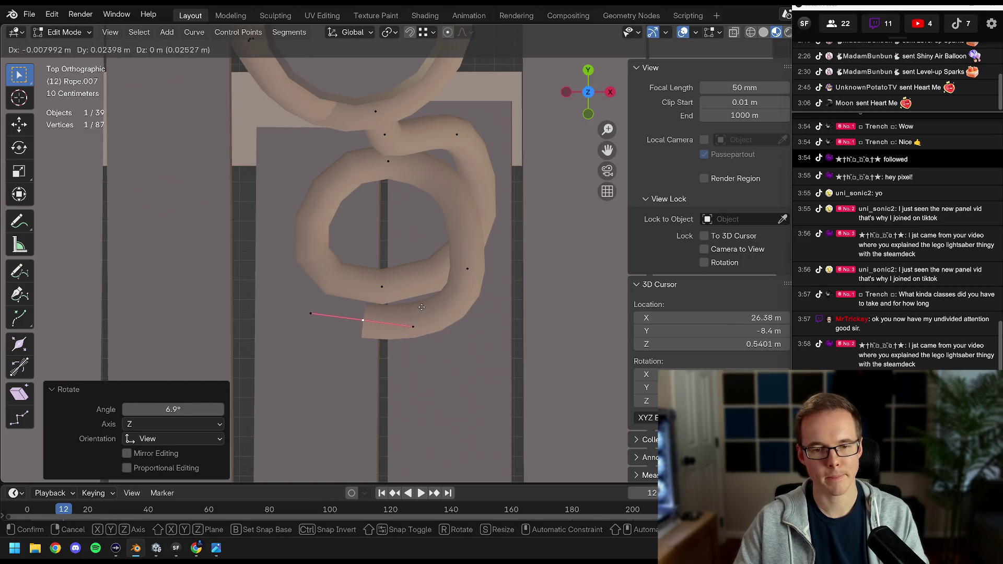
pyautogui.click(421, 308)
# Extrude one more end point up-left and rotate its handle.
pyautogui.press('e')
pyautogui.click(329, 252)
pyautogui.press('r')
pyautogui.click(334, 324)
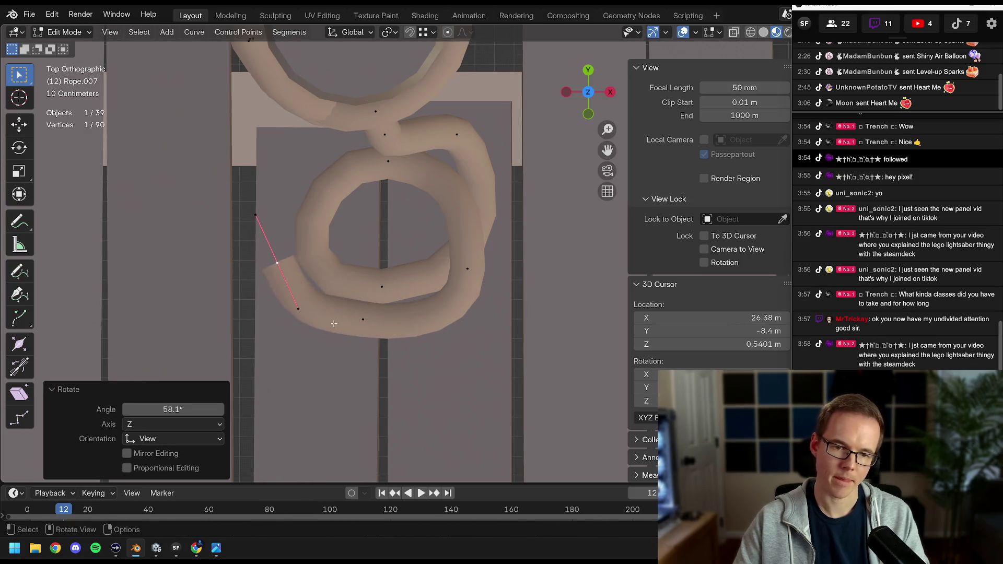
# Move the selected rope point and extrude a new end point onto the deck.
pyautogui.press('g')
pyautogui.click(342, 302)
pyautogui.moveTo(342, 302); pyautogui.dragTo(481, 280)
pyautogui.press('e')
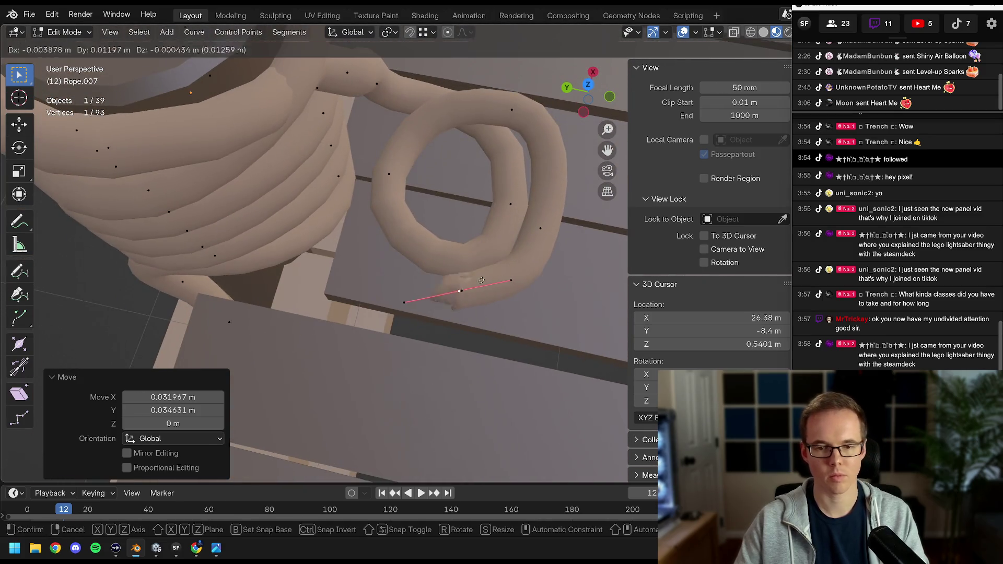
pyautogui.click(328, 286)
pyautogui.moveTo(328, 286); pyautogui.dragTo(497, 169)
# Lower the new end point toward the deck and turn its handle -59.5° about Z.
pyautogui.press('r')
pyautogui.click(312, 204)
pyautogui.press('g')
pyautogui.press('z')
pyautogui.click(324, 225)
pyautogui.press('r')
pyautogui.press('z')
pyautogui.click(370, 269)
# Raise tail points vertically, one by 0.067 m, so the loop clears the planks.
pyautogui.press('g')
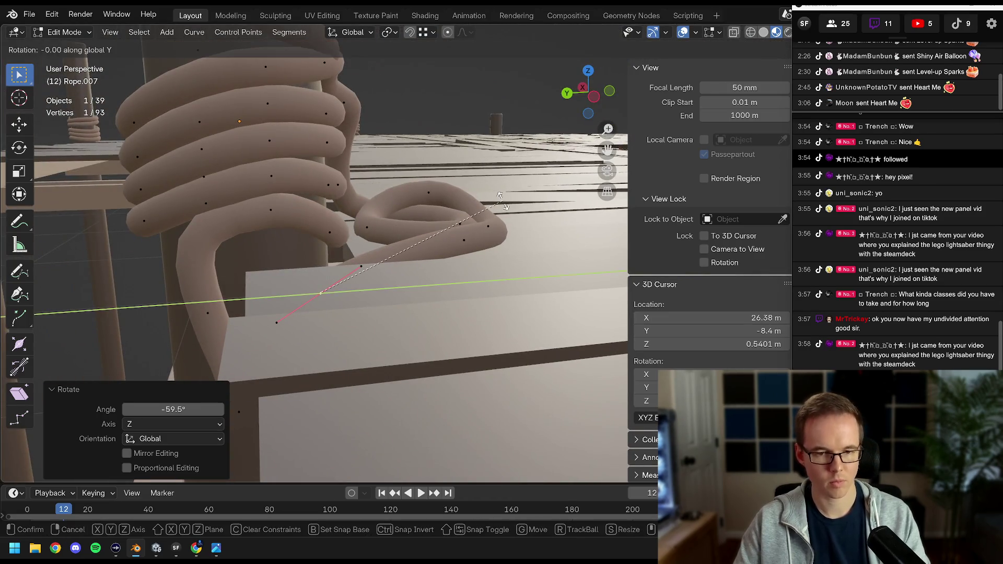
pyautogui.click(347, 153)
pyautogui.moveTo(347, 153); pyautogui.dragTo(431, 228)
pyautogui.press('g')
pyautogui.press('z')
pyautogui.click(337, 214)
pyautogui.press('g')
pyautogui.click(434, 215)
pyautogui.click(456, 225)
# Nudge the heights of individual tail points so the loop rests on the deck.
pyautogui.press('a')
pyautogui.click(446, 255)
pyautogui.press('g')
pyautogui.press('z')
pyautogui.click(441, 232)
pyautogui.press('a')
pyautogui.hotkey('alt', 'a')
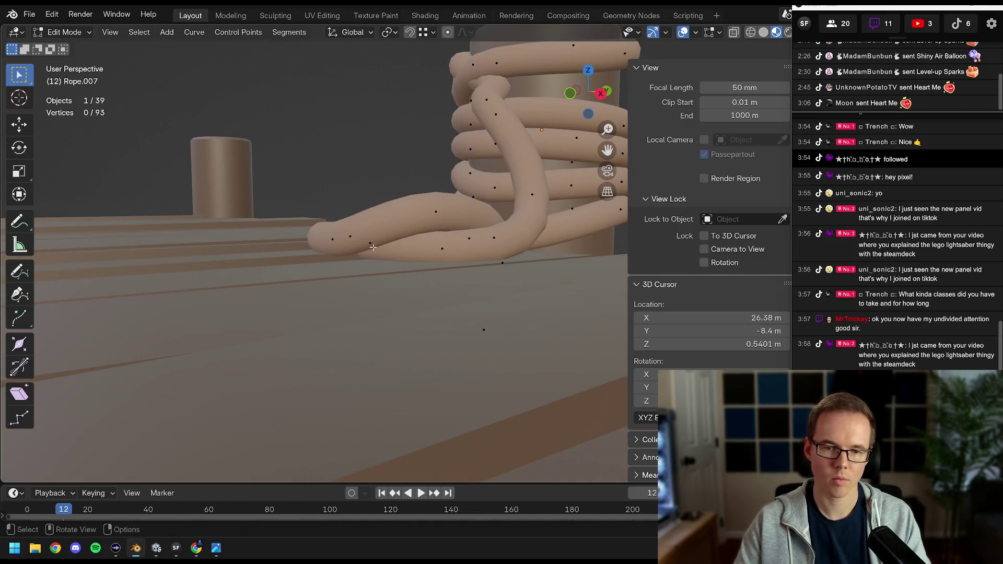
pyautogui.click(372, 247)
pyautogui.press('g')
pyautogui.press('z')
pyautogui.click(411, 226)
# Scale the point's handle and return to Object Mode to view the whole rope.
pyautogui.press('a')
pyautogui.moveTo(412, 227); pyautogui.dragTo(429, 270)
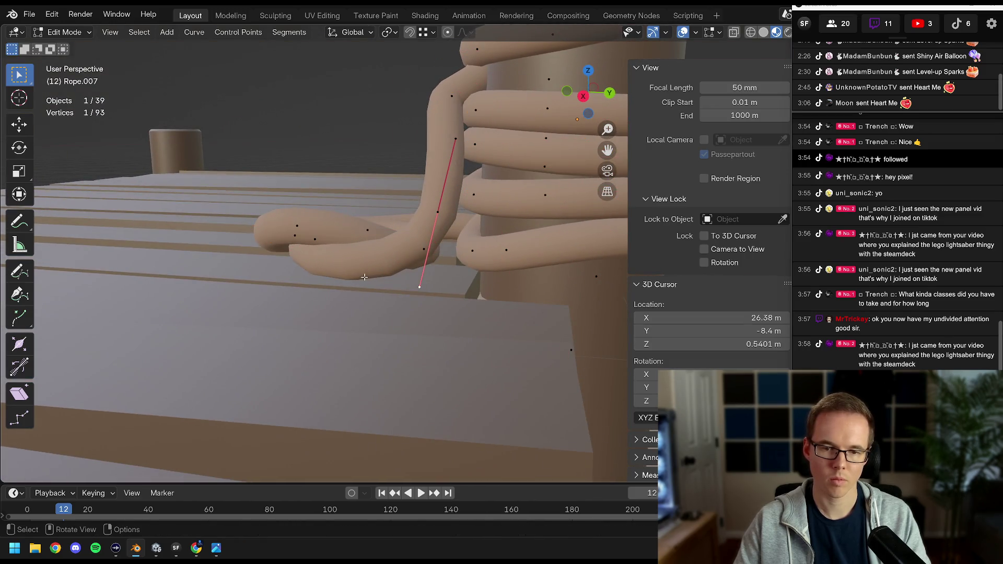
pyautogui.press('s')
pyautogui.click(361, 261)
pyautogui.press('Tab')
pyautogui.scroll(-3)
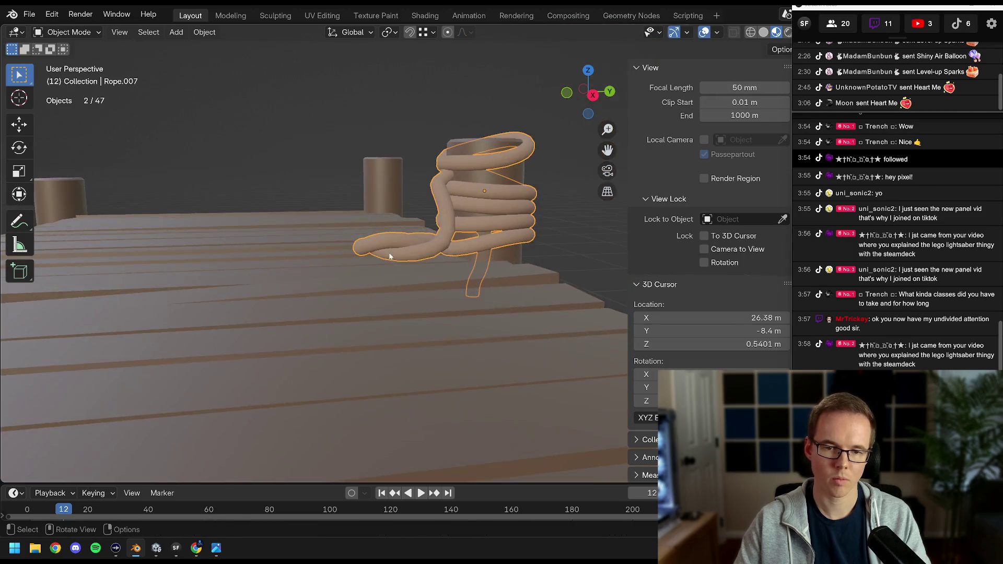
# Switch to top view over the rope tail and enter Edit Mode on its points.
pyautogui.moveTo(411, 237); pyautogui.dragTo(396, 363)
pyautogui.scroll(3)
pyautogui.moveTo(404, 256); pyautogui.dragTo(429, 265)
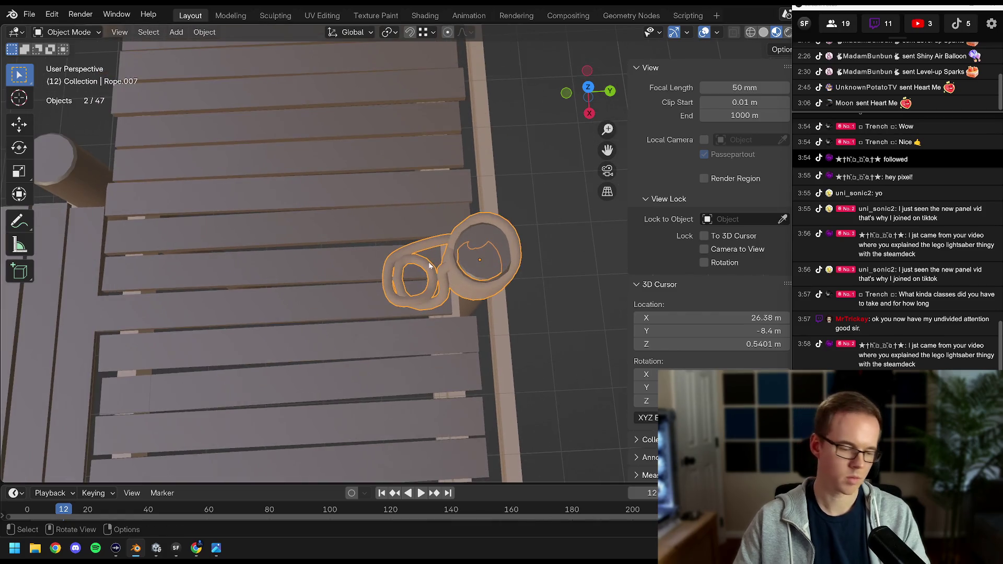
pyautogui.press('KP_7')
pyautogui.scroll(3)
pyautogui.press('Tab')
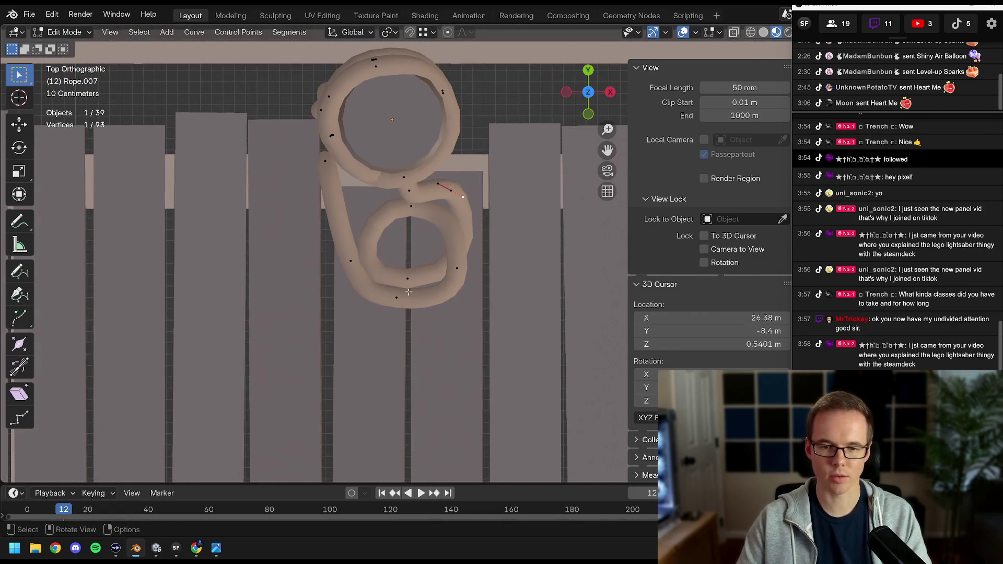
# Reposition the loop's left-side and right-side control points in top view.
pyautogui.press('g')
pyautogui.click(401, 249)
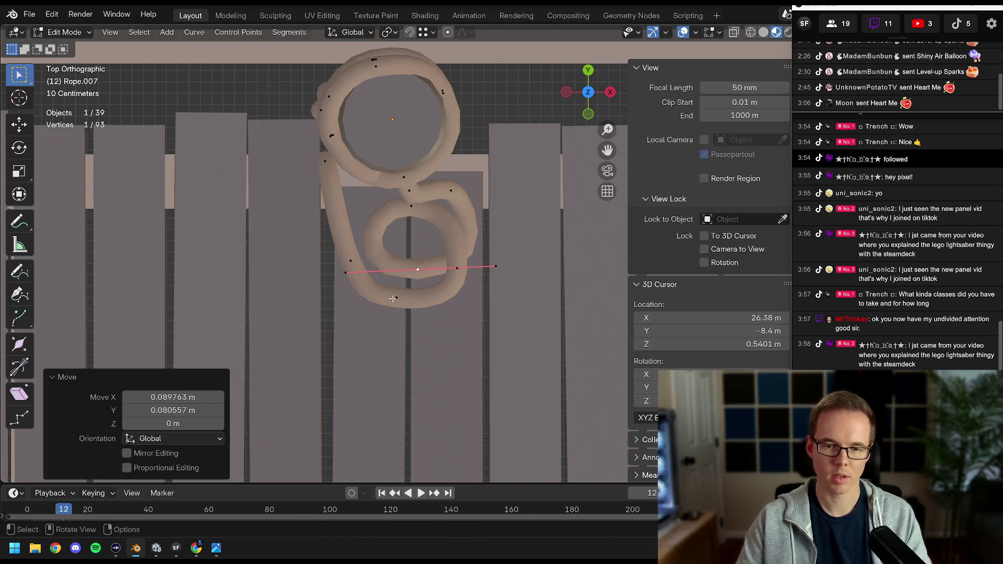
pyautogui.press('g')
pyautogui.click(397, 272)
pyautogui.click(351, 256)
pyautogui.press('g')
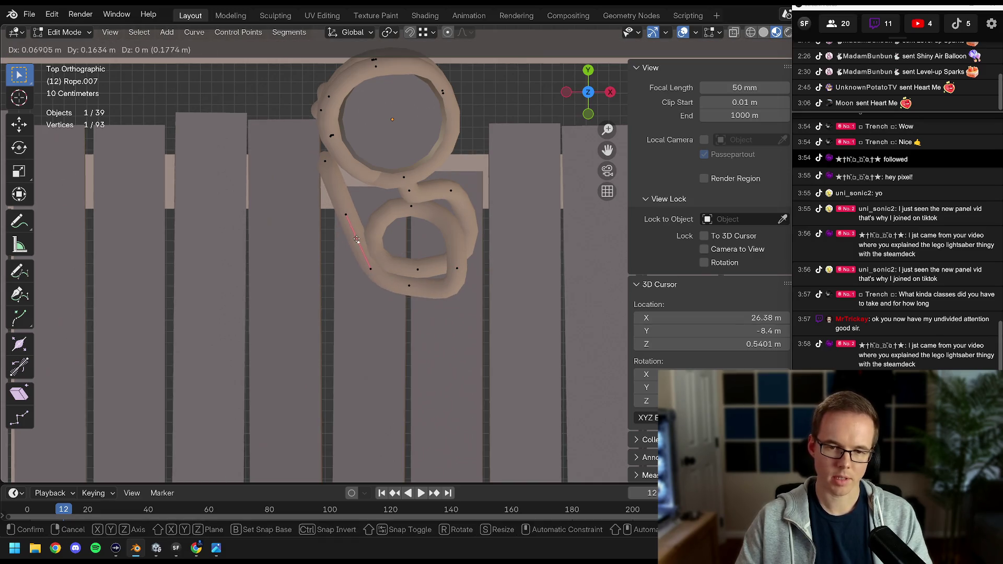
pyautogui.click(355, 242)
pyautogui.press('g')
pyautogui.click(345, 231)
pyautogui.click(464, 267)
pyautogui.press('g')
pyautogui.click(469, 263)
# Move further tail points, one about 0.131 m in Y, to curl the loop beside the post.
pyautogui.moveTo(469, 263); pyautogui.dragTo(410, 219)
pyautogui.click(409, 217)
pyautogui.press('KP_7')
pyautogui.press('g')
pyautogui.click(389, 290)
pyautogui.press('a')
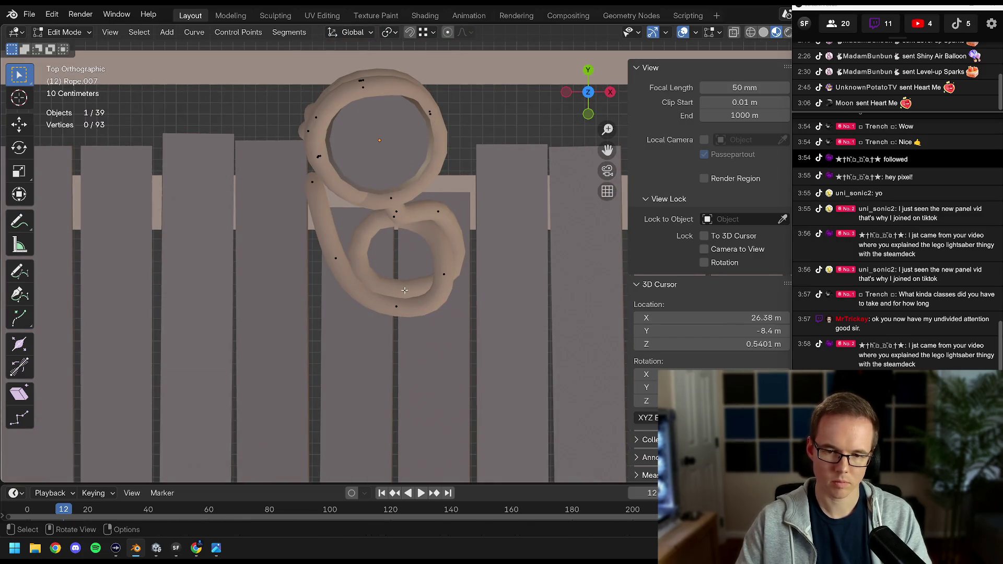
pyautogui.click(412, 297)
pyautogui.click(444, 269)
pyautogui.press('g')
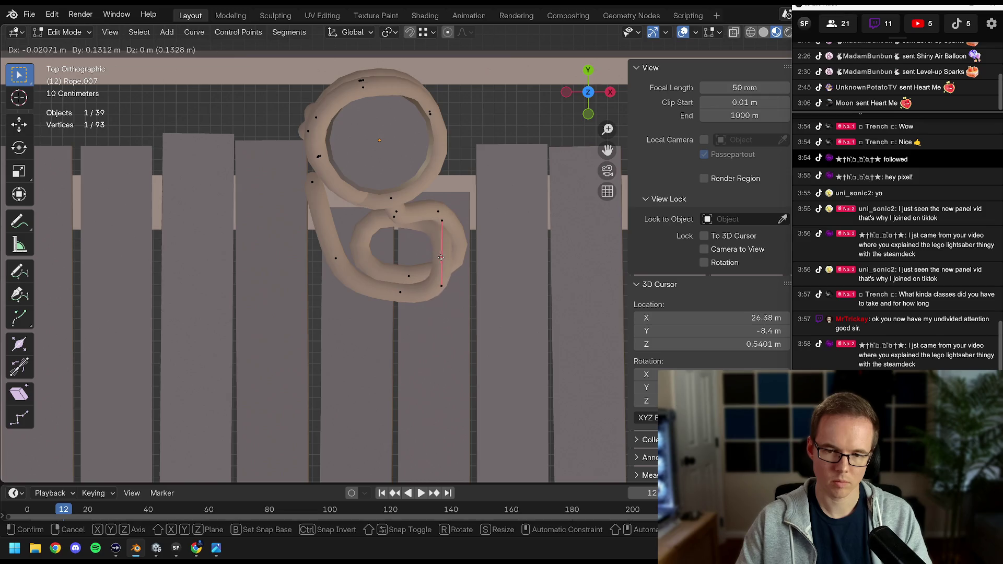
pyautogui.click(440, 259)
# Inspect the reshaped loop in perspective in Object Mode, then re-enter Edit Mode.
pyautogui.moveTo(405, 223); pyautogui.dragTo(361, 227)
pyautogui.press('Tab')
pyautogui.scroll(3)
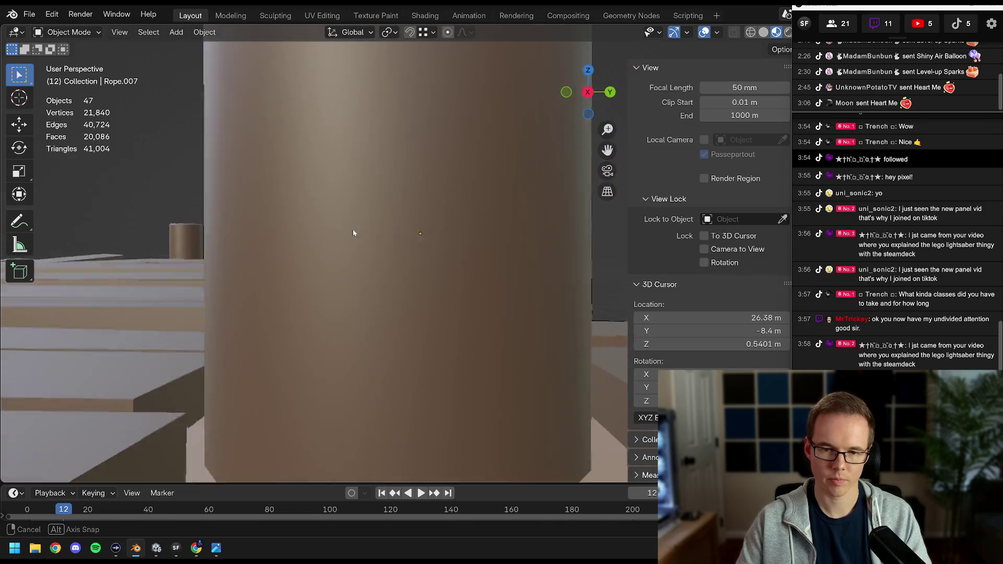
pyautogui.scroll(-3)
pyautogui.scroll(3)
pyautogui.moveTo(359, 277); pyautogui.dragTo(396, 254)
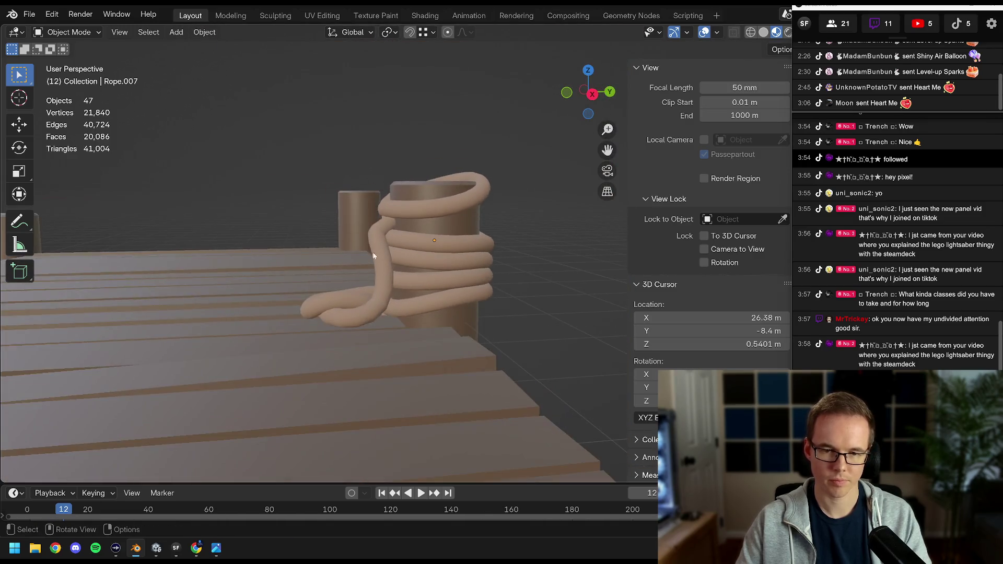
pyautogui.press('Tab')
pyautogui.scroll(3)
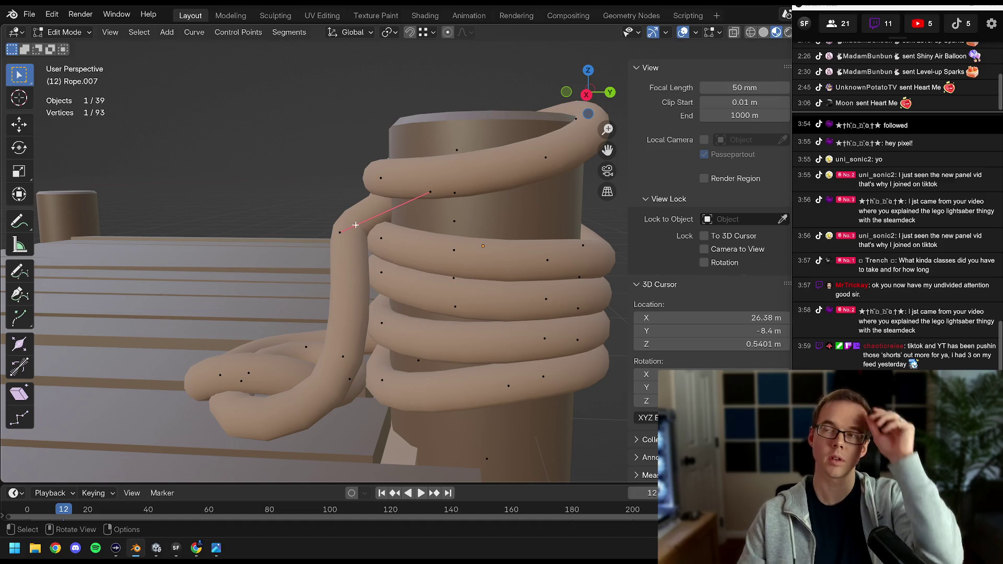